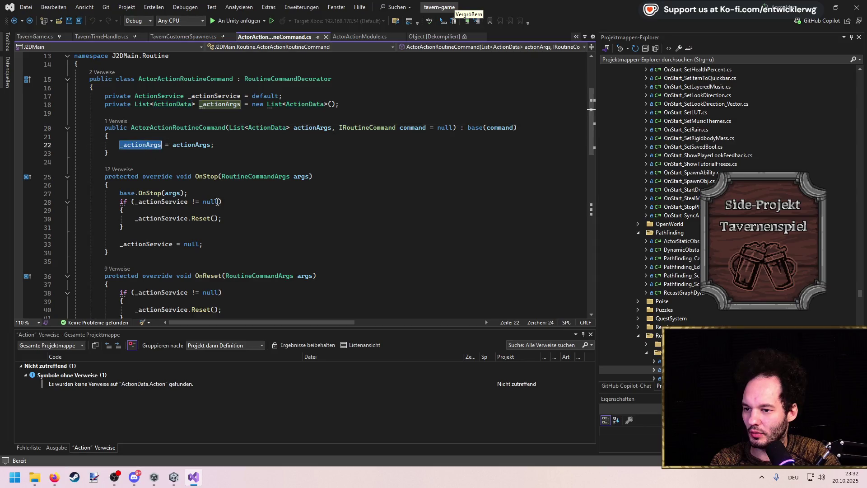
# Open ActorInteractionRoutineCommand.cs from Solution Explorer.
pyautogui.moveTo(259, 323)
pyautogui.mouseDown()
pyautogui.moveTo(414, 322)
pyautogui.moveTo(243, 319)
pyautogui.mouseUp()
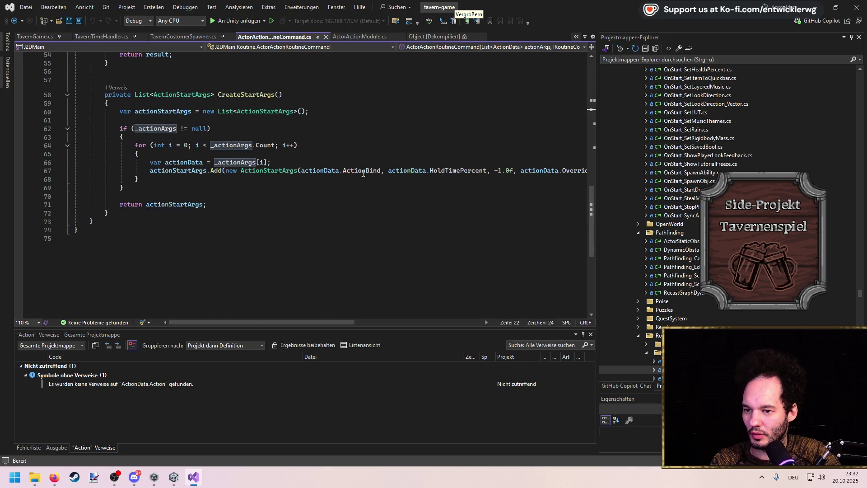
pyautogui.scroll(-4, 727, 195)
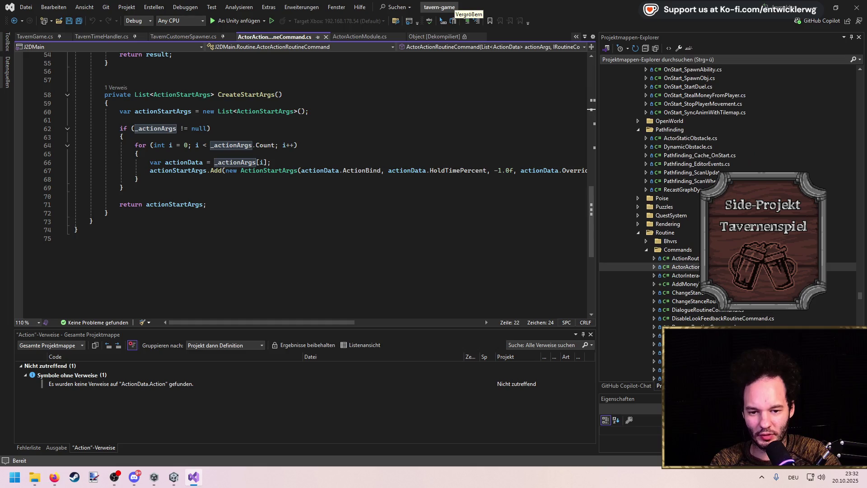
pyautogui.click(686, 275)
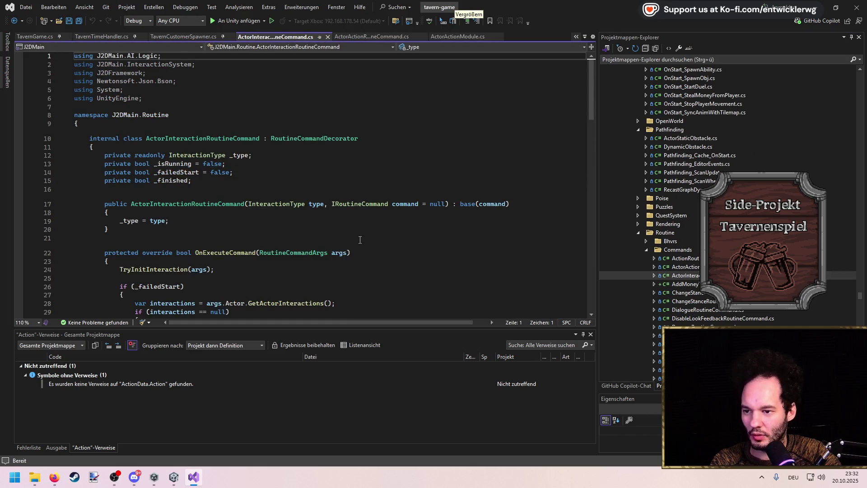
pyautogui.scroll(-4, 320, 229)
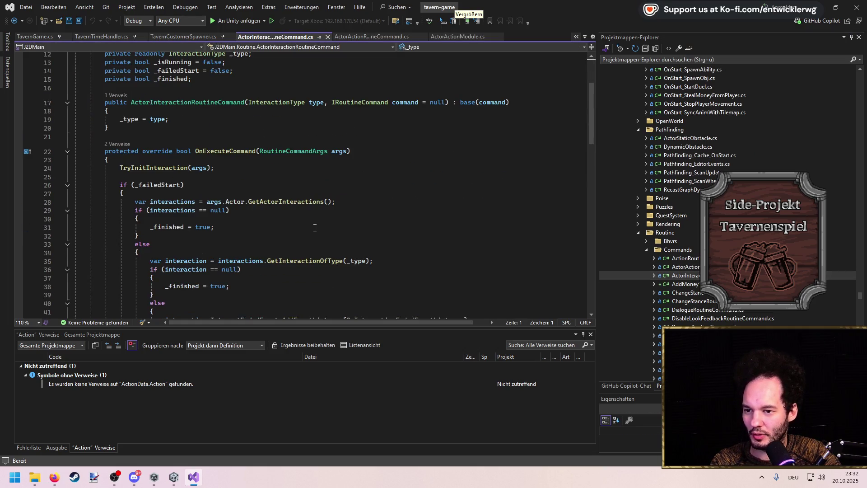
# Go to the InteractionType enum definition to read its values, then return to Unity.
pyautogui.click(271, 102)
pyautogui.press('F12')
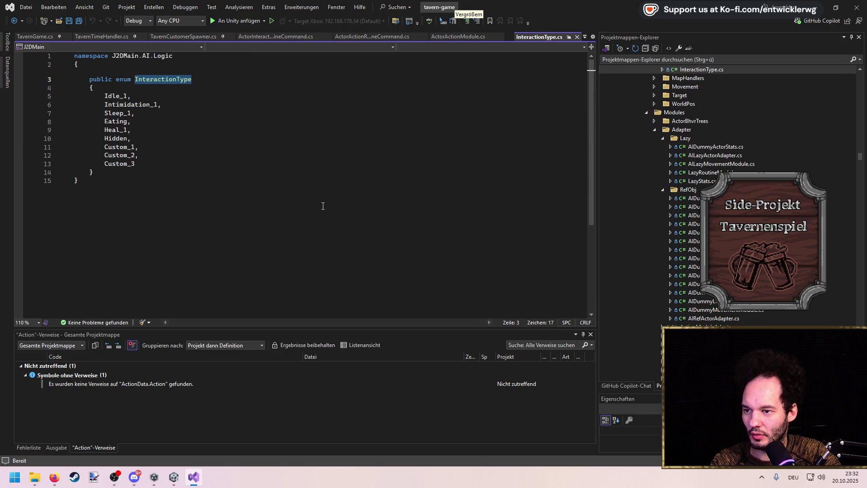
pyautogui.hotkey('ctrl', '-')
pyautogui.hotkey('alt', 'Tab')
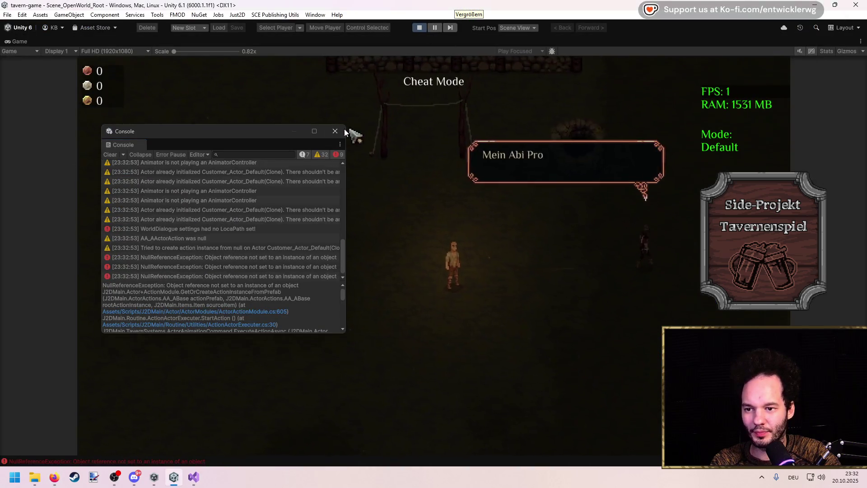
# Dismiss the Console, walk the player into the tavern with WASD, then restore the layout and stop play.
pyautogui.click(427, 151)
pyautogui.press('w')
pyautogui.press('d')
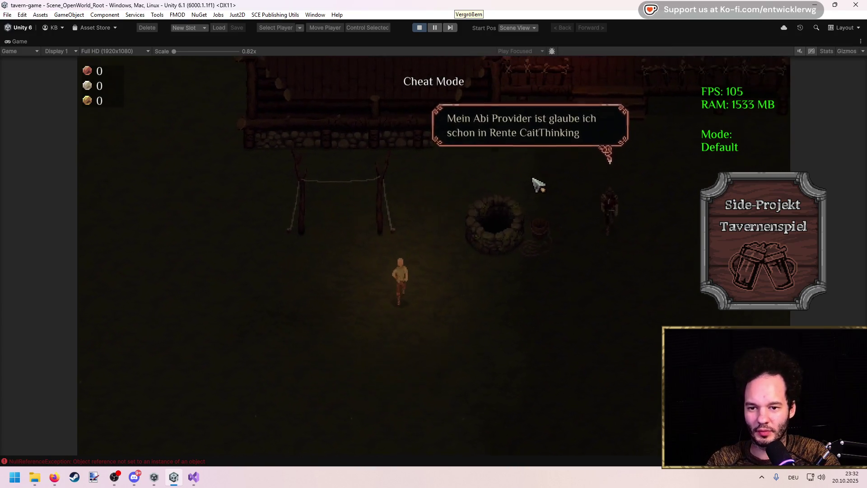
pyautogui.press('w')
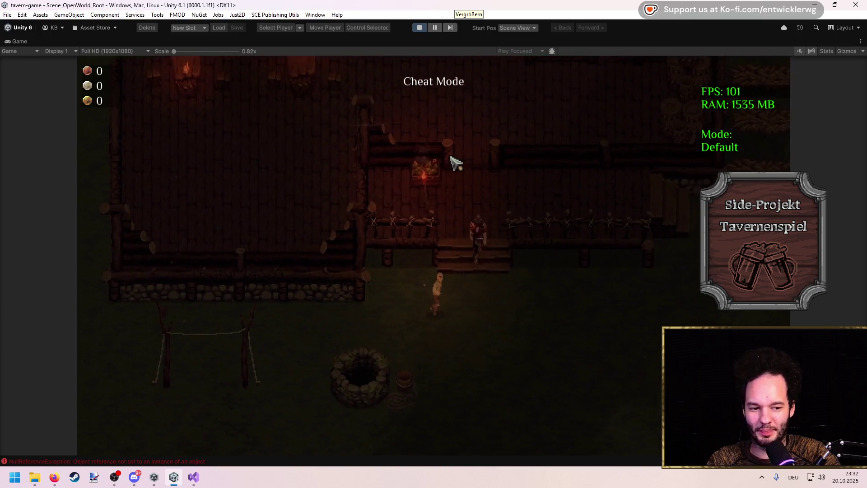
pyautogui.press('w')
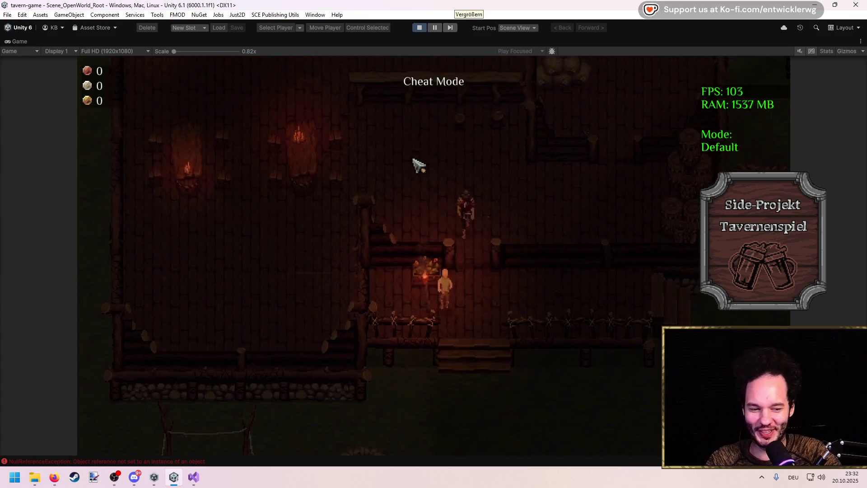
pyautogui.press('w')
pyautogui.press('a')
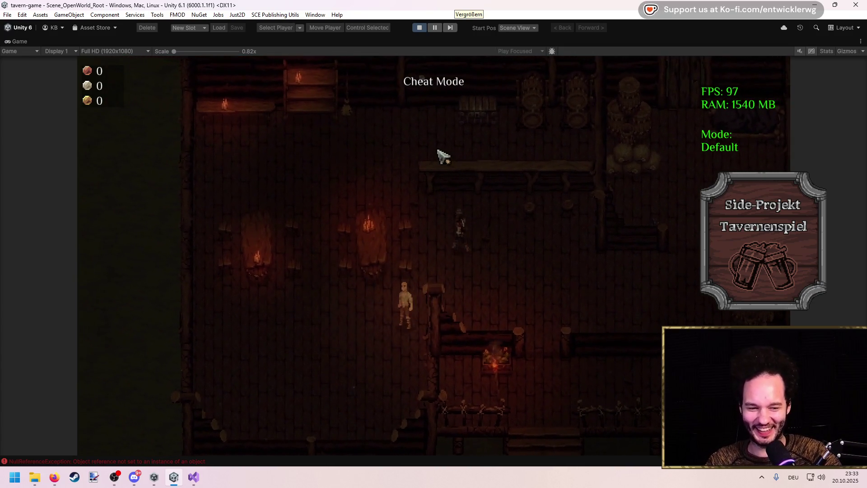
pyautogui.hotkey('shift', 'space')
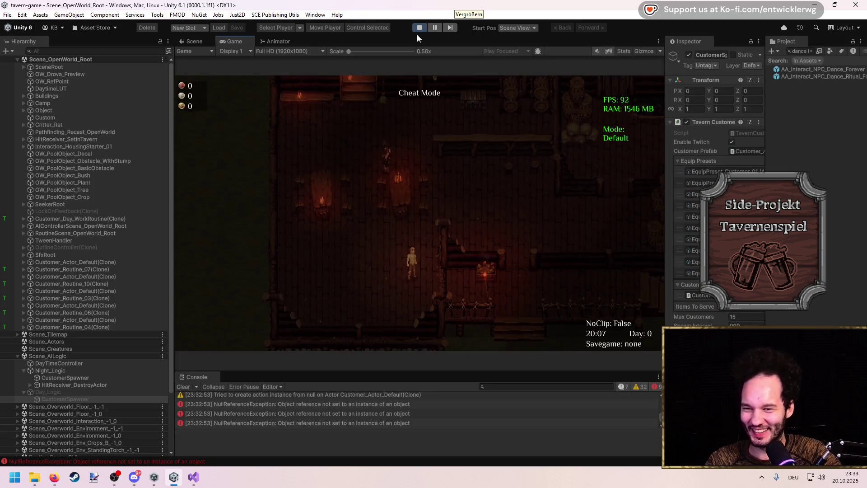
pyautogui.click(417, 29)
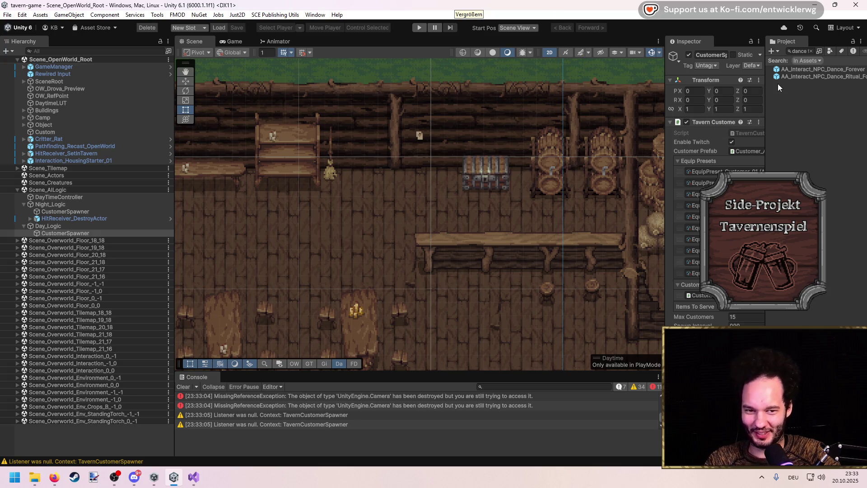
# Widen the Inspector, clear the dance asset search in Project, and select Day_Logic.
pyautogui.moveTo(765, 91)
pyautogui.mouseDown()
pyautogui.moveTo(642, 91)
pyautogui.moveTo(749, 91)
pyautogui.mouseUp()
pyautogui.click(812, 134)
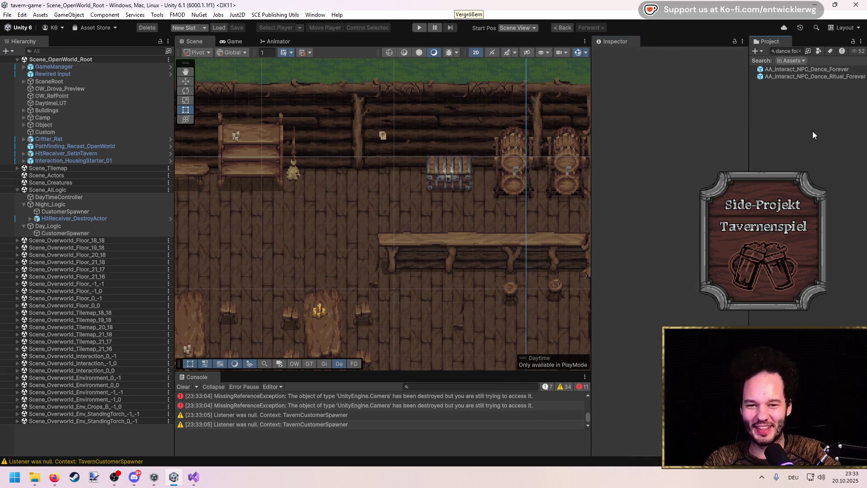
pyautogui.click(800, 51)
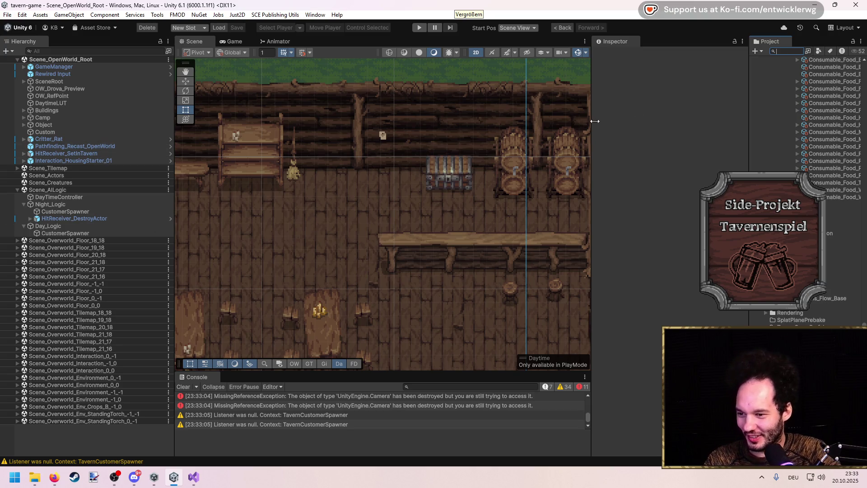
pyautogui.click(56, 226)
# Reselect Day_Logic and add an Actor Interaction Routine Point component via component search.
pyautogui.click(64, 232)
pyautogui.click(66, 227)
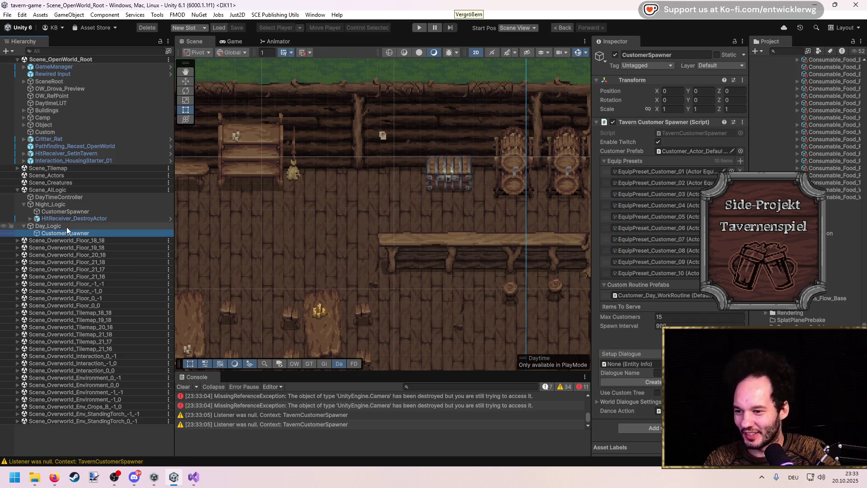
pyautogui.click(688, 125)
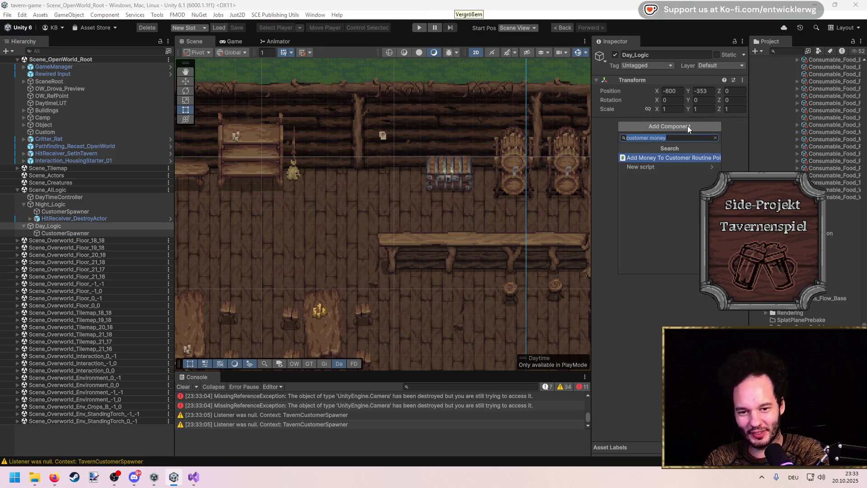
pyautogui.write('actor action routine')
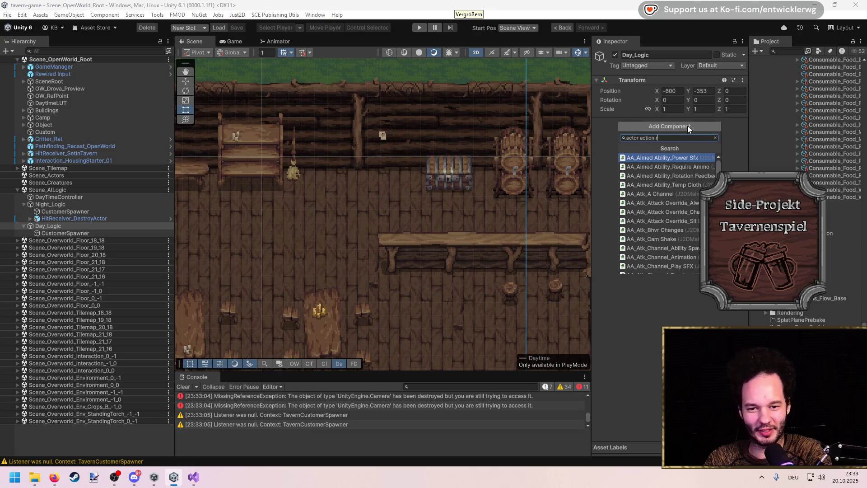
pyautogui.press('Return')
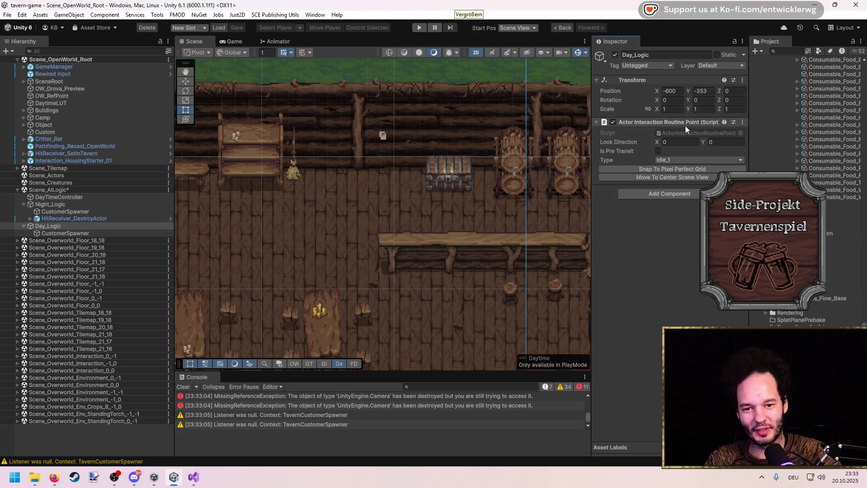
# Add an Action Routine Point component and remove the Actor Interaction Routine Point component.
pyautogui.click(687, 190)
pyautogui.write('action routine')
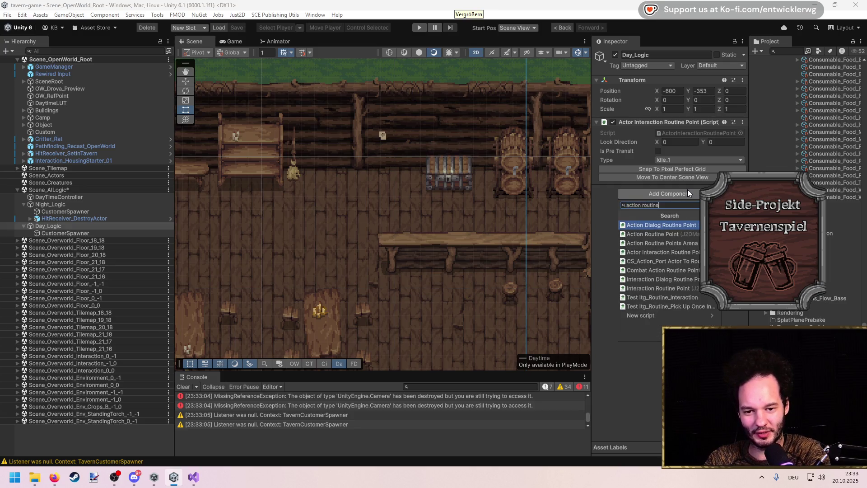
pyautogui.press('Down')
pyautogui.press('Return')
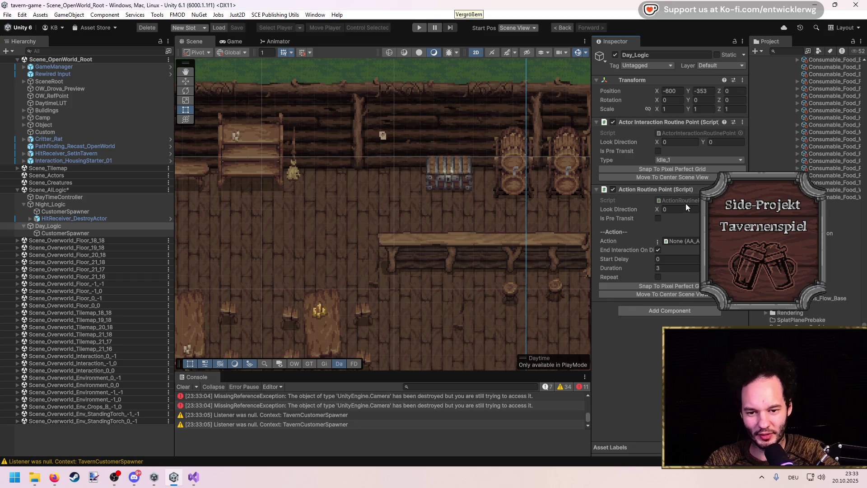
pyautogui.rightClick(677, 123)
pyautogui.click(698, 141)
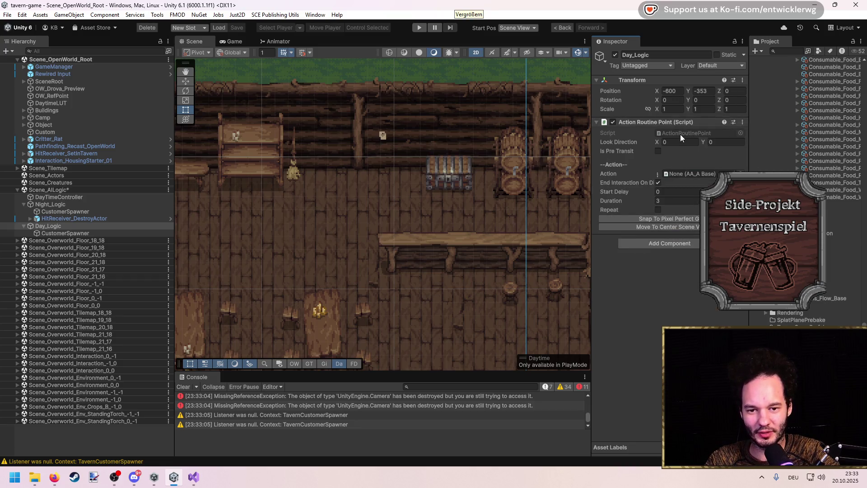
pyautogui.click(680, 135)
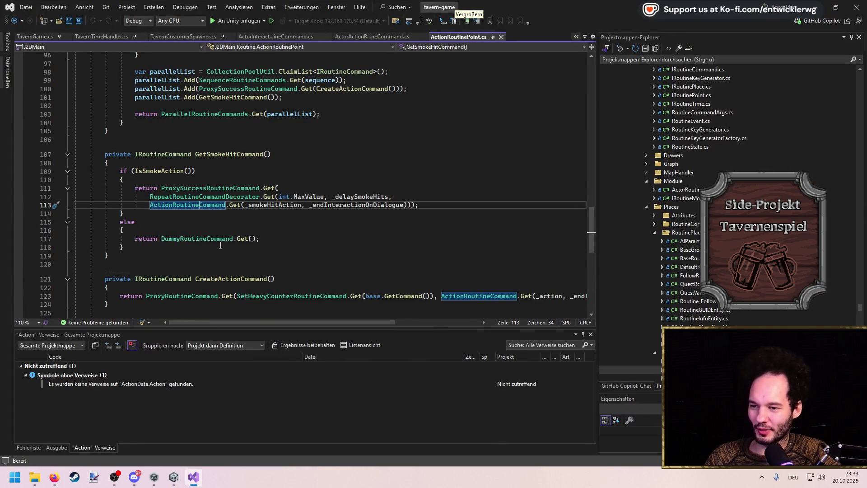
# Go to ActionRoutineCommand and follow ActionActorExecuter on line 145 to its definition.
pyautogui.press('F12')
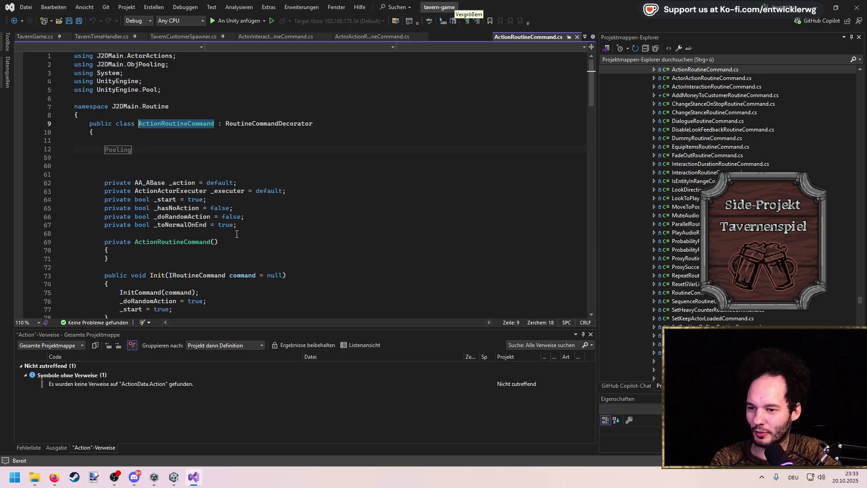
pyautogui.scroll(-2, 174, 206)
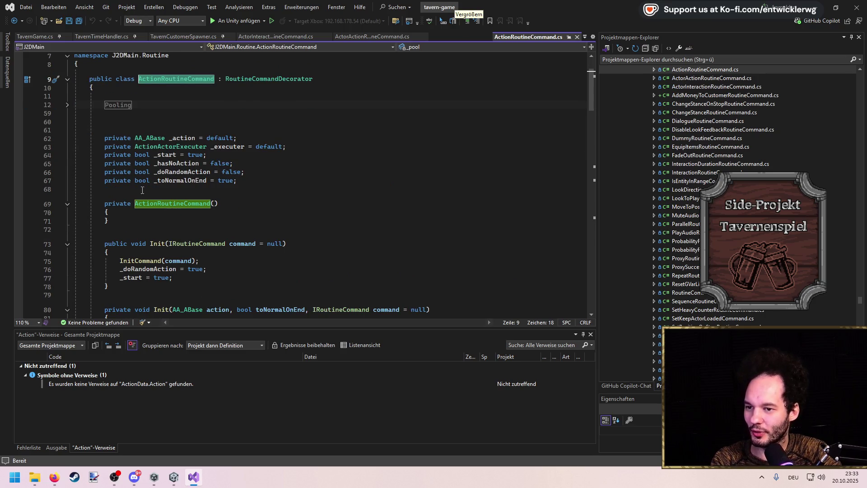
pyautogui.scroll(-15, 203, 168)
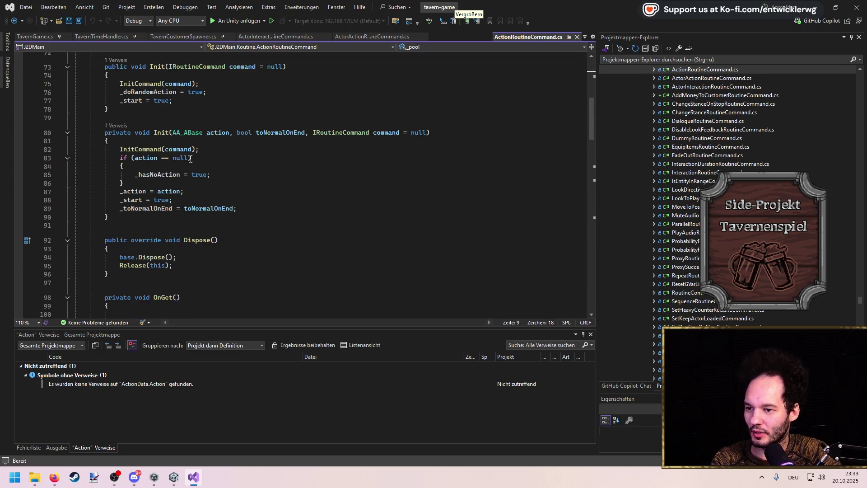
pyautogui.scroll(-11, 182, 155)
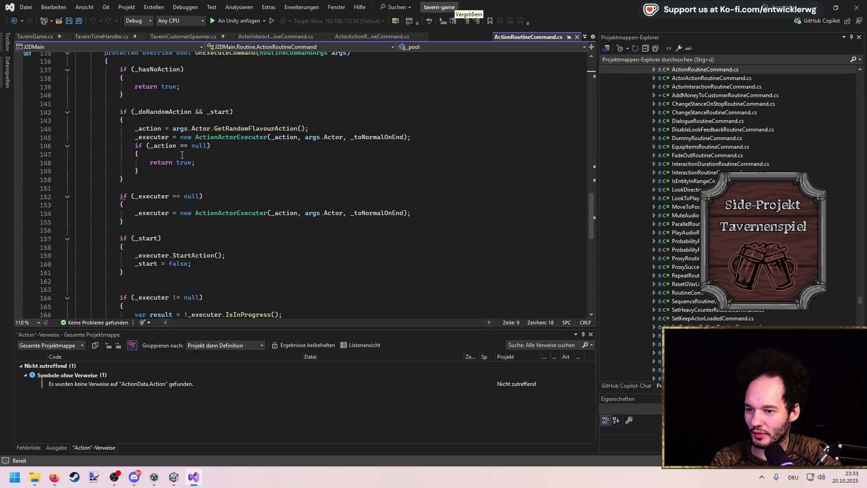
pyautogui.click(247, 167)
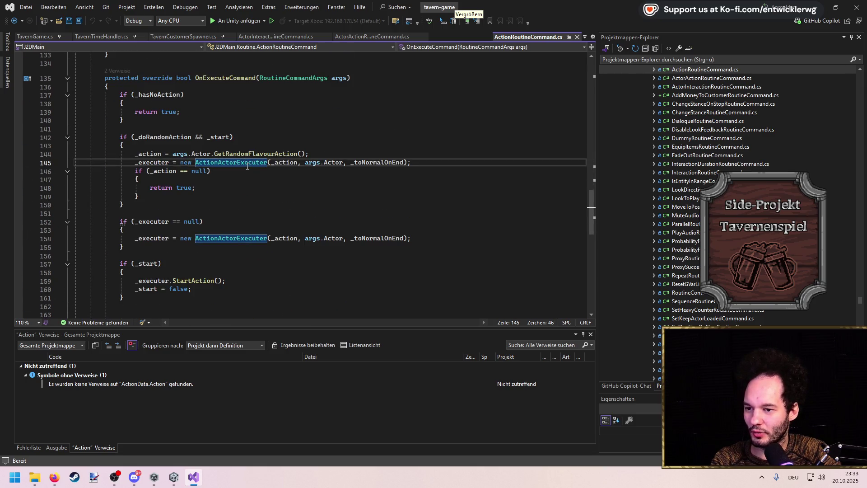
pyautogui.press('F12')
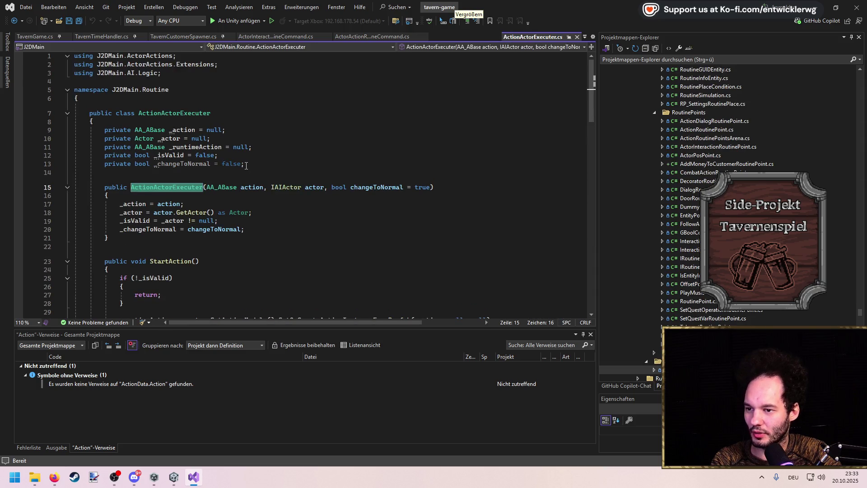
# List the ActionActorExecuter constructor usages and review the _executer code around line 145.
pyautogui.click(117, 180)
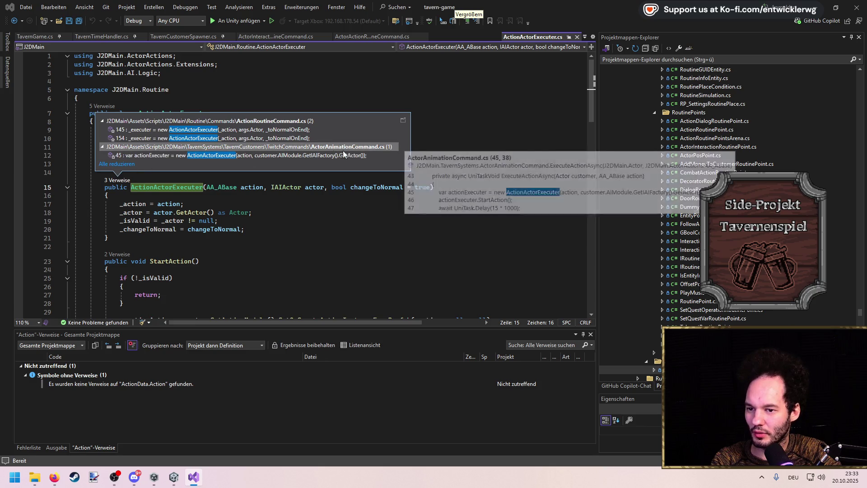
pyautogui.click(202, 129)
pyautogui.doubleClick(152, 192)
pyautogui.scroll(-5, 212, 251)
pyautogui.scroll(-2, 212, 252)
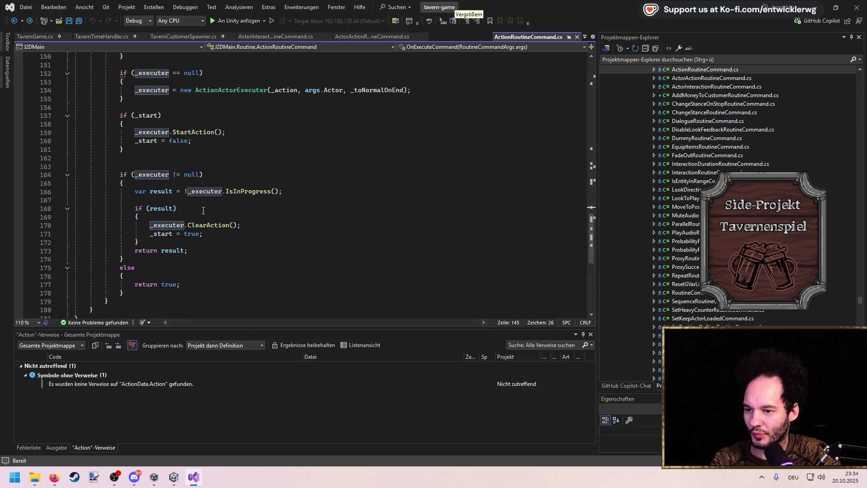
pyautogui.scroll(-6, 196, 132)
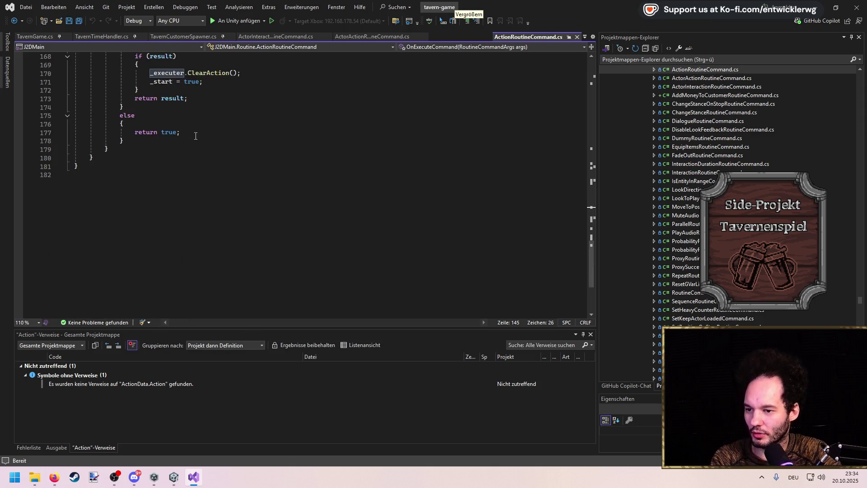
pyautogui.scroll(7, 195, 139)
pyautogui.scroll(12, 216, 252)
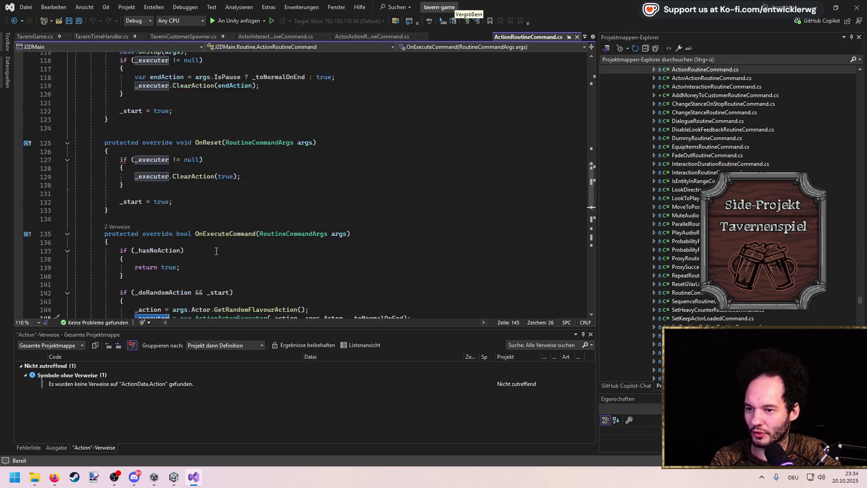
pyautogui.scroll(6, 217, 246)
pyautogui.scroll(5, 218, 246)
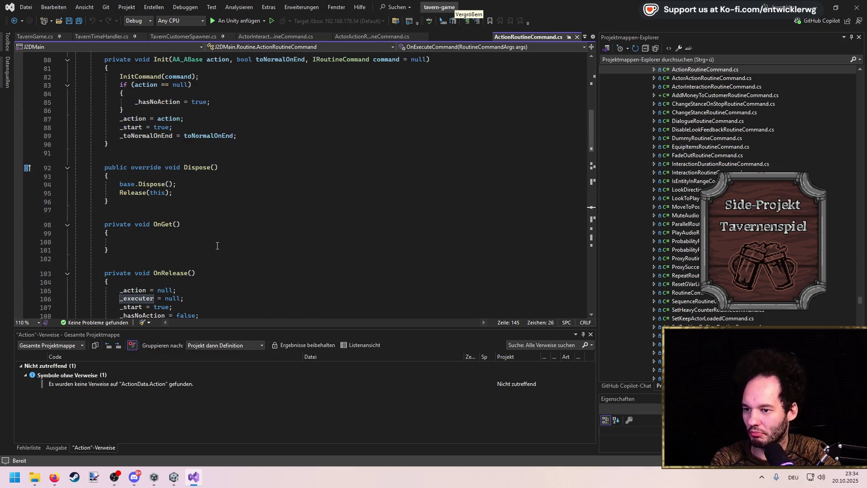
pyautogui.scroll(5, 221, 238)
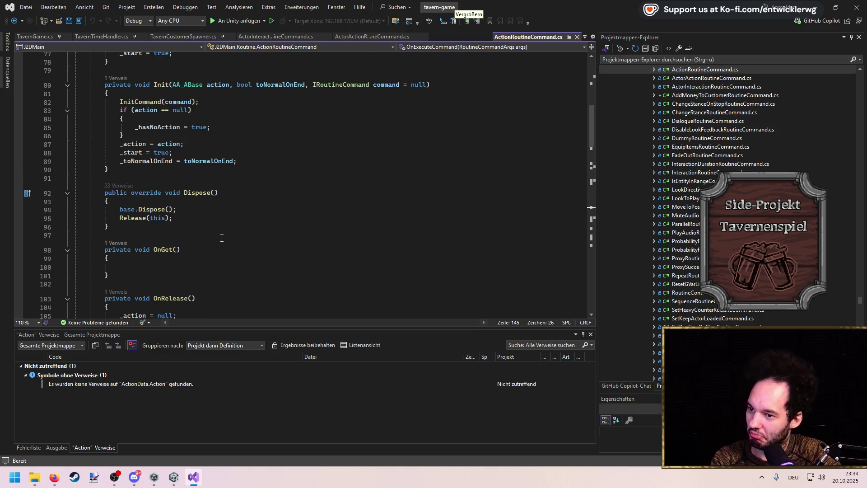
pyautogui.scroll(-20, 222, 240)
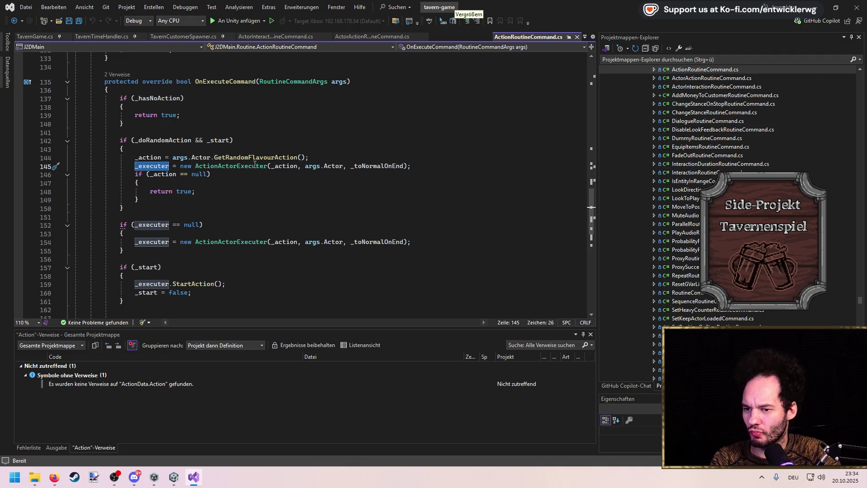
# Open the ActionActorExecuter definition to view StartAction, IsInProgress and ClearAction.
pyautogui.click(251, 167)
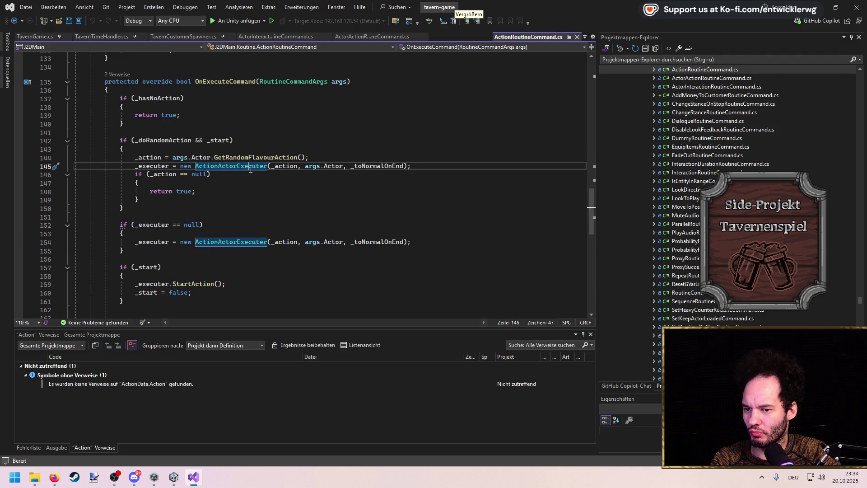
pyautogui.press('F12')
pyautogui.scroll(-5, 250, 169)
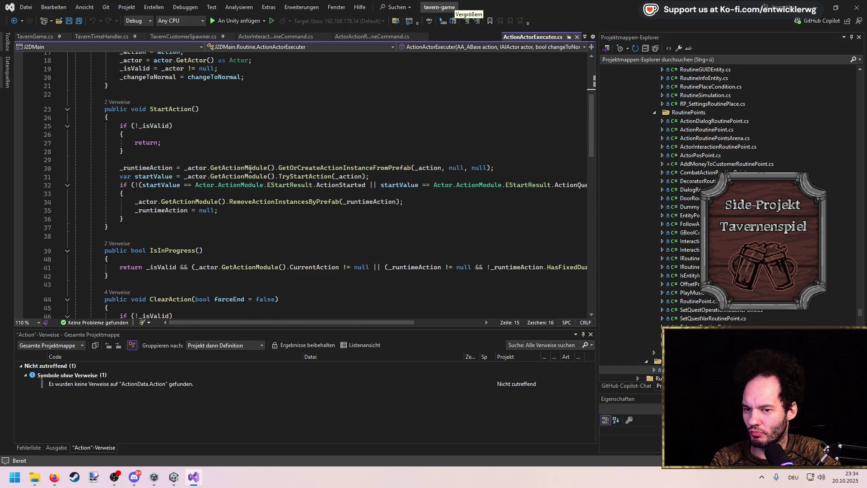
# Close the ActionActorExecuter.cs and ActionRoutinePoint.cs tabs and switch to TavernCustomerSpawner.cs.
pyautogui.click(578, 38)
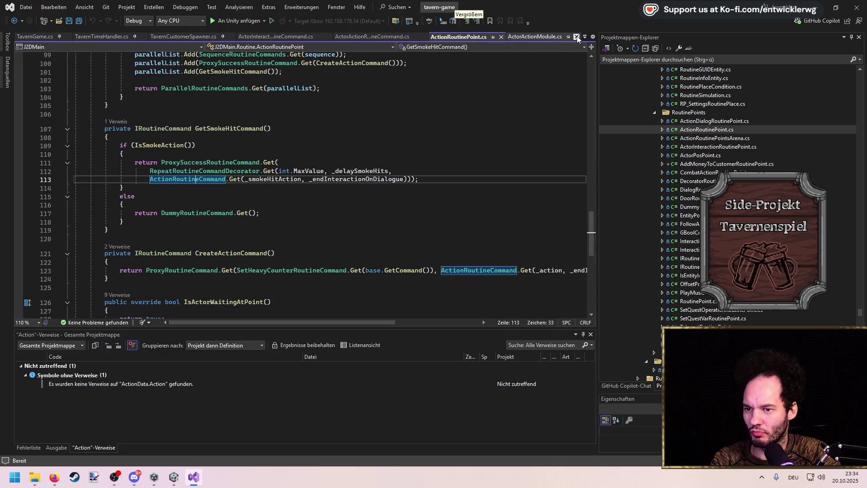
pyautogui.click(501, 37)
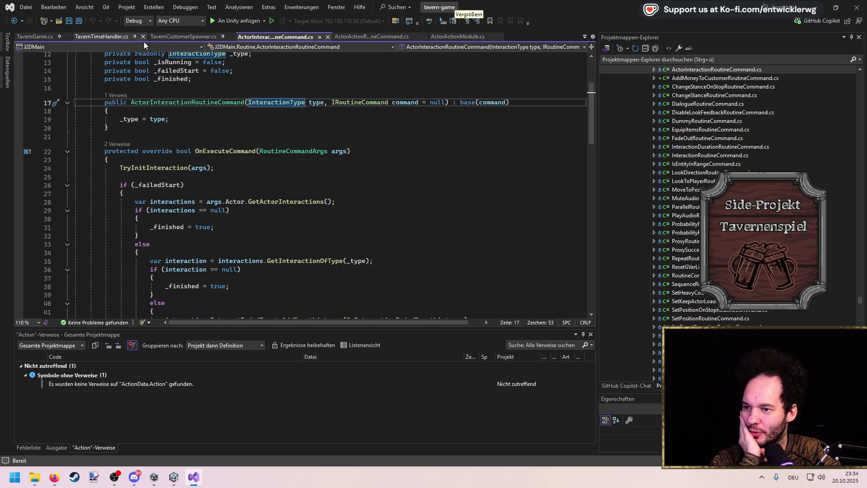
pyautogui.click(178, 36)
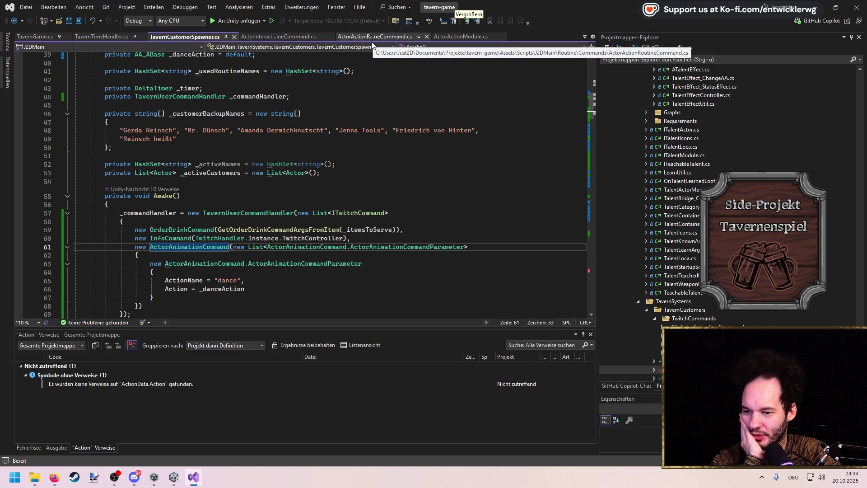
pyautogui.scroll(-3, 234, 219)
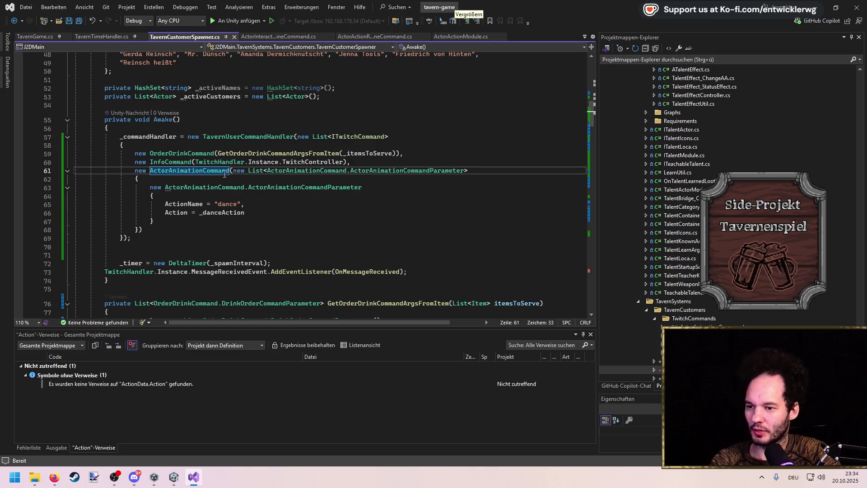
# Follow ActorAnimationCommand's ExecuteActionAsync through StartAction into TryStartAction.
pyautogui.press('F12')
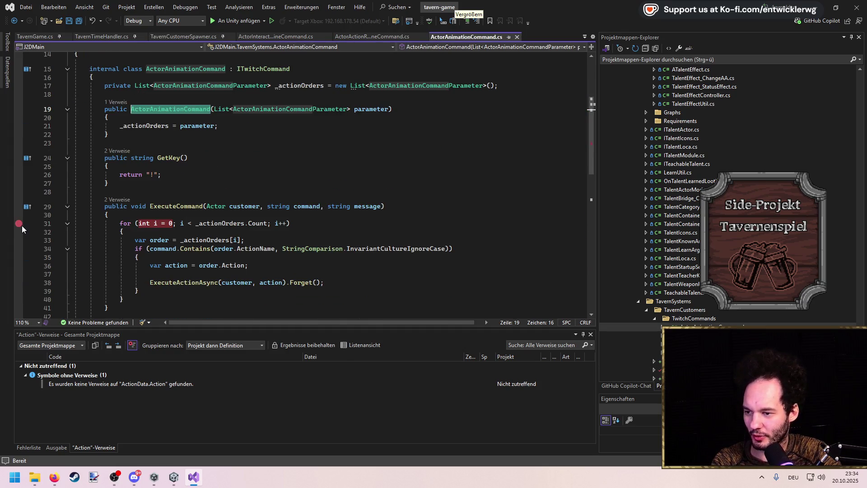
pyautogui.scroll(-5, 230, 224)
pyautogui.keyDown('ctrl'); pyautogui.click(208, 225); pyautogui.keyUp('ctrl')
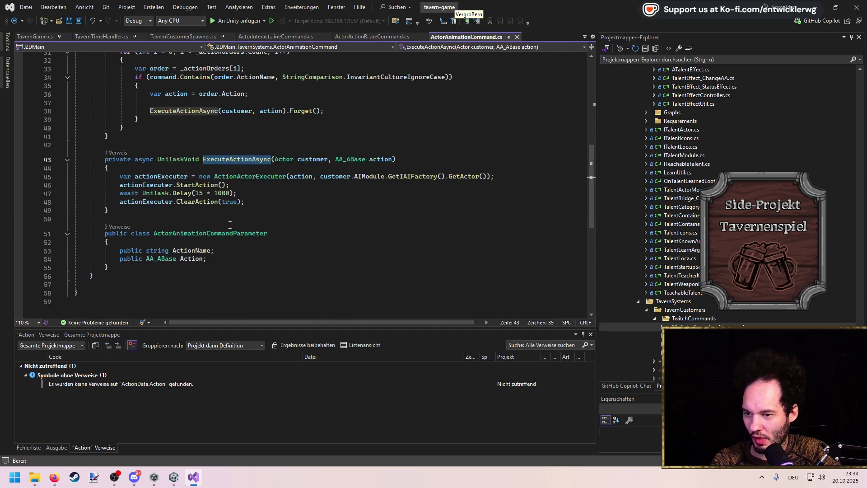
pyautogui.doubleClick(186, 183)
pyautogui.press('F12')
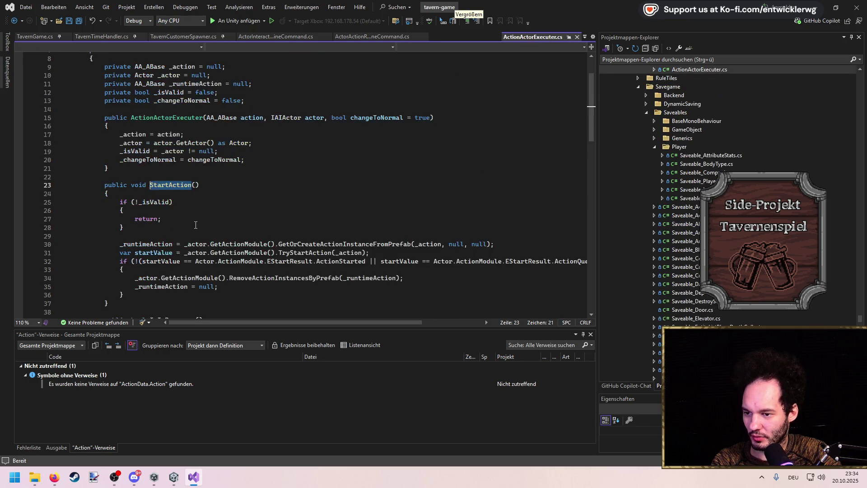
pyautogui.scroll(-3, 196, 224)
pyautogui.click(309, 189)
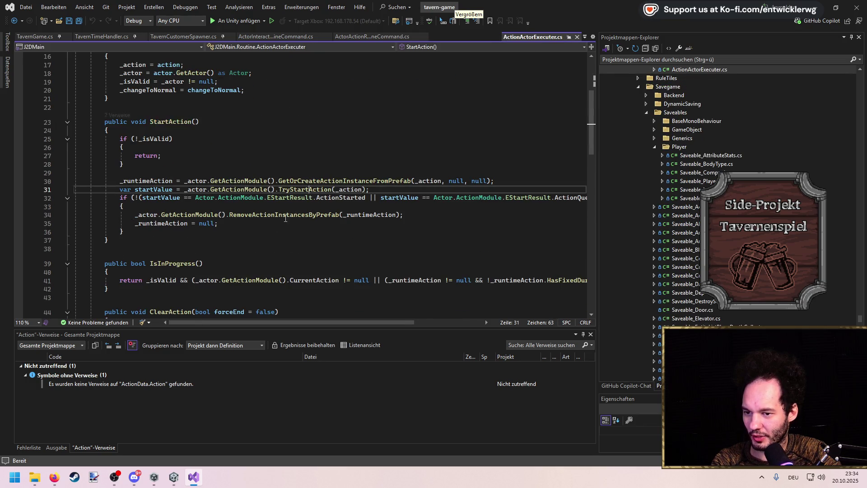
pyautogui.press('F12')
# Inspect TryStartActionInternal and GetActionInstanceFromPrefab definitions, then switch back to Unity.
pyautogui.click(216, 177)
pyautogui.press('F12')
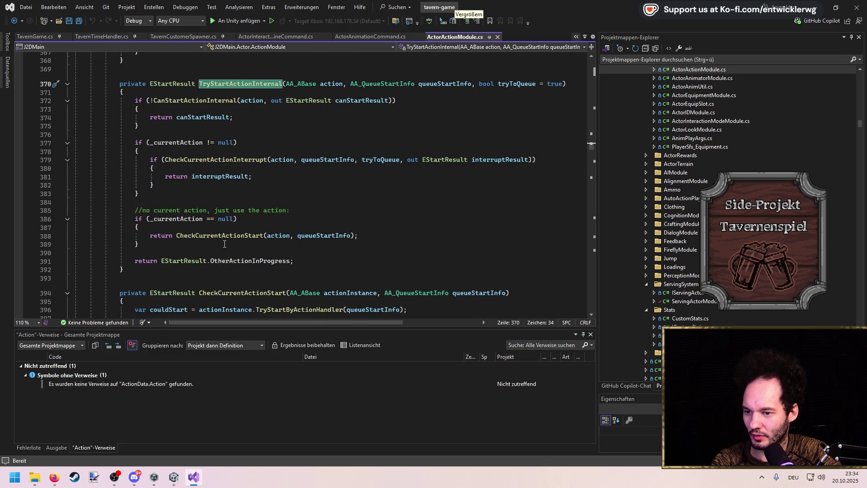
pyautogui.hotkey('ctrl', '-')
pyautogui.click(244, 154)
pyautogui.press('F12')
pyautogui.scroll(-12, 242, 185)
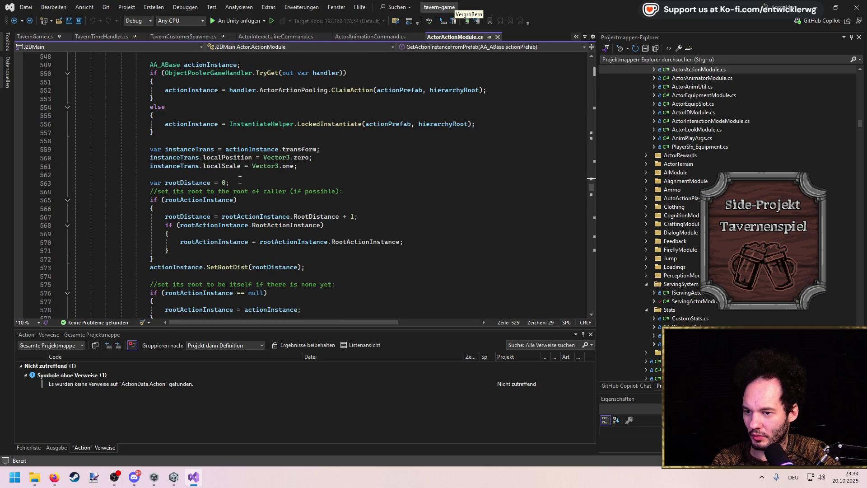
pyautogui.hotkey('ctrl', '-')
pyautogui.hotkey('alt', 'Tab')
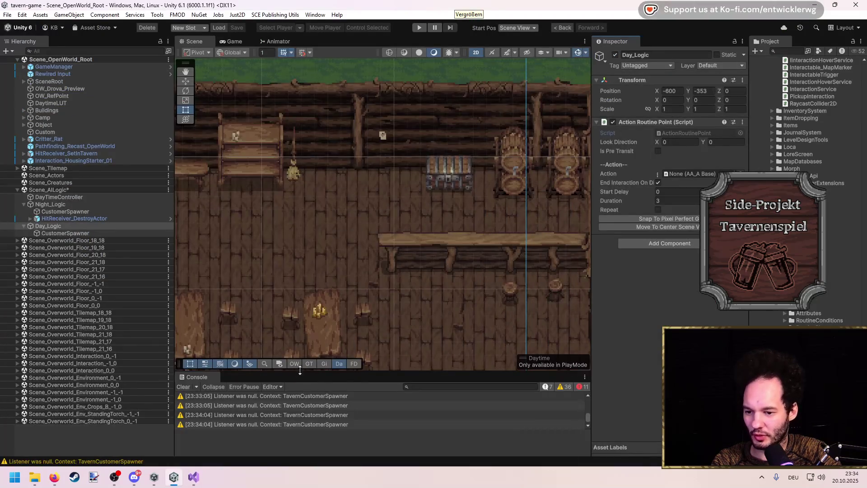
# Enlarge the Console and open the ActorActionModule NullReferenceException at line 605 from its stack trace.
pyautogui.moveTo(300, 370); pyautogui.dragTo(497, 258)
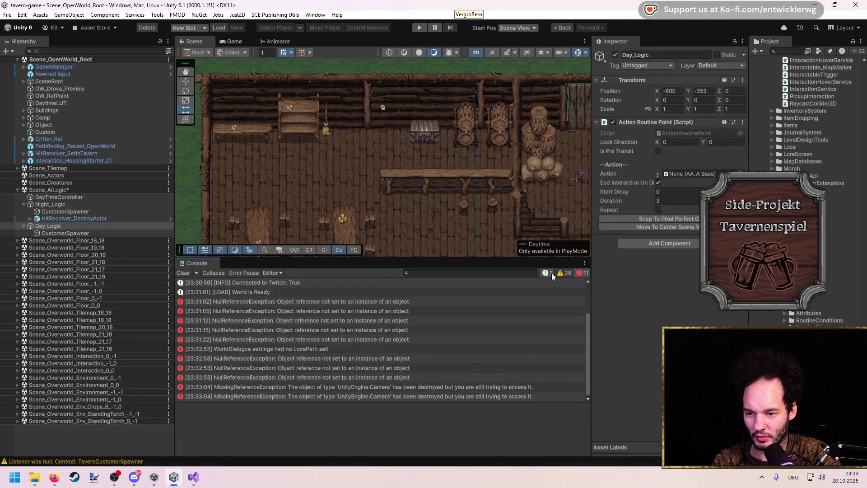
pyautogui.click(392, 359)
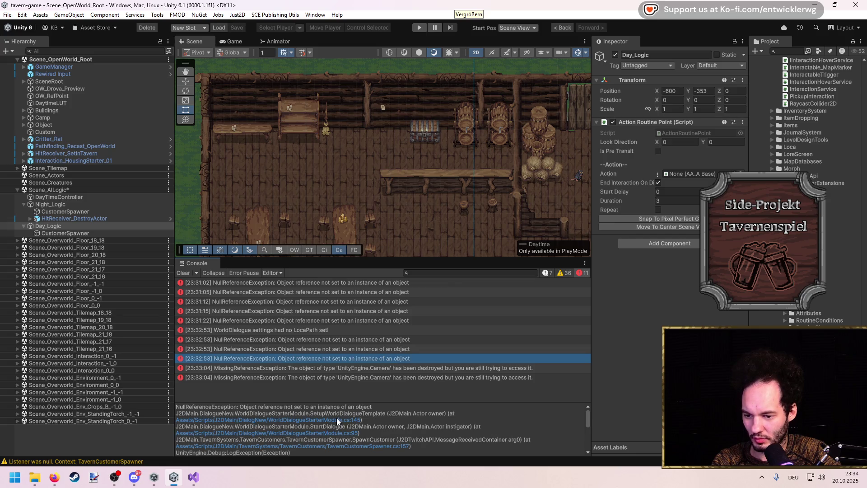
pyautogui.press('Up')
pyautogui.press('Down')
pyautogui.press('Up')
pyautogui.press('Up')
pyautogui.press('Up')
pyautogui.press('Down')
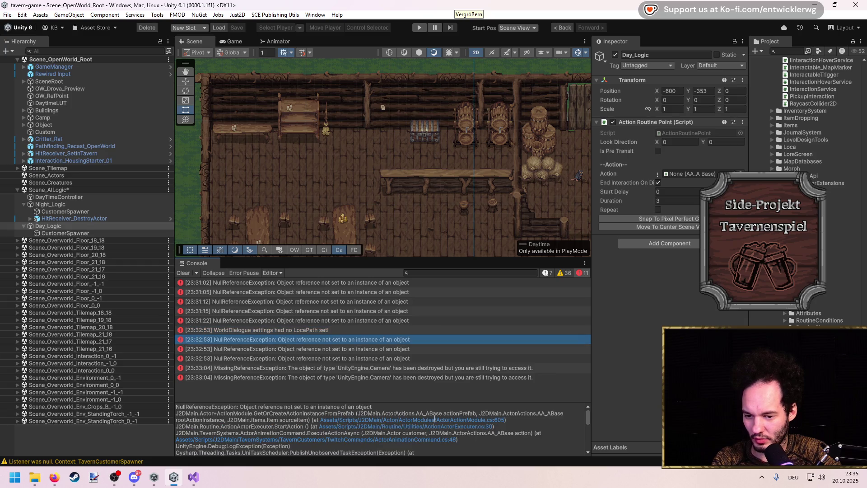
pyautogui.click(435, 419)
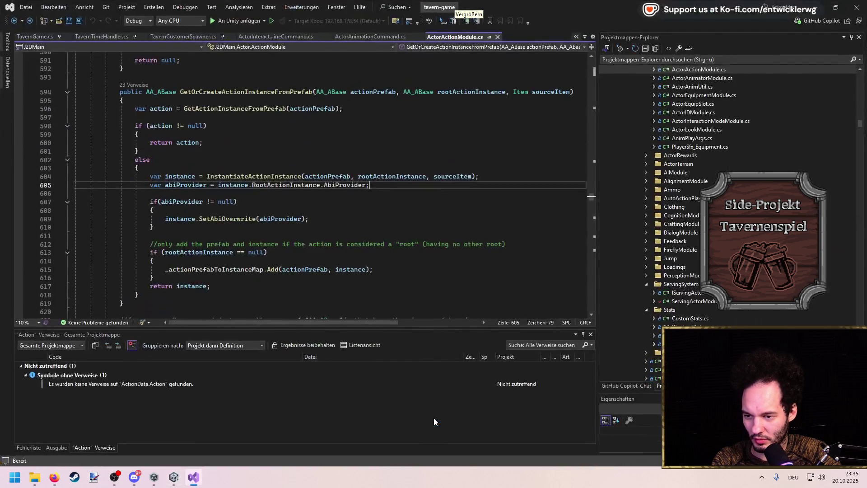
# Check the RootActionInstance and abiProvider references and select lines 605–610.
pyautogui.doubleClick(276, 185)
pyautogui.doubleClick(180, 188)
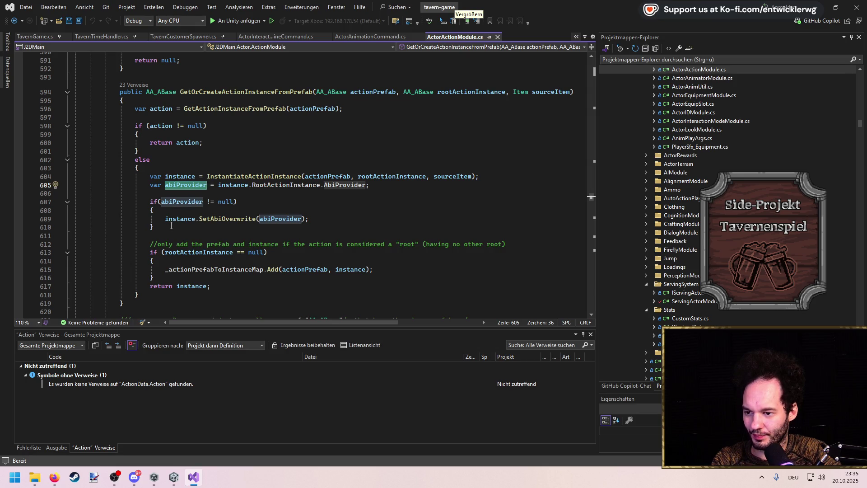
pyautogui.moveTo(173, 226)
pyautogui.mouseDown()
pyautogui.moveTo(73, 217)
pyautogui.moveTo(54, 194)
pyautogui.moveTo(21, 186)
pyautogui.mouseUp()
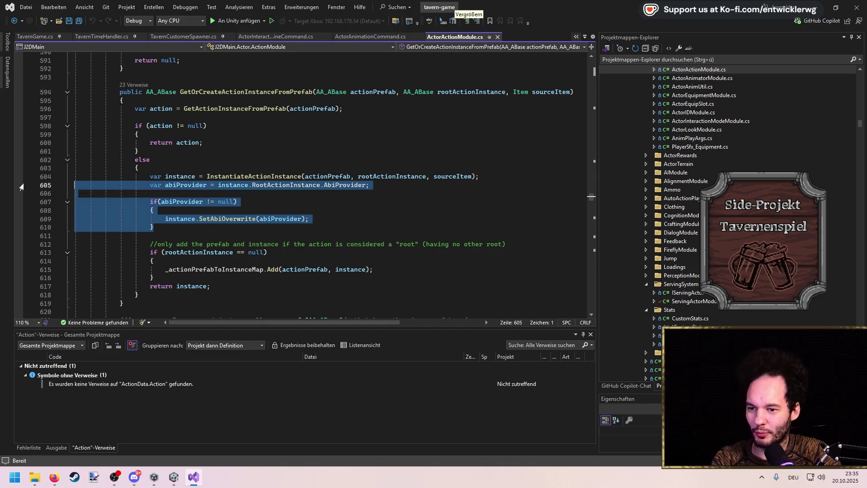
# Wrap the selection in 'if (instance.RootActionInstance != null)' and save ActorActionModule.cs.
pyautogui.hotkey('ctrl', 'k')
pyautogui.hotkey('ctrl', 's')
pyautogui.write('if')
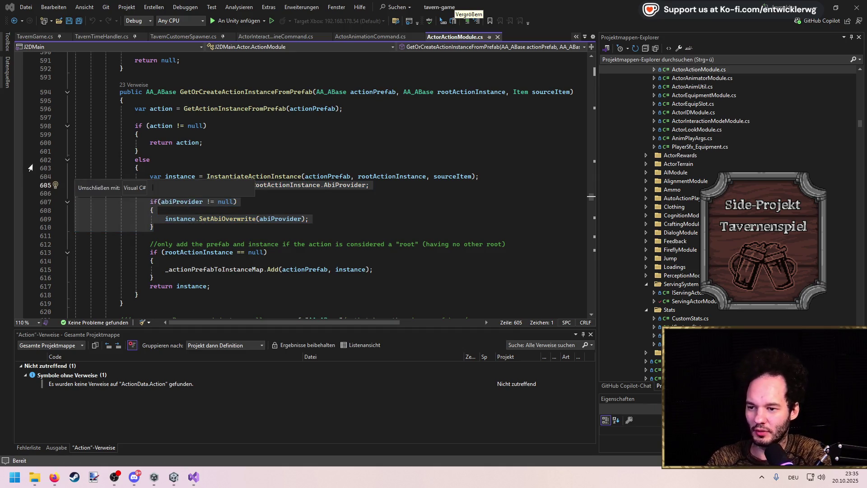
pyautogui.press('Return')
pyautogui.write('instance.roo')
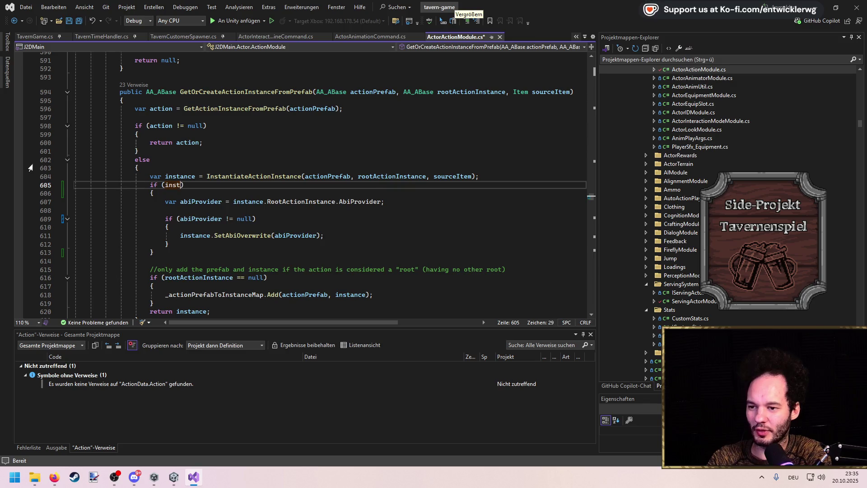
pyautogui.press('Tab')
pyautogui.write('!= ')
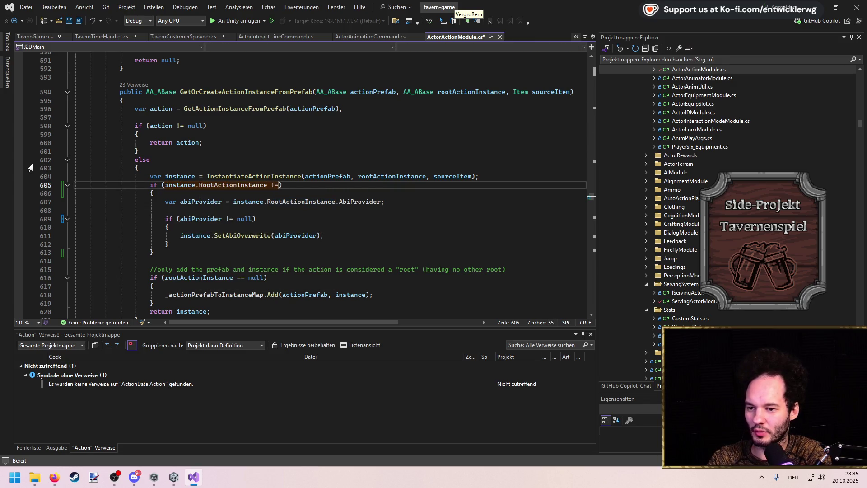
pyautogui.write('n')
pyautogui.press('Tab')
pyautogui.press('Down')
pyautogui.press('Down')
pyautogui.press('Down')
pyautogui.hotkey('ctrl', 's')
pyautogui.hotkey('alt', 'Tab')
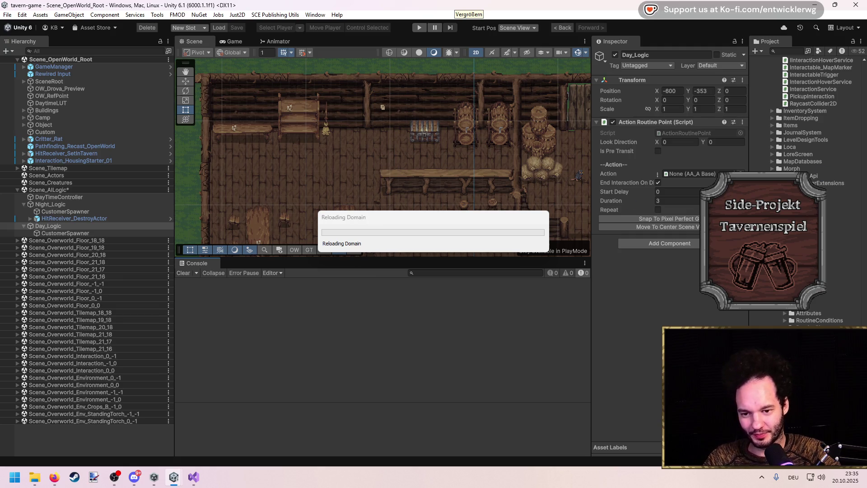
# Move the reload and import progress windows aside, zoom the Scene view, and enter play mode.
pyautogui.moveTo(483, 220)
pyautogui.mouseDown()
pyautogui.moveTo(450, 180)
pyautogui.moveTo(441, 201)
pyautogui.mouseUp()
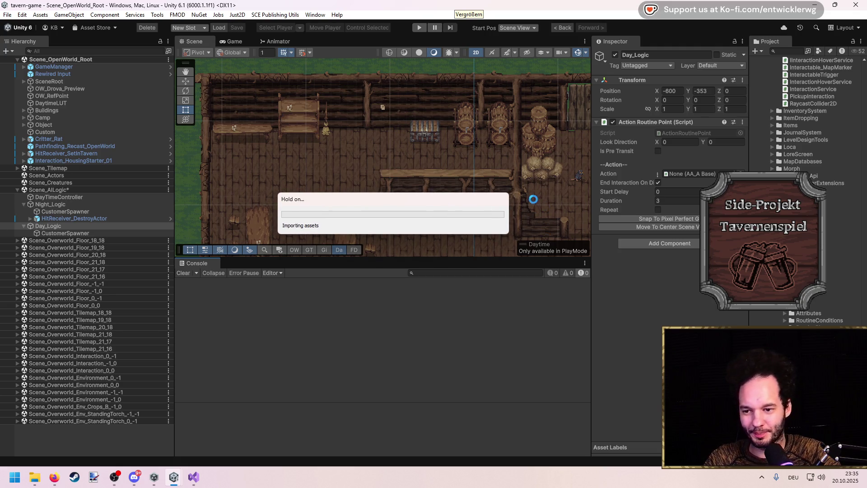
pyautogui.moveTo(411, 200)
pyautogui.mouseDown()
pyautogui.moveTo(367, 152)
pyautogui.moveTo(356, 161)
pyautogui.mouseUp()
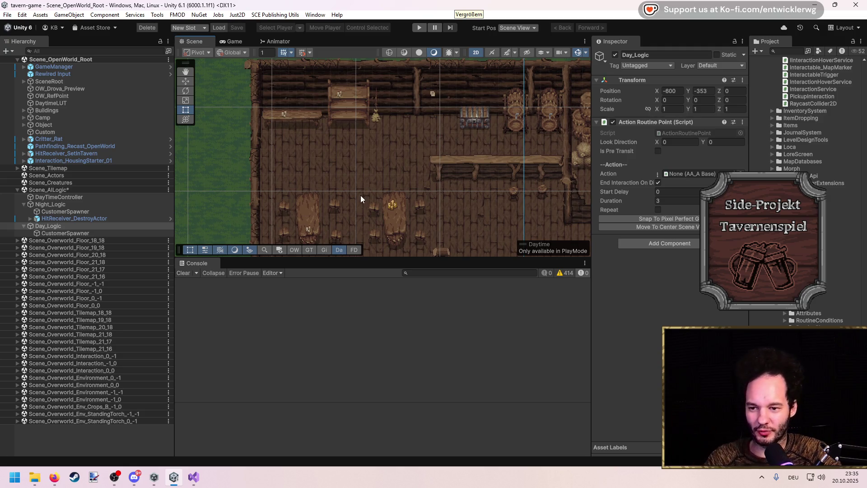
pyautogui.scroll(8, 351, 180)
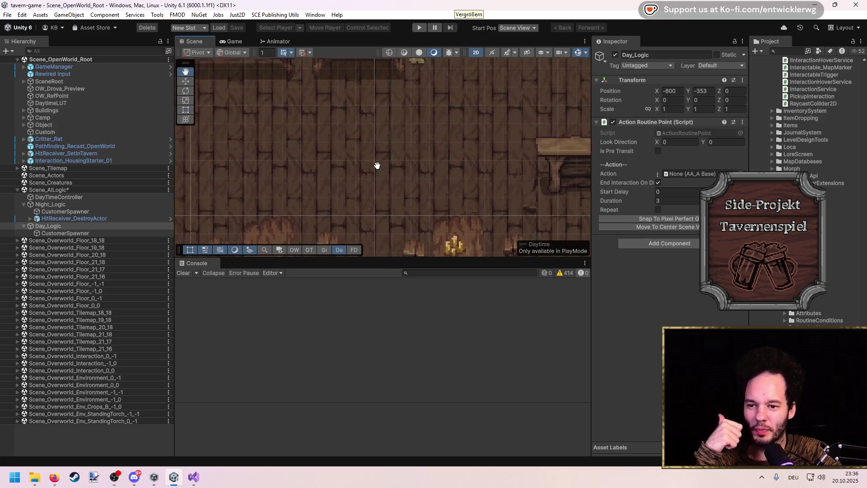
pyautogui.click(419, 28)
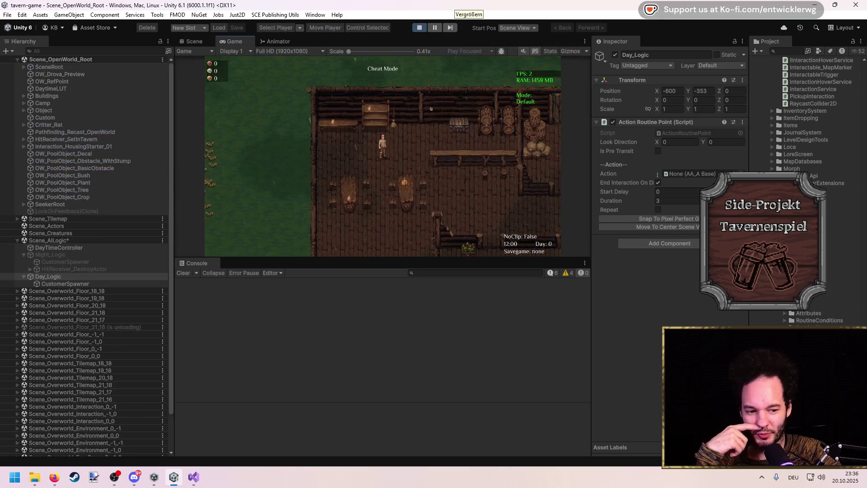
# Walk the player across the tavern and out the door with WASD.
pyautogui.hotkey('shift', 'space')
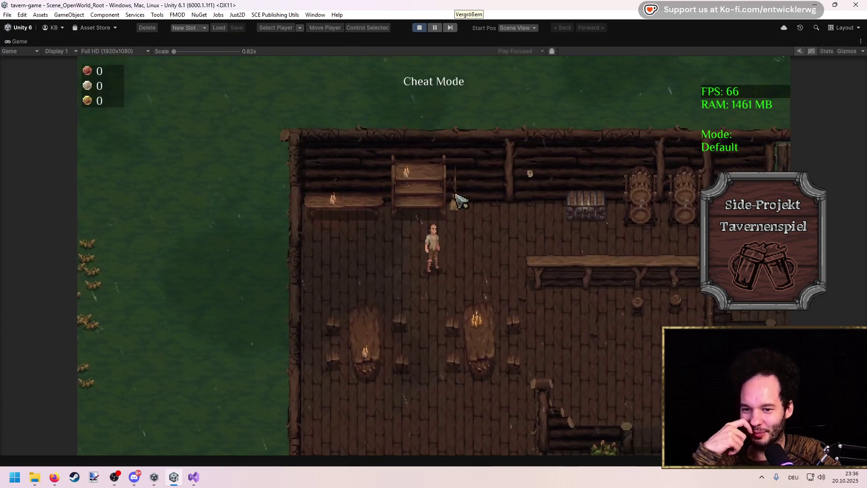
pyautogui.press('d')
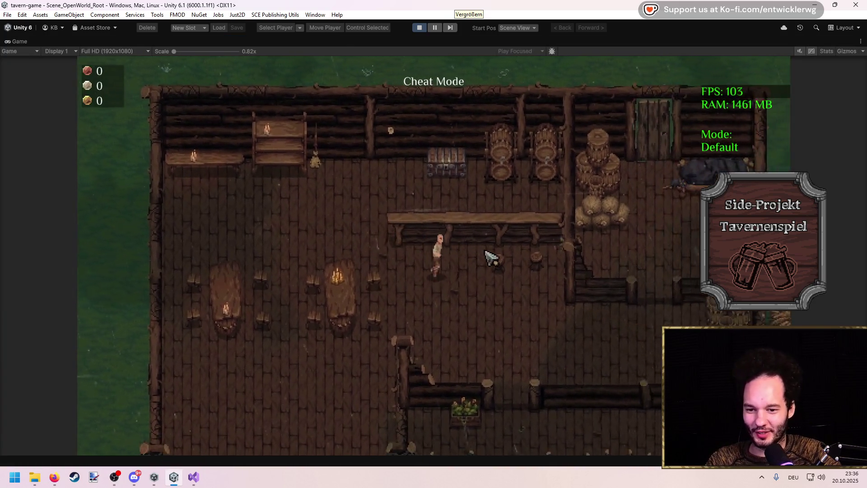
pyautogui.press('a')
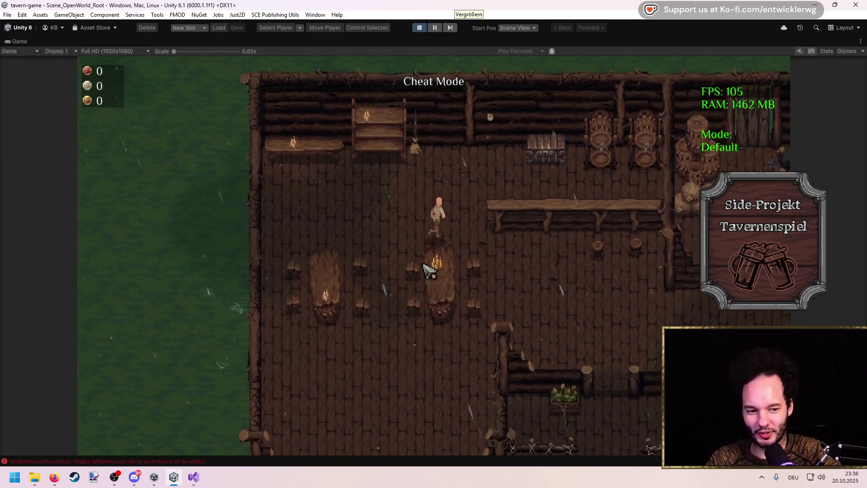
pyautogui.press('w')
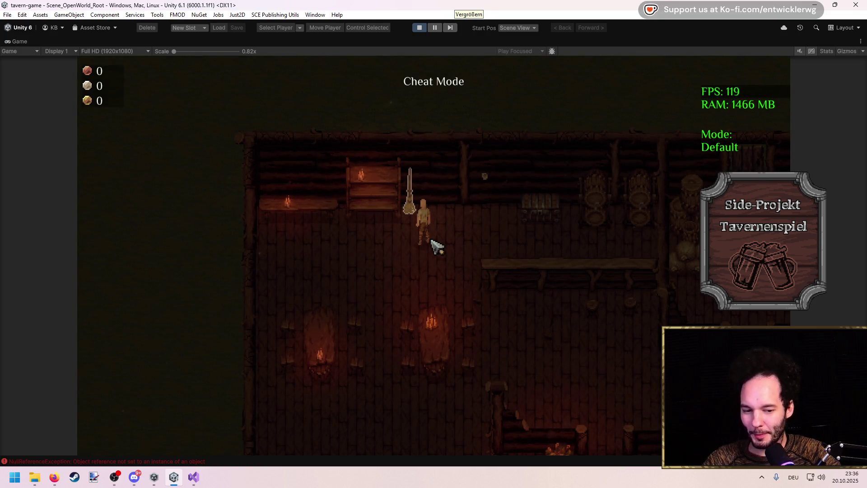
pyautogui.press('w')
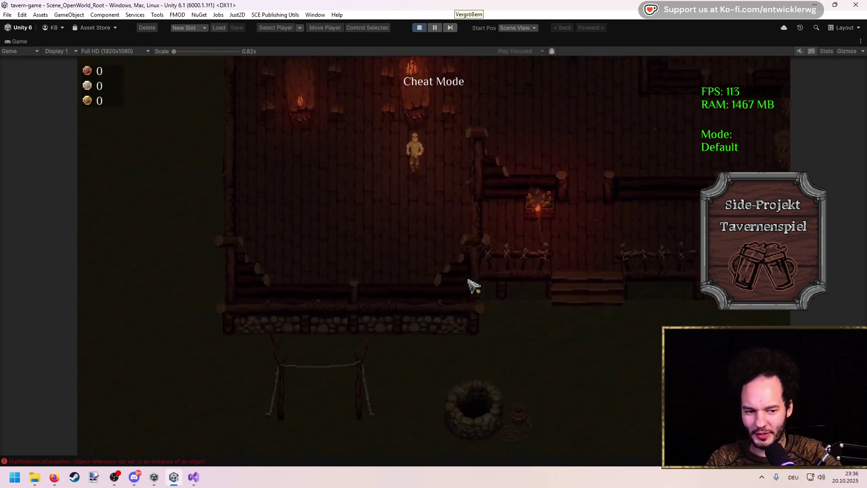
pyautogui.press('a')
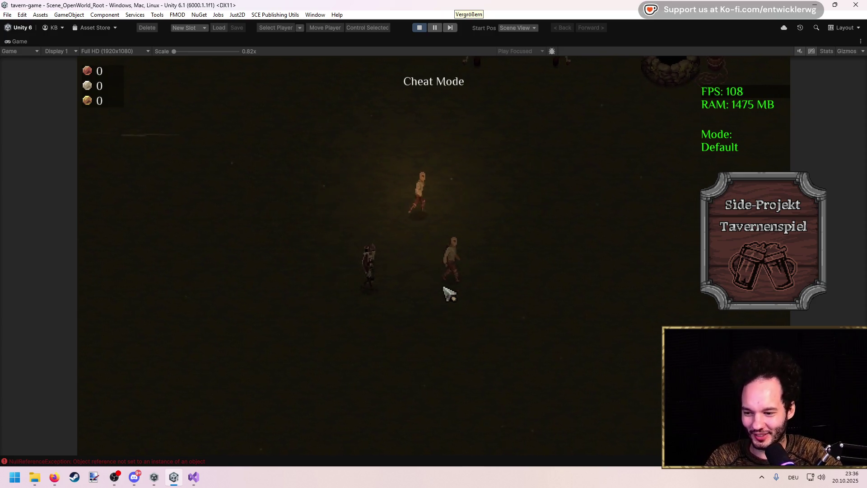
# Open the error list, view a NullReferenceException trace, and jump to ActorActionModule's code.
pyautogui.click(177, 462)
pyautogui.click(233, 201)
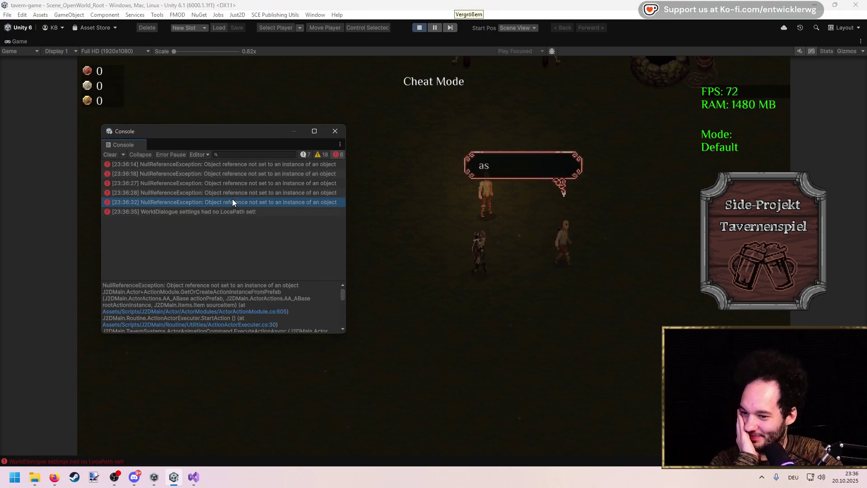
pyautogui.doubleClick(256, 312)
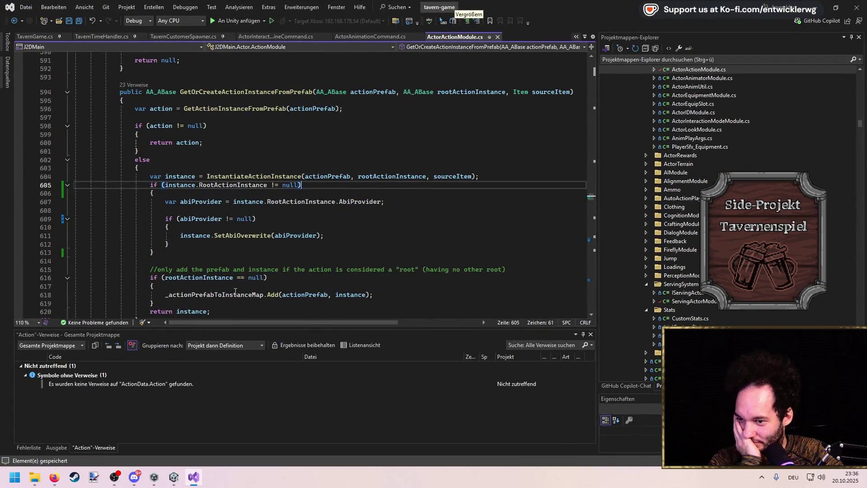
# Set a breakpoint on line 604 of ActorActionModule.cs and attach the debugger to Unity with F5.
pyautogui.scroll(1, 252, 219)
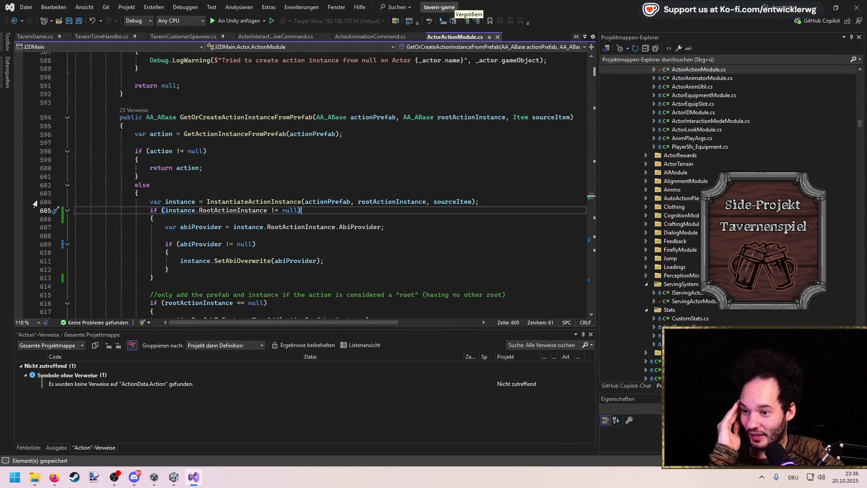
pyautogui.click(18, 201)
pyautogui.press('F5')
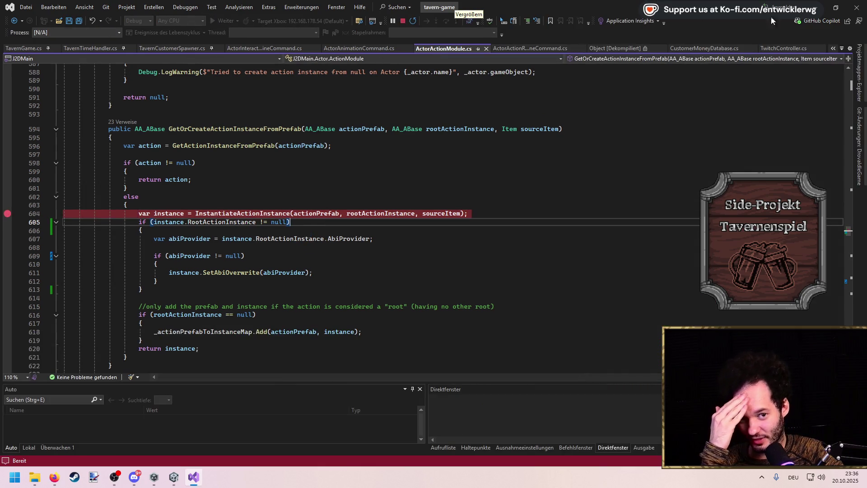
# Back in the game, close the error console and walk the player into the tavern to trigger the action.
pyautogui.click(818, 14)
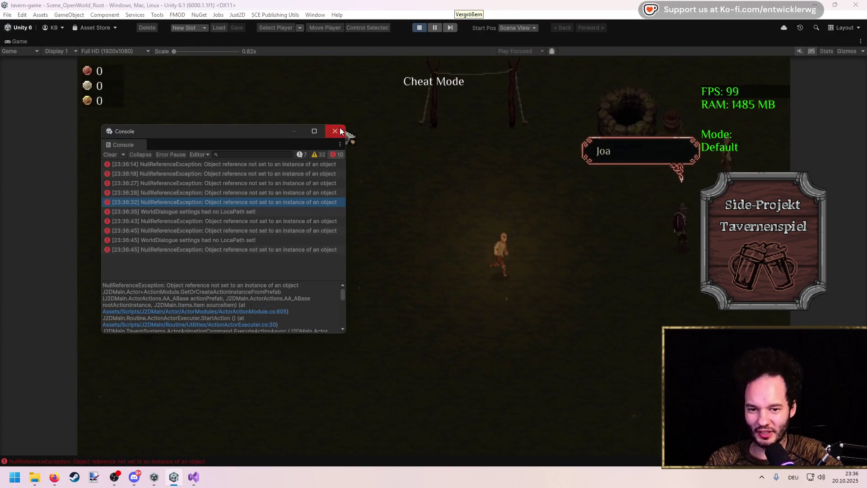
pyautogui.click(337, 132)
pyautogui.press('w')
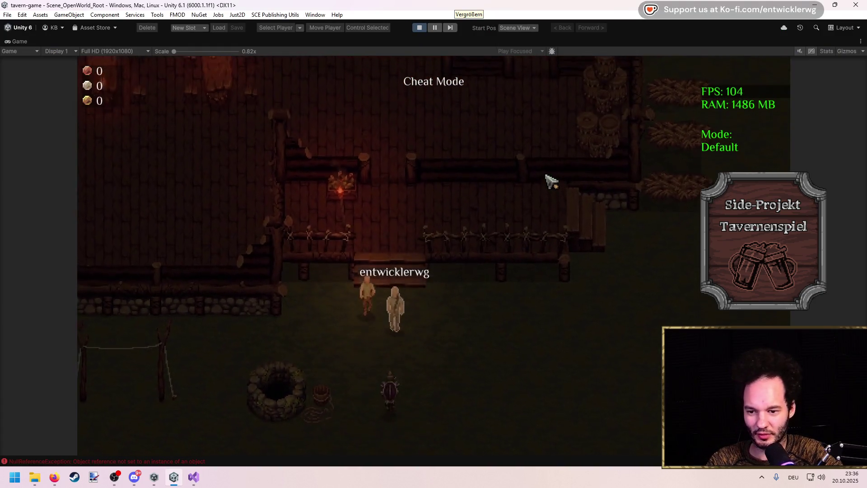
pyautogui.press('a')
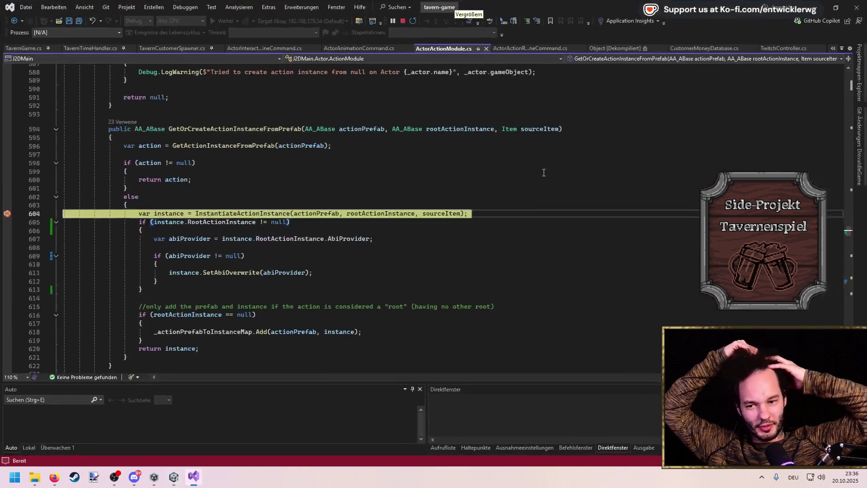
# Follow the call stack from the paused line to ExecuteActionAsync in ActorAnimationCommand.cs.
pyautogui.click(324, 239)
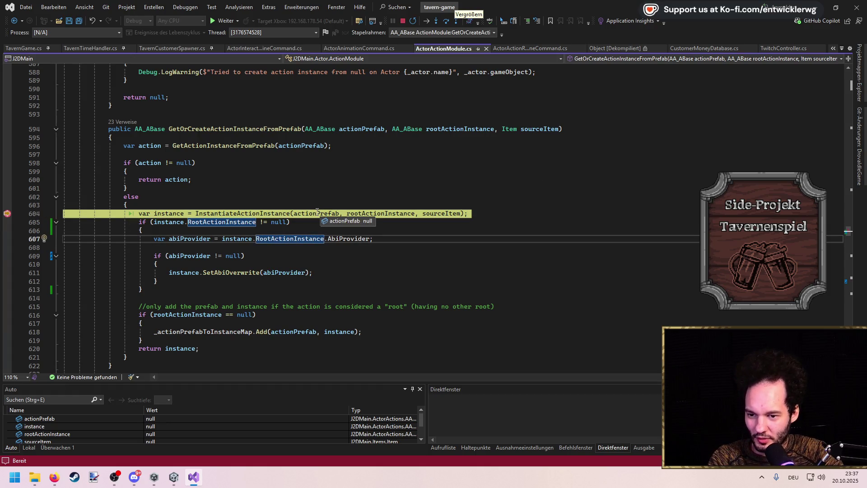
pyautogui.click(443, 449)
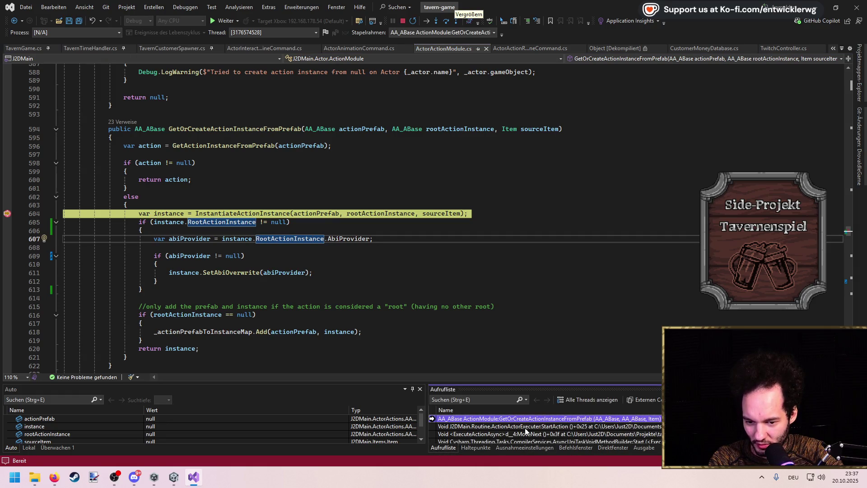
pyautogui.doubleClick(525, 434)
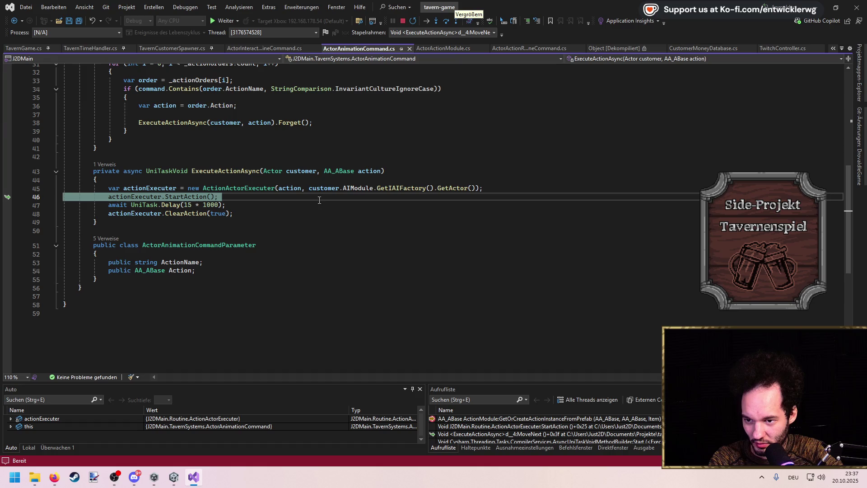
pyautogui.doubleClick(298, 189)
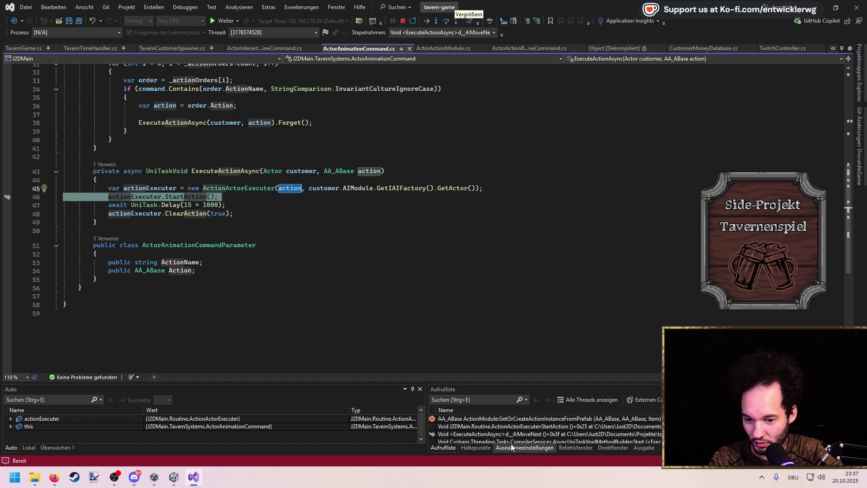
# Expand _actionOrders in the value tip to check the first order's Action and ActionName.
pyautogui.scroll(2, 357, 279)
pyautogui.scroll(7, 357, 280)
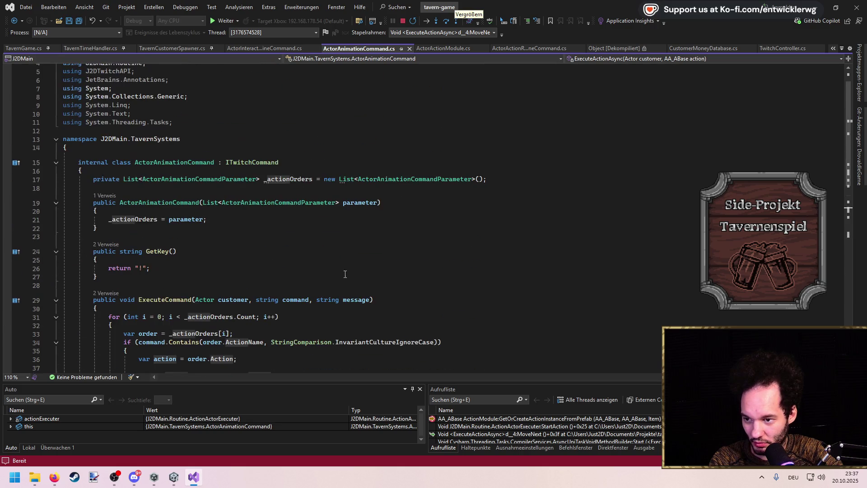
pyautogui.moveTo(276, 178)
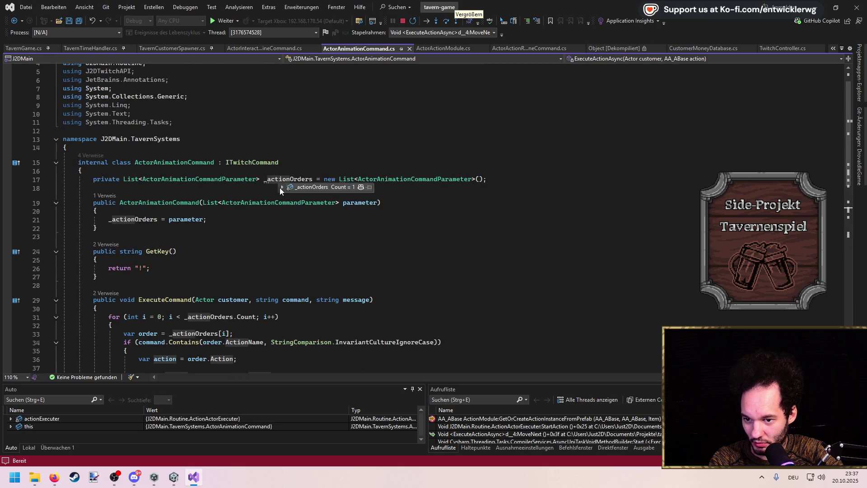
pyautogui.click(281, 187)
pyautogui.click(290, 195)
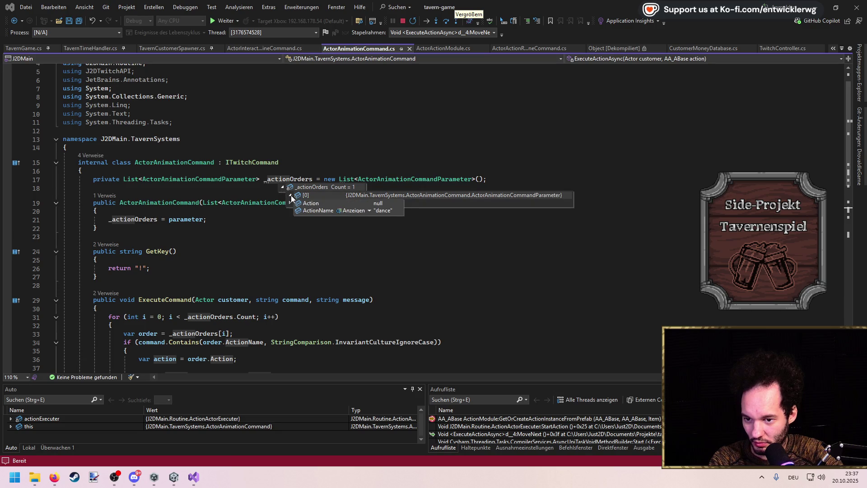
# Go to the _danceAction field on line 39 of TavernCustomerSpawner.cs, then stop debugging.
pyautogui.click(105, 195)
pyautogui.doubleClick(161, 170)
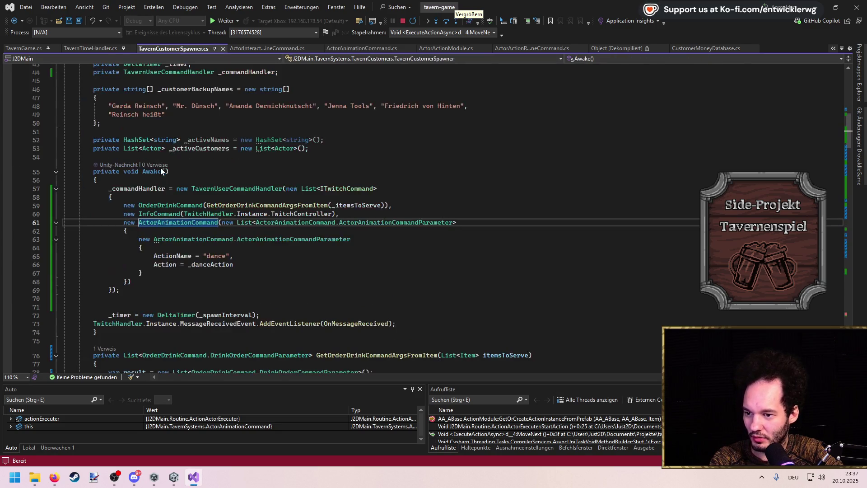
pyautogui.doubleClick(211, 265)
pyautogui.press('F12')
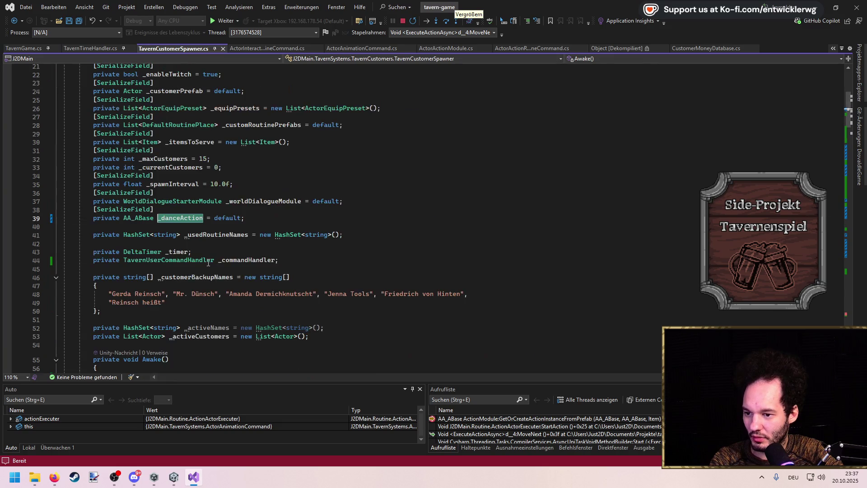
pyautogui.click(403, 20)
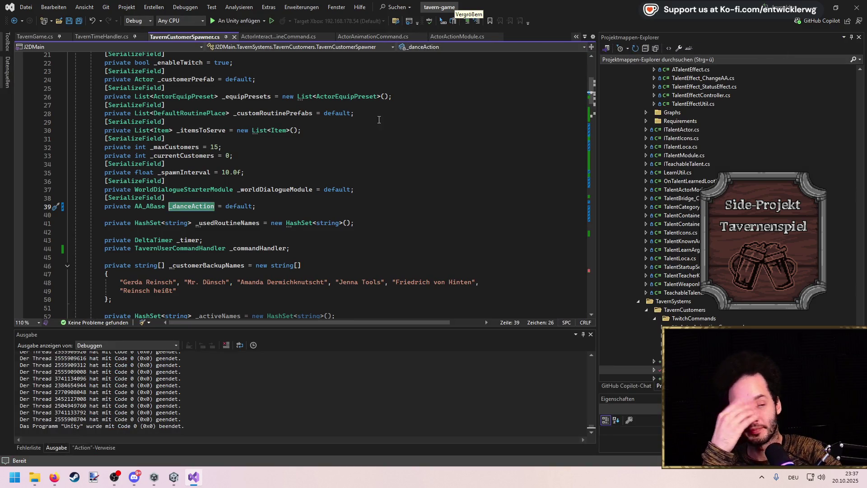
# Exit play mode and remove the Action Routine Point component from Day_Logic.
pyautogui.click(821, 10)
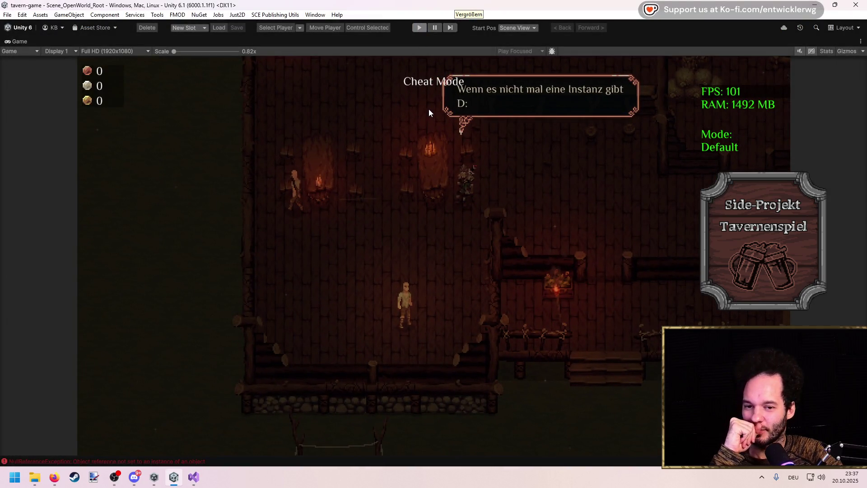
pyautogui.hotkey('ctrl', 'p')
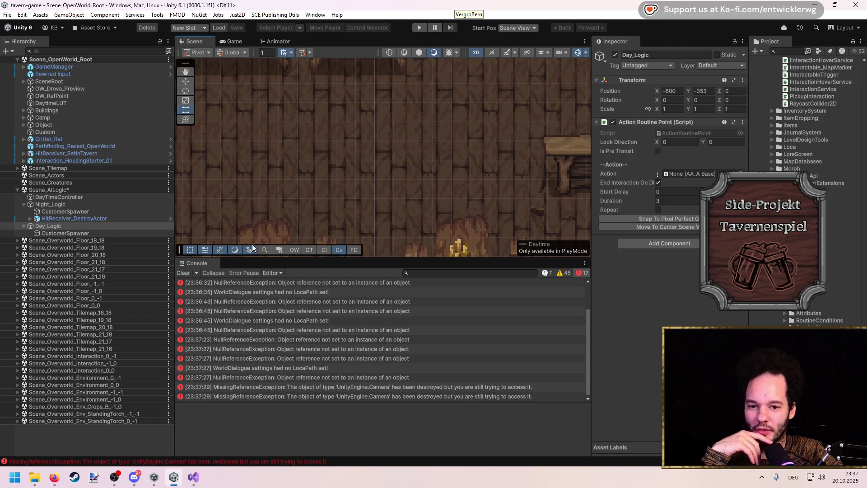
pyautogui.click(96, 226)
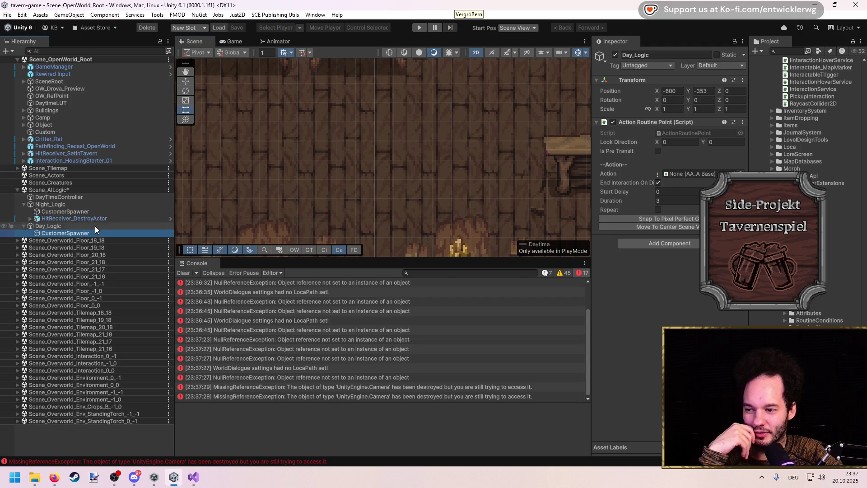
pyautogui.rightClick(644, 123)
pyautogui.click(673, 141)
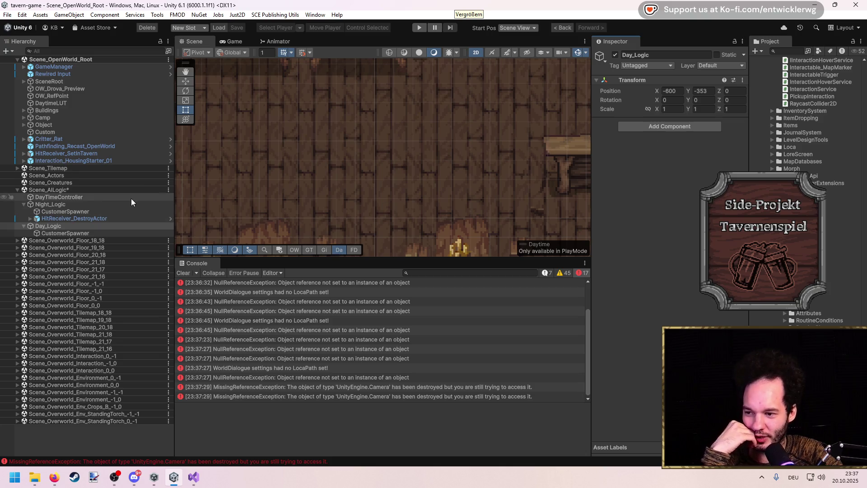
# Select CustomerSpawner, enlarge the Scene view over the Console and widen the Inspector.
pyautogui.click(118, 211)
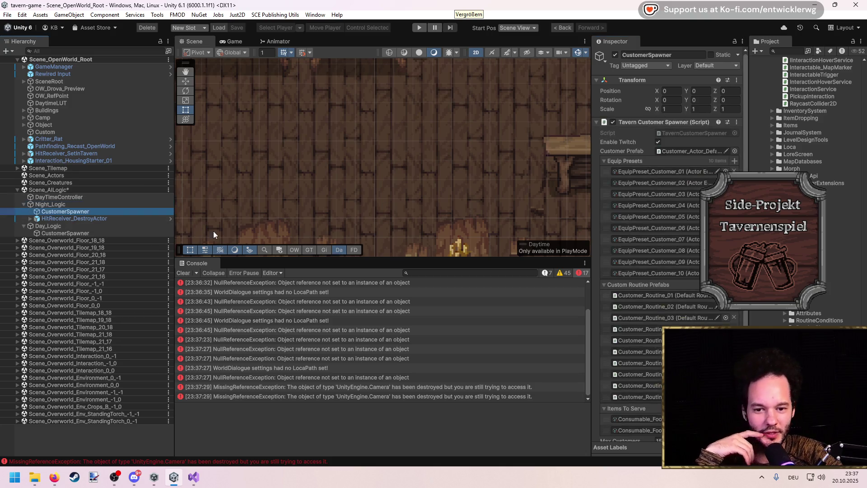
pyautogui.scroll(-5, 628, 237)
pyautogui.moveTo(591, 207); pyautogui.dragTo(613, 219)
pyautogui.moveTo(441, 258); pyautogui.dragTo(439, 392)
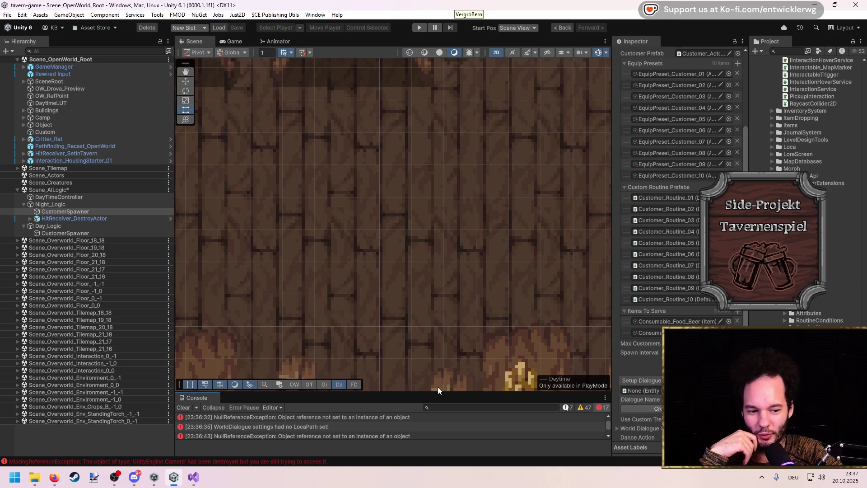
pyautogui.scroll(-2, 662, 256)
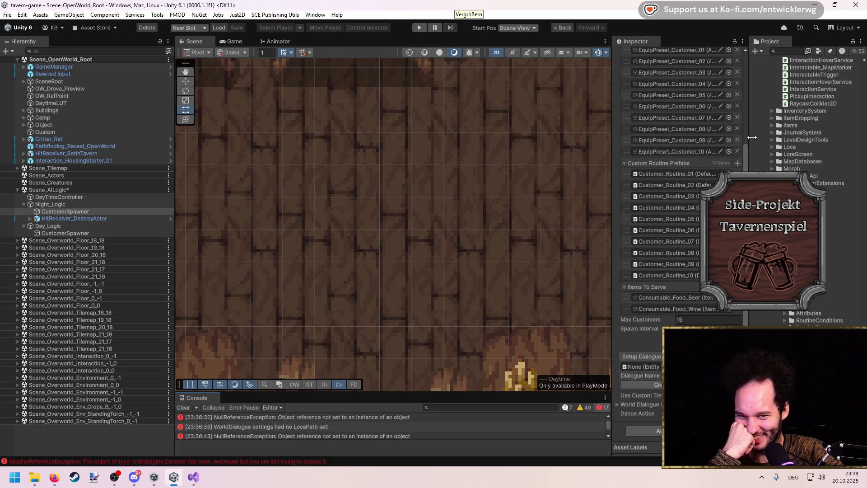
pyautogui.moveTo(752, 134); pyautogui.dragTo(763, 133)
# Search the Project window for 'AA dance' to list the NPC dance interaction assets.
pyautogui.click(795, 51)
pyautogui.write('AA')
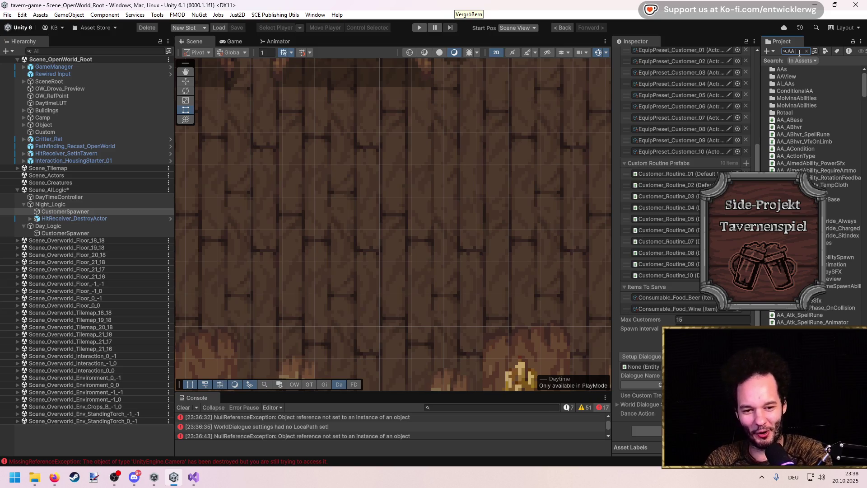
pyautogui.write(' dance')
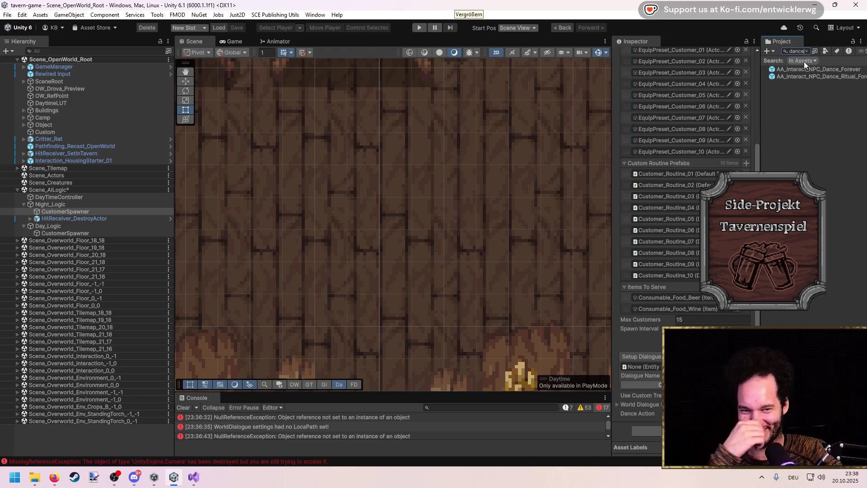
pyautogui.moveTo(816, 69)
pyautogui.mouseDown()
pyautogui.moveTo(731, 235)
pyautogui.moveTo(704, 414)
pyautogui.mouseUp()
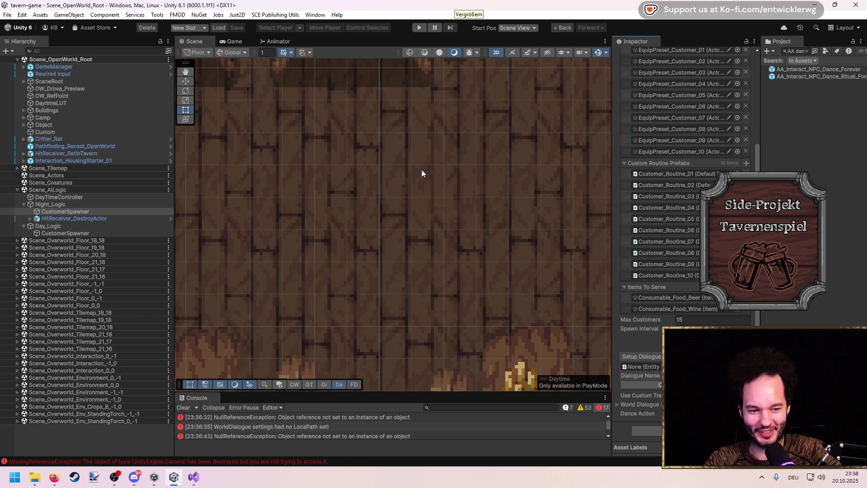
pyautogui.scroll(-6, 422, 174)
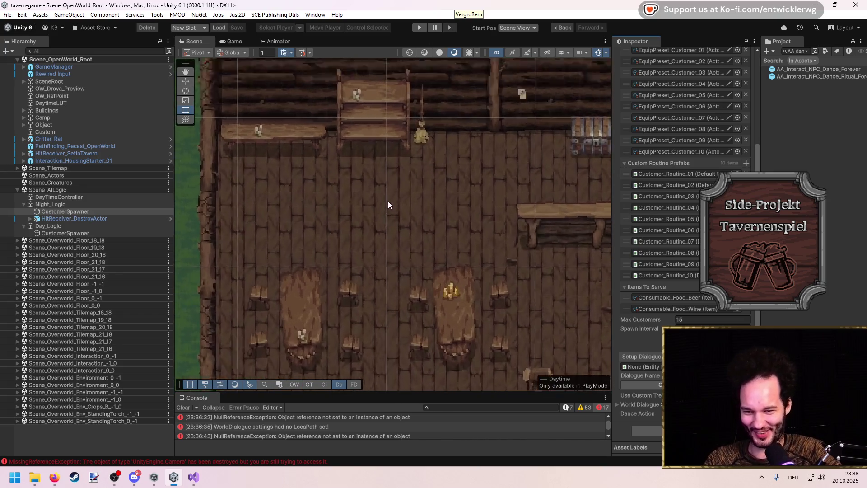
pyautogui.scroll(6, 388, 204)
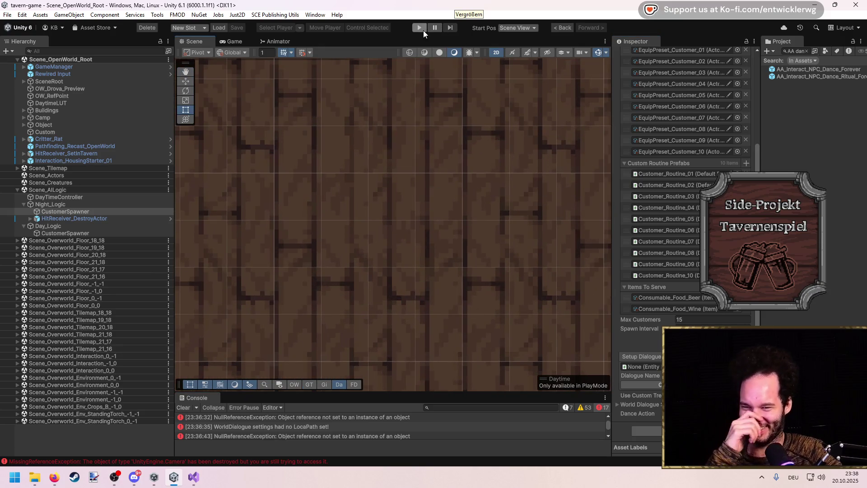
# Start play mode with a maximized Game view and walk the player out into the yard.
pyautogui.click(420, 28)
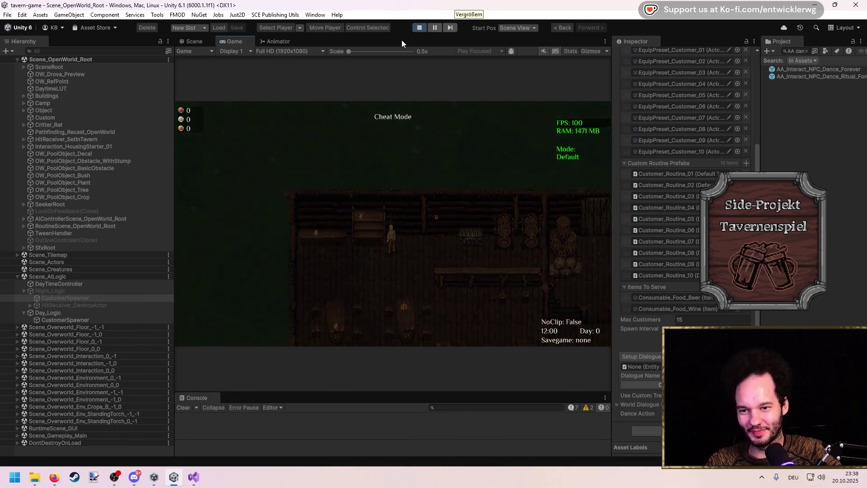
pyautogui.hotkey('shift', 'space')
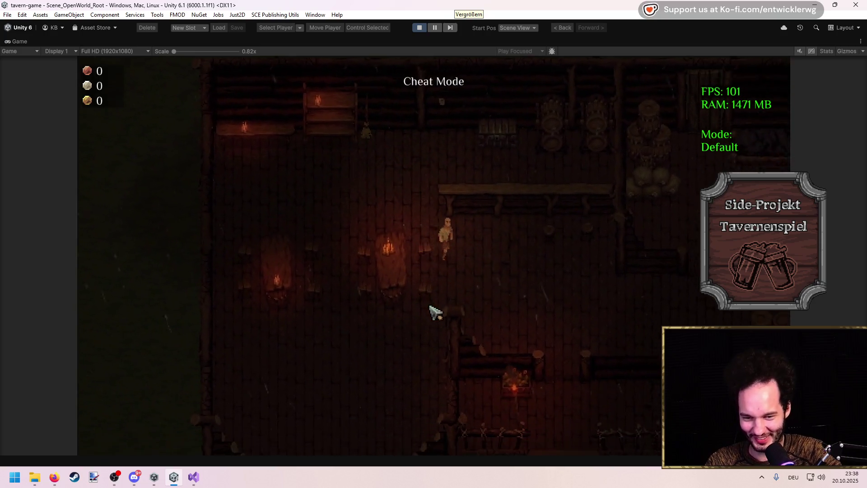
pyautogui.press('s')
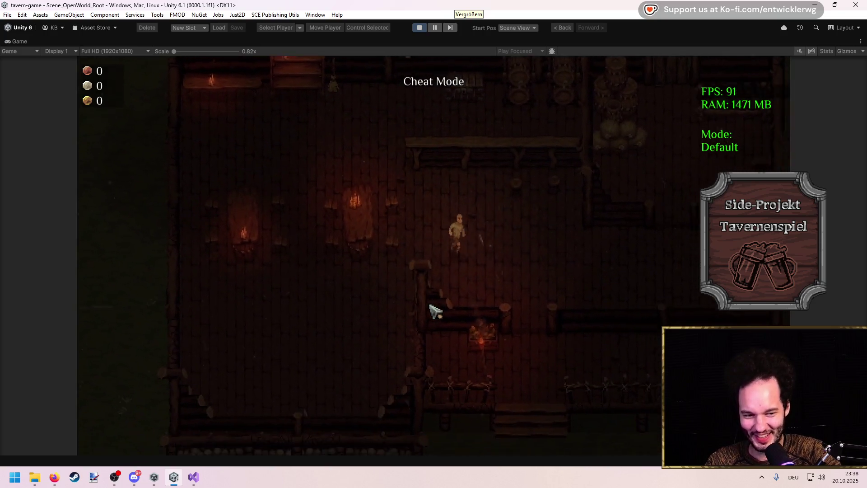
pyautogui.press('s')
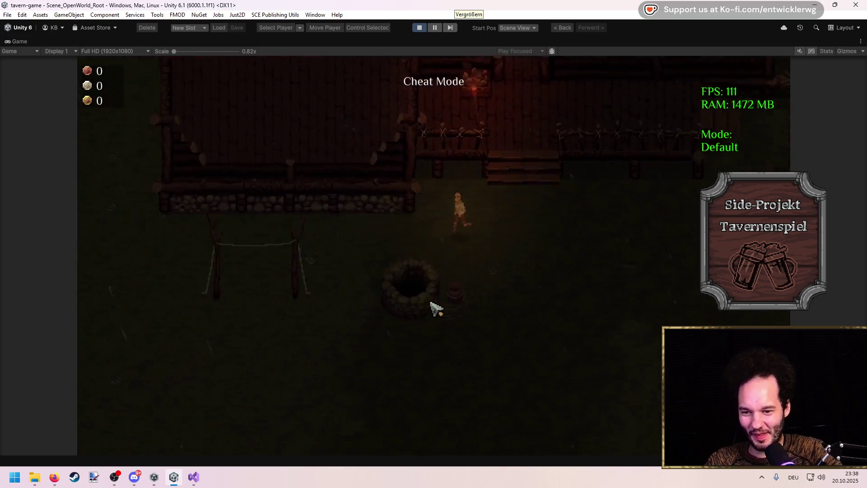
pyautogui.press('w')
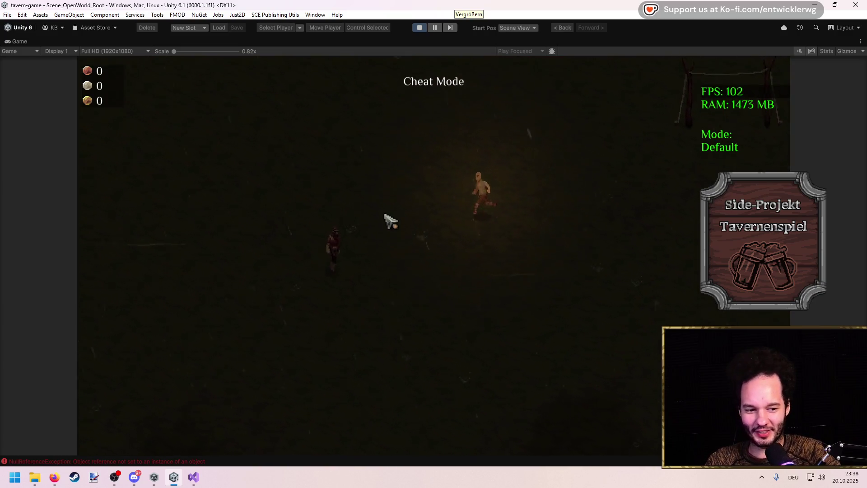
pyautogui.hotkey('s', 'd')
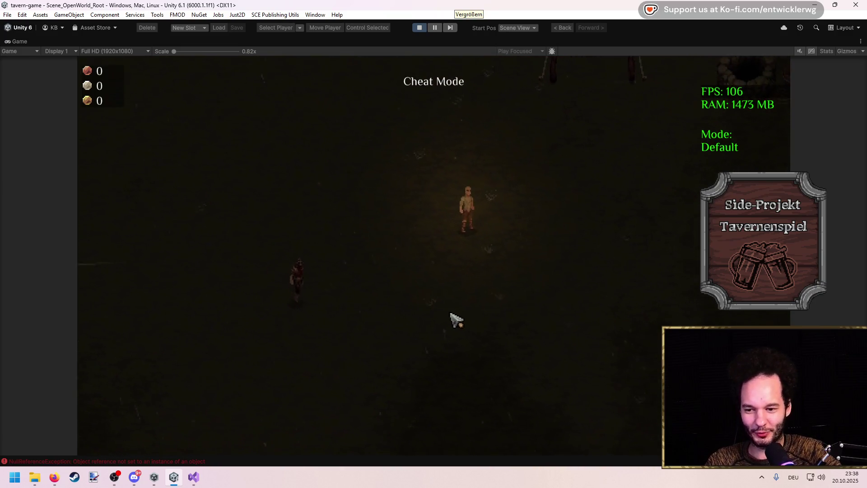
pyautogui.press('a')
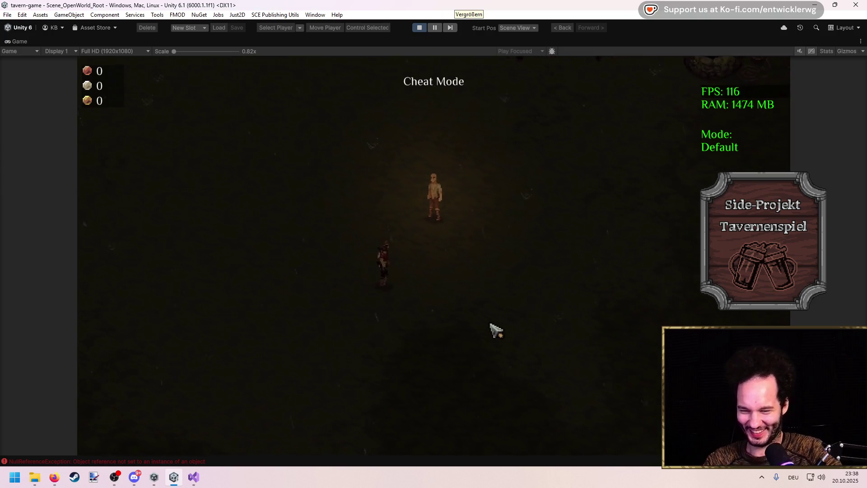
pyautogui.press('w')
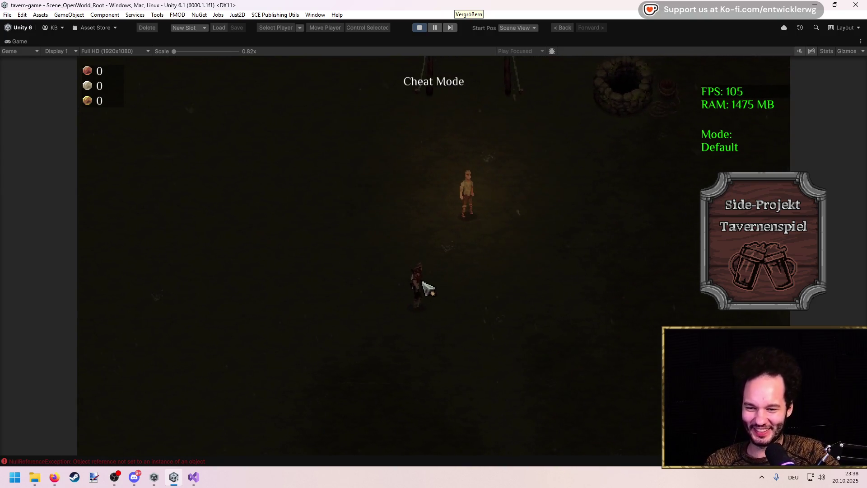
# Walk the player back into the tavern toward the arriving customers and pick one up.
pyautogui.press('d')
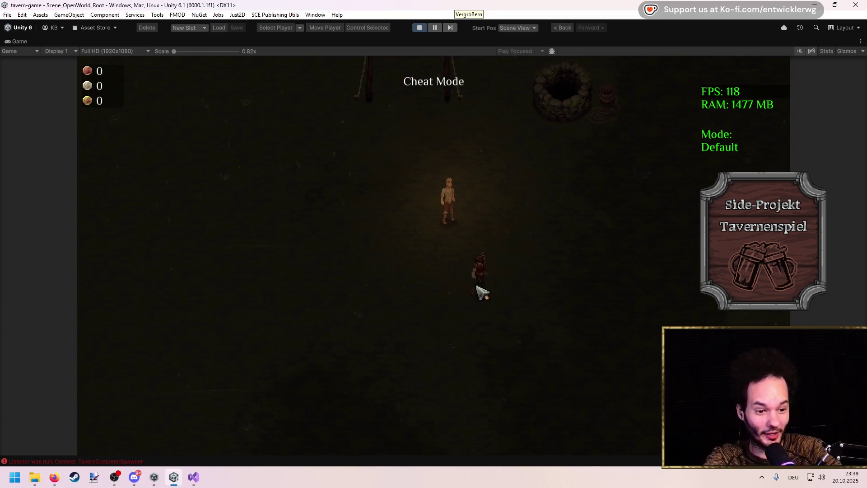
pyautogui.press('d')
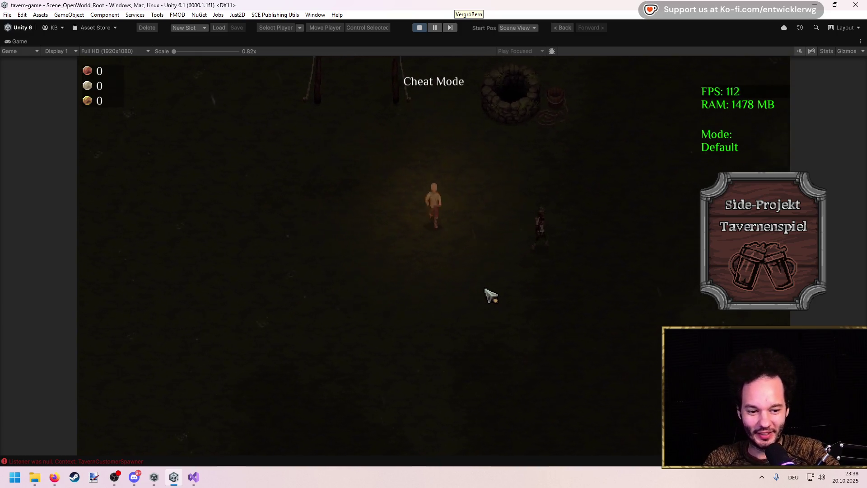
pyautogui.press('w')
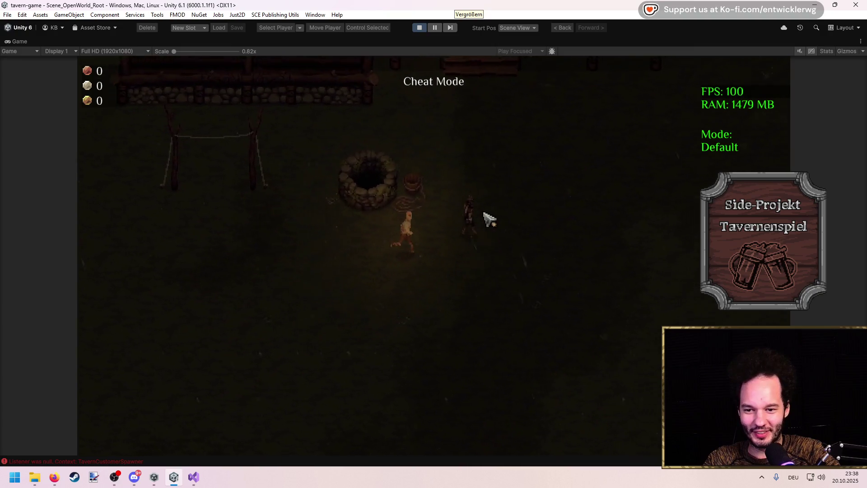
pyautogui.press('w')
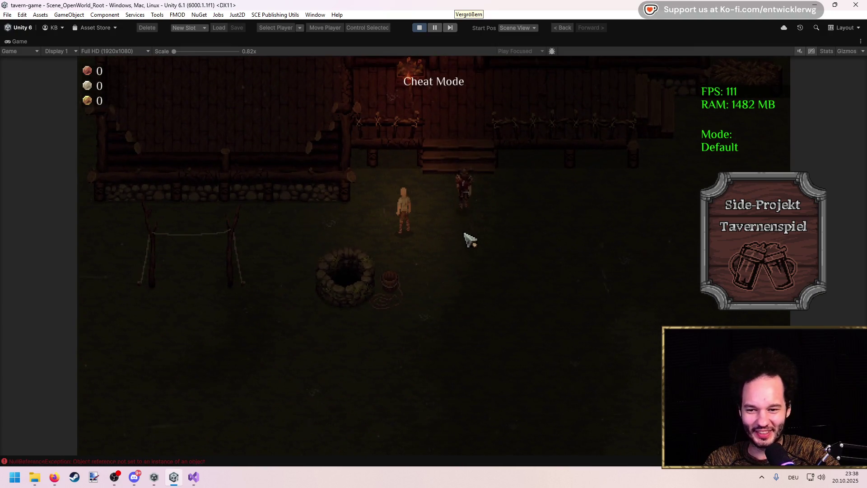
pyautogui.press('w')
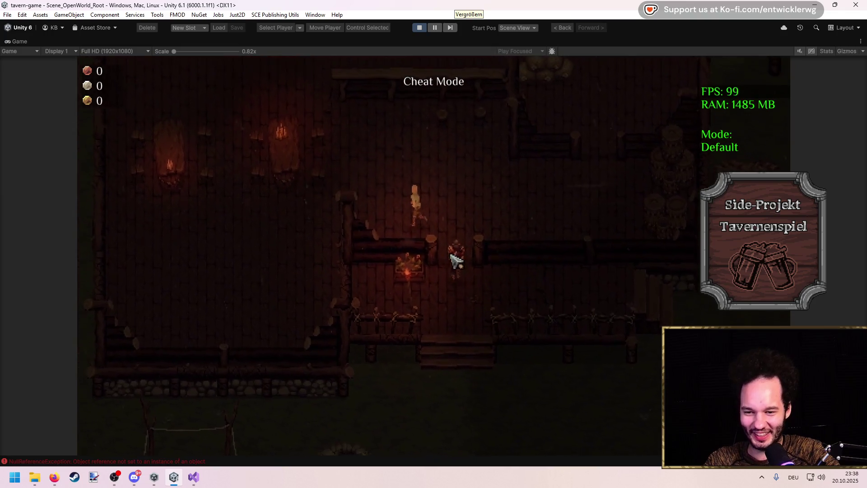
pyautogui.press('w')
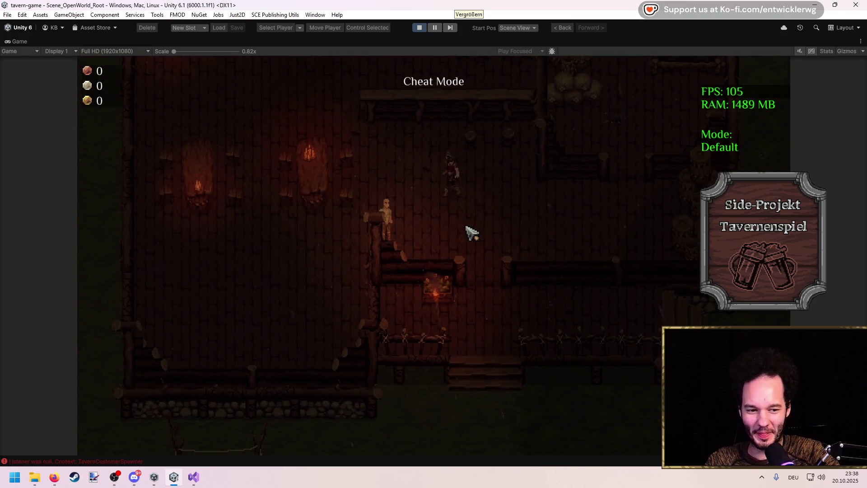
pyautogui.press('a')
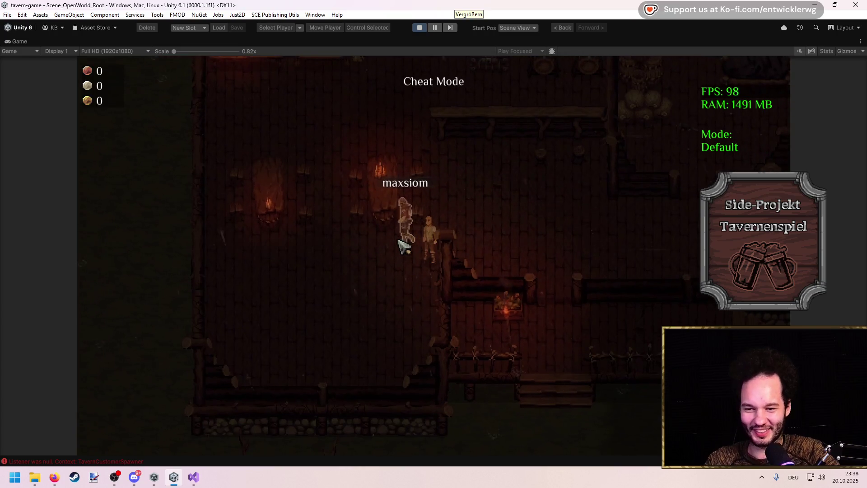
pyautogui.press('a')
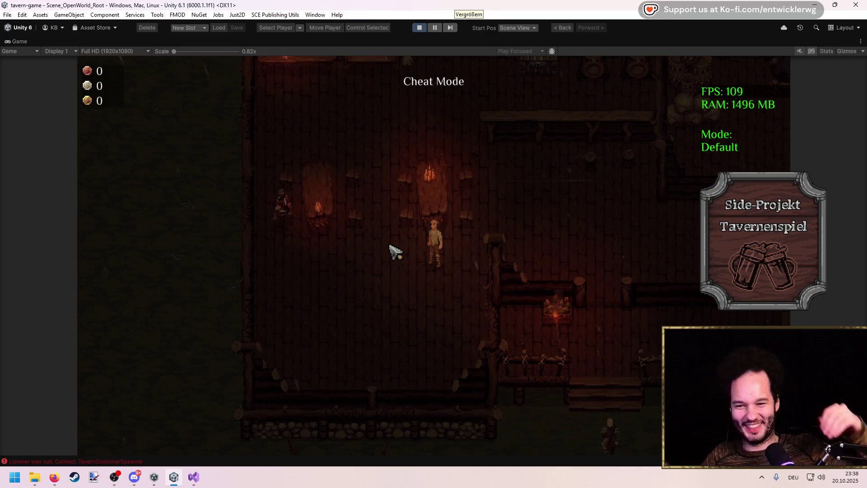
pyautogui.press('a')
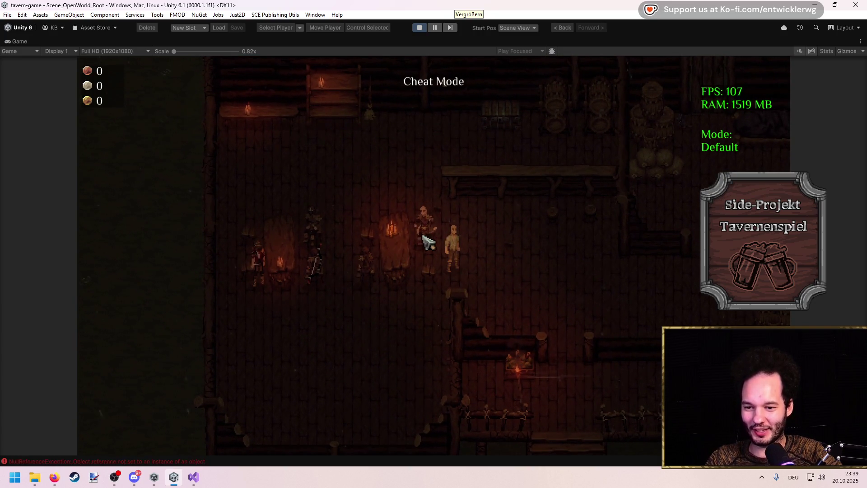
pyautogui.moveTo(432, 228); pyautogui.dragTo(412, 250)
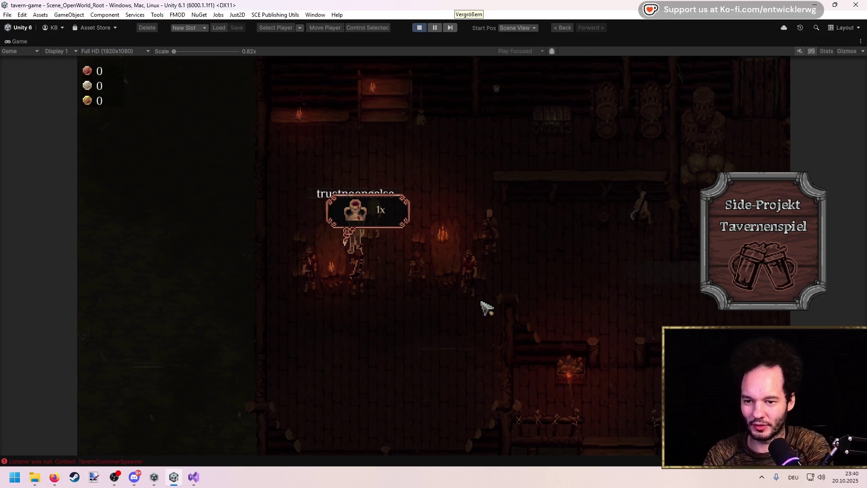
# Run a command in the in-game console, leaving the tavern brightly lit and empty of customers.
pyautogui.press('`')
pyautogui.press('Return')
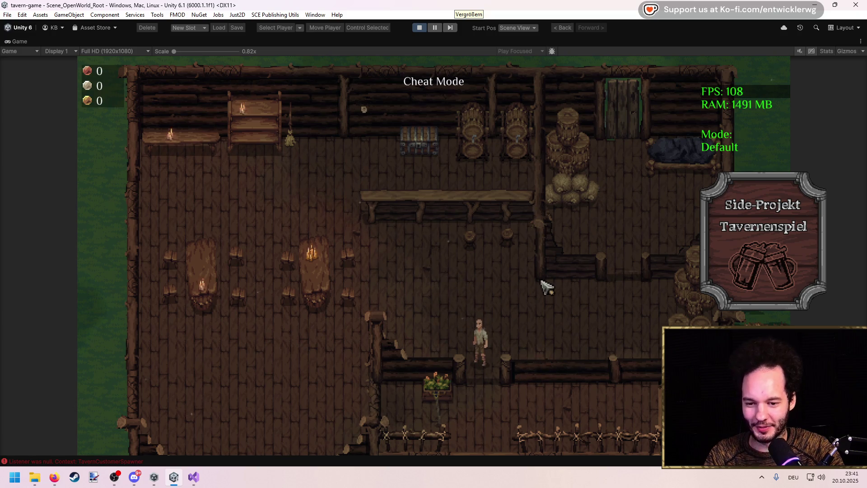
# Close the console and walk the player out of the tavern and left toward the villagers.
pyautogui.press('`')
pyautogui.press('`')
pyautogui.press('s')
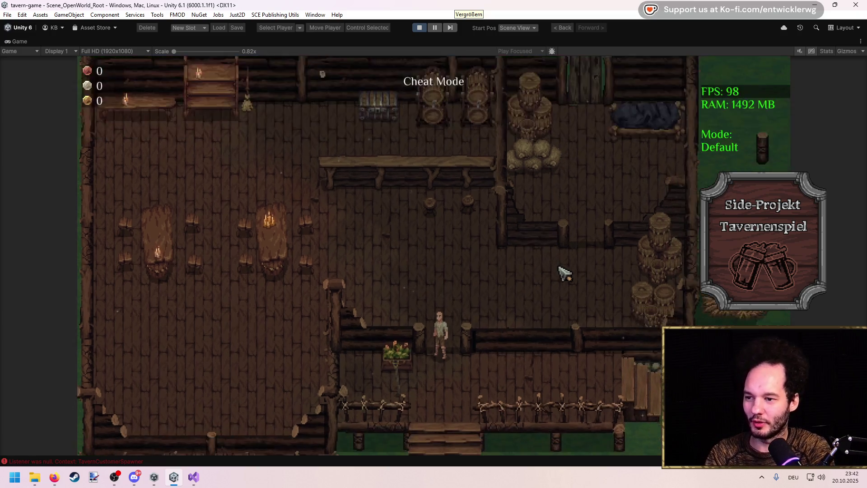
pyautogui.press('a')
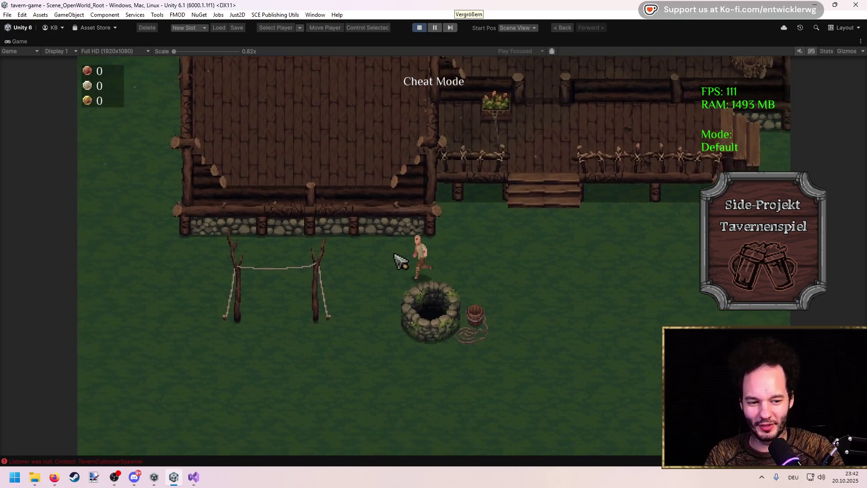
pyautogui.press('a')
pyautogui.press('s')
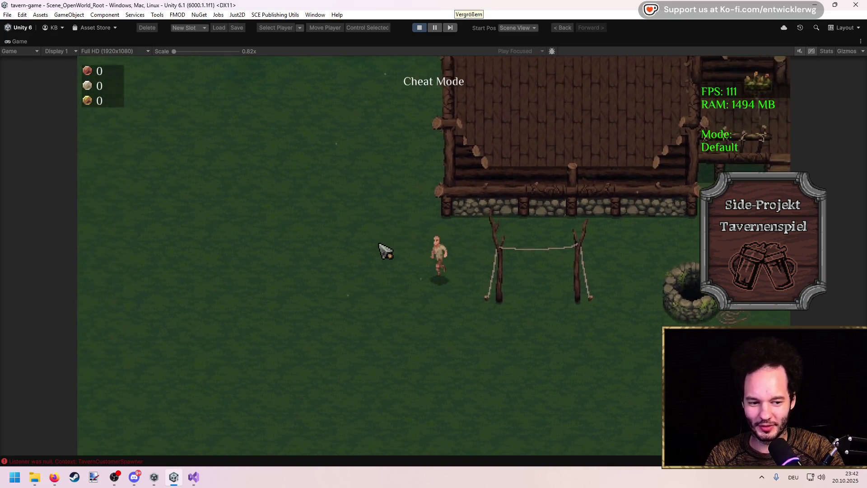
pyautogui.press('a')
pyautogui.press('s')
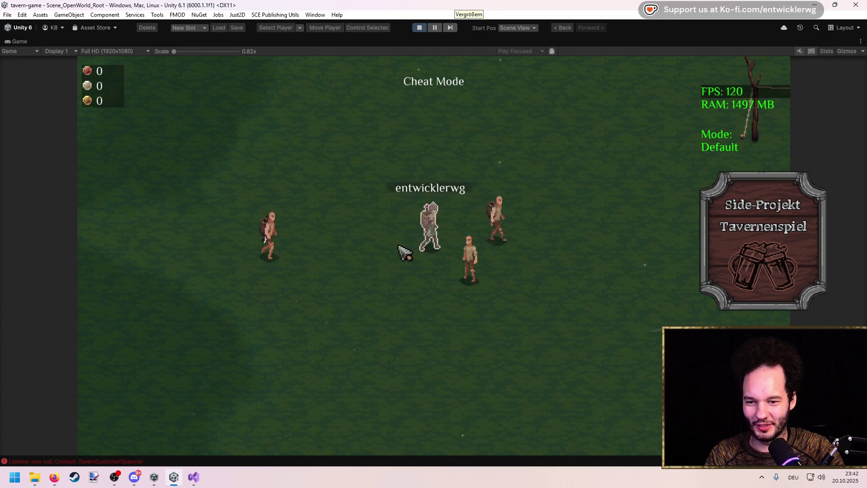
# Walk the player back and forth across the yard among the customers.
pyautogui.press('d')
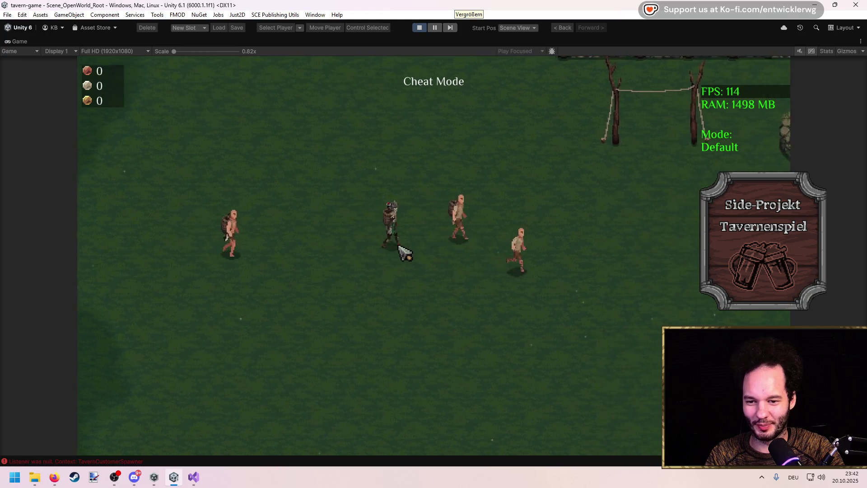
pyautogui.press('d')
pyautogui.press('w')
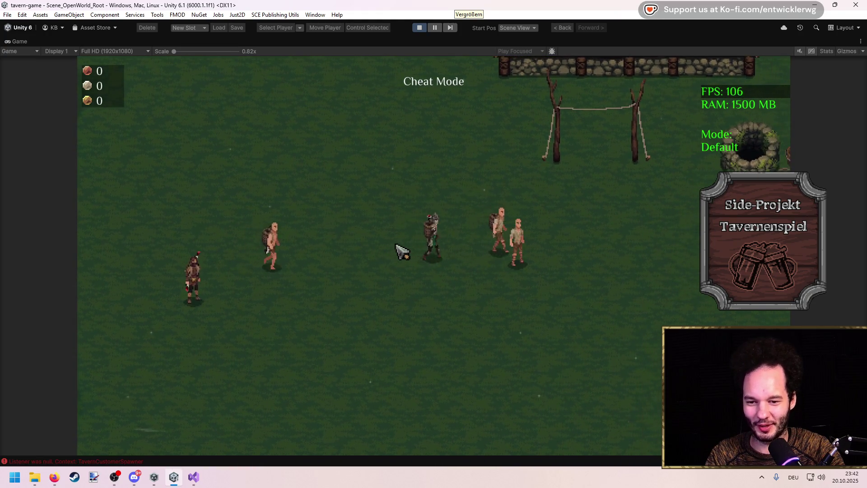
pyautogui.press('d')
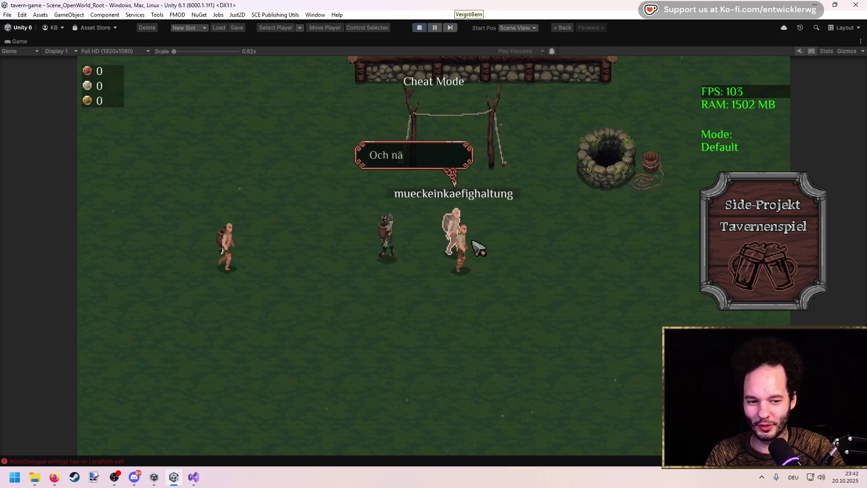
pyautogui.press('d')
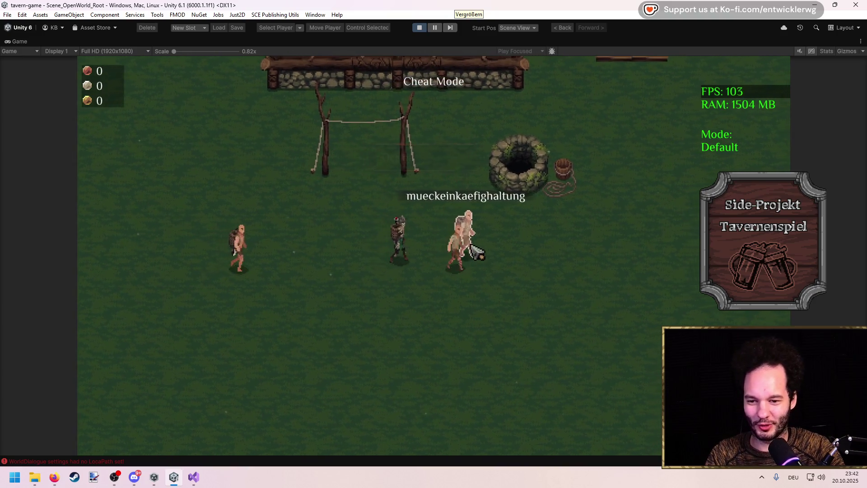
pyautogui.press('d')
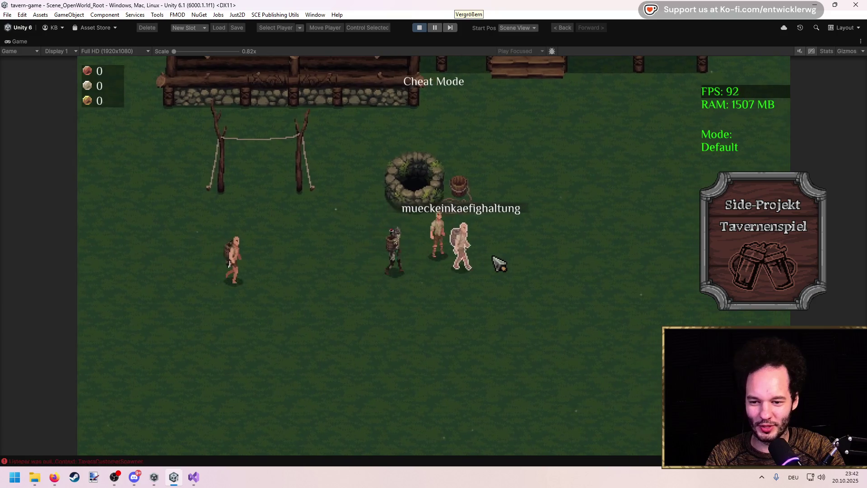
pyautogui.press('a')
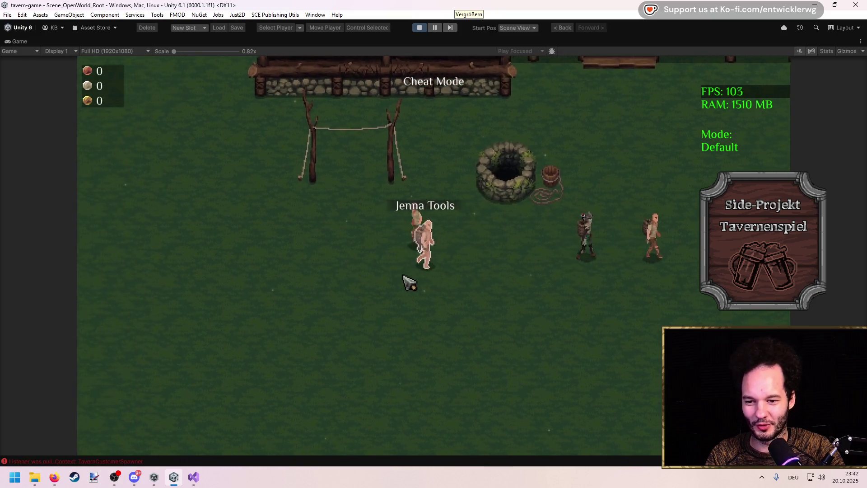
pyautogui.press('a')
pyautogui.press('a')
pyautogui.press('a')
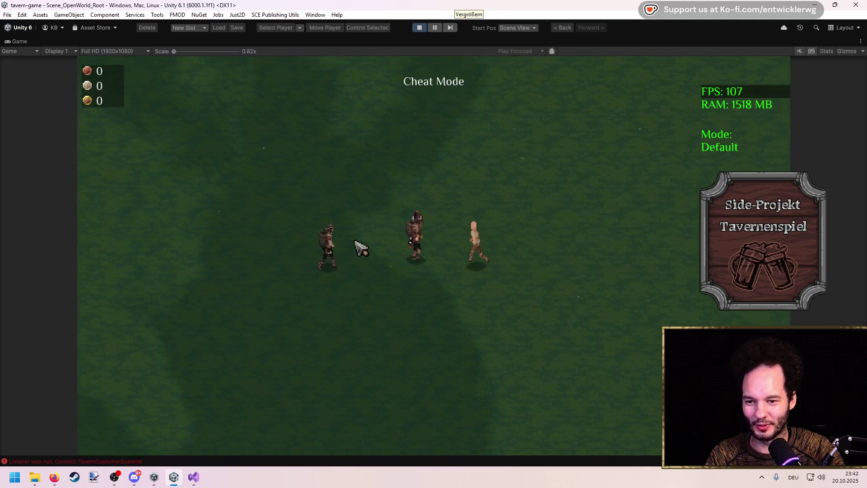
pyautogui.press('a')
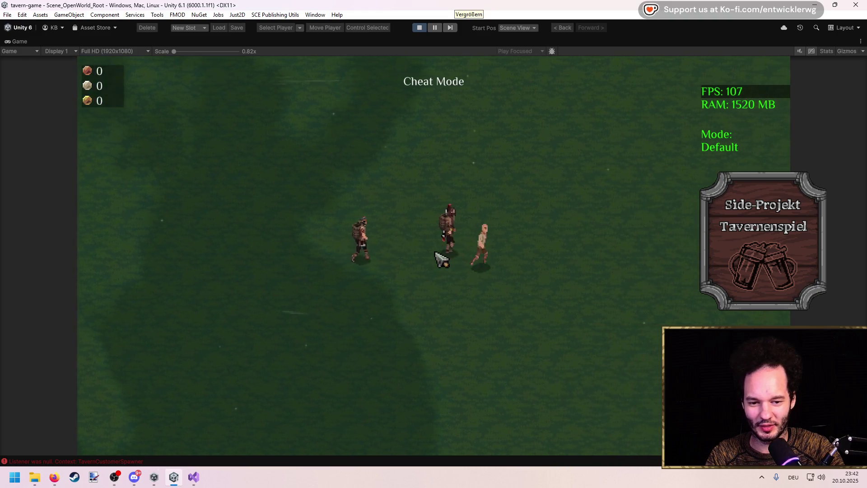
pyautogui.press('d')
pyautogui.press('d')
pyautogui.press('d')
# Walk the player up toward the tavern porch, then stop the game.
pyautogui.press('a')
pyautogui.press('w')
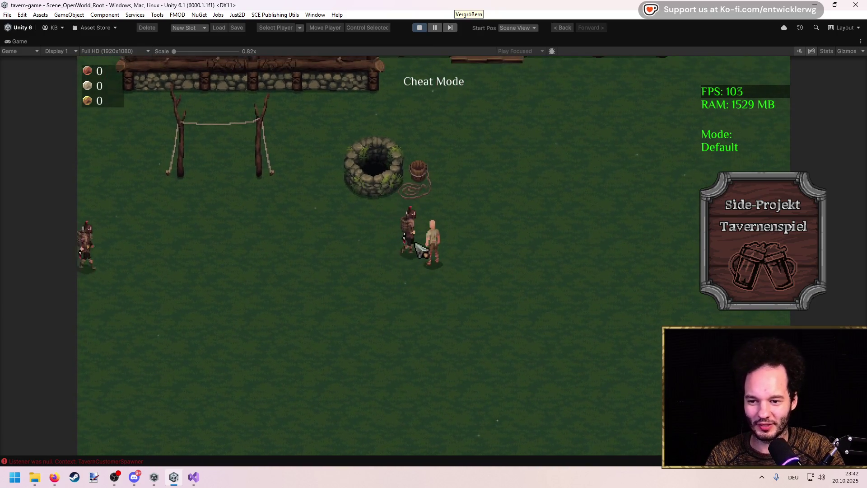
pyautogui.press('w')
pyautogui.press('d')
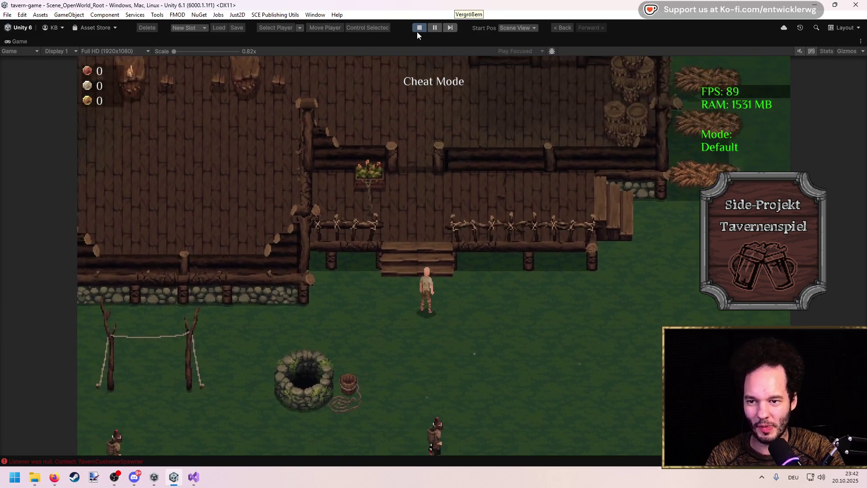
pyautogui.click(417, 31)
# In ActorAnimationCommand.cs, add customer.AIModule.StopAI(); above StartAction and save.
pyautogui.click(198, 479)
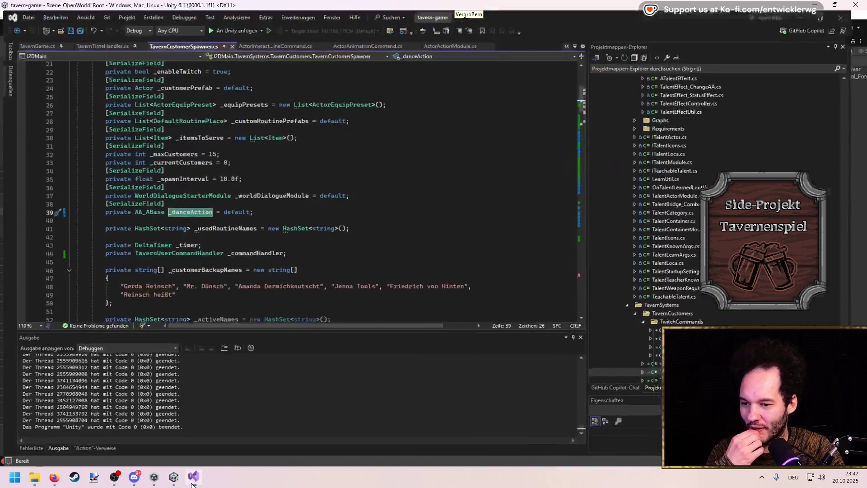
pyautogui.click(370, 37)
pyautogui.scroll(-8, 290, 209)
pyautogui.scroll(2, 290, 209)
pyautogui.click(245, 212)
pyautogui.hotkey('ctrl', 's')
pyautogui.press('Home')
pyautogui.press('Return')
pyautogui.press('Up')
pyautogui.write('ustomer')
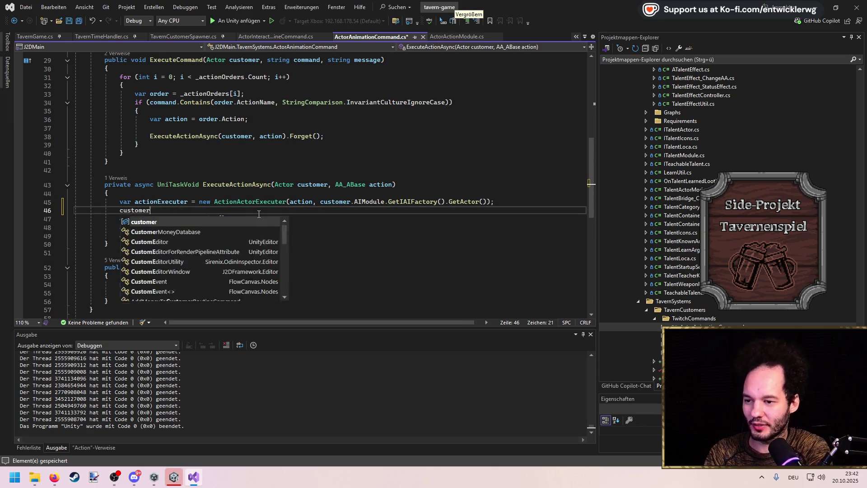
pyautogui.write('.AIModule.stop')
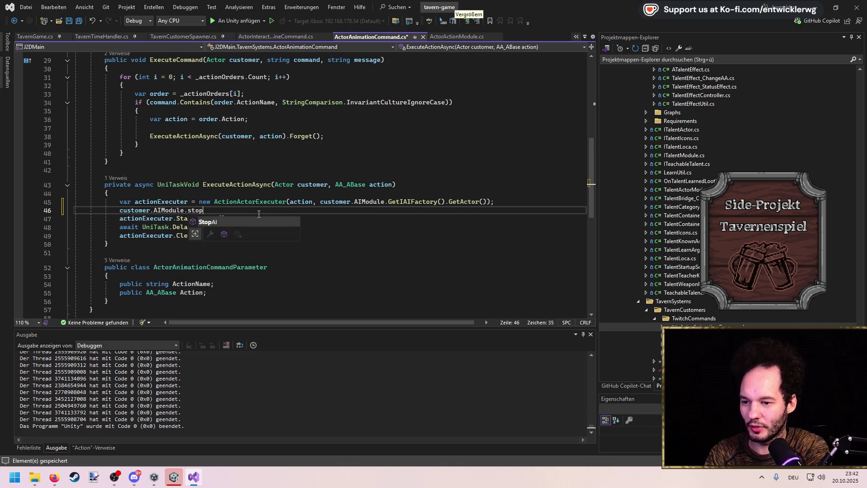
pyautogui.press('Tab')
pyautogui.write('();')
pyautogui.hotkey('ctrl', 's')
# Replace the StopAI call with PauseAI.
pyautogui.press('Down')
pyautogui.press('Up')
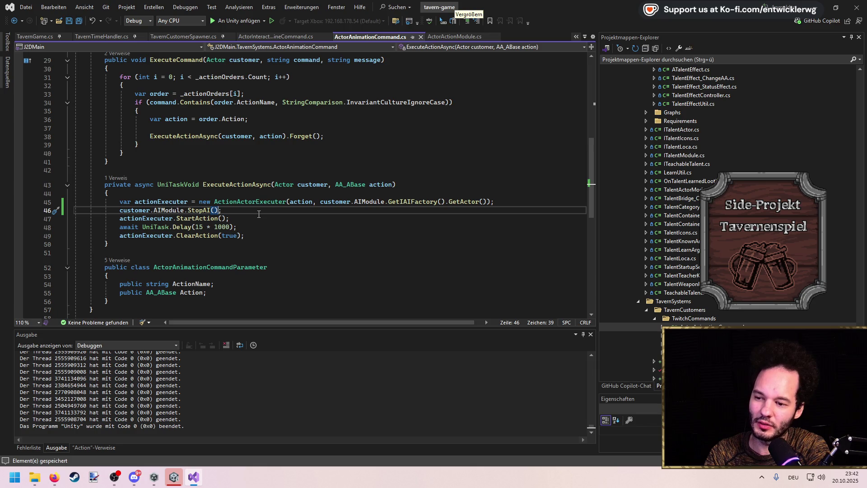
pyautogui.hotkey('ctrl', 'shift', 'Left')
pyautogui.hotkey('ctrl', 'shift', 'Left')
pyautogui.write('Pa')
pyautogui.press('Tab')
# Add customer.AIModule.ResumeAI(); after the ClearAction line and return to Unity.
pyautogui.press('Down')
pyautogui.press('Down')
pyautogui.press('Down')
pyautogui.press('End')
pyautogui.press('Return')
pyautogui.write('c')
pyautogui.press('Tab')
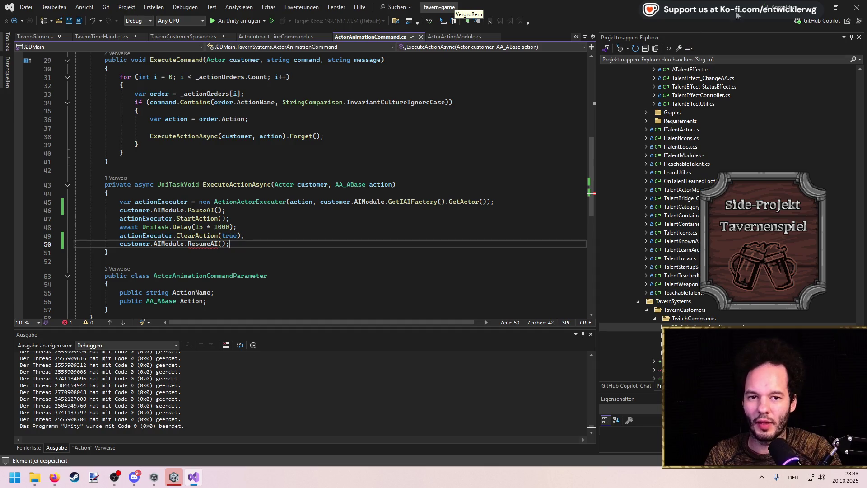
pyautogui.hotkey('alt', 'Tab')
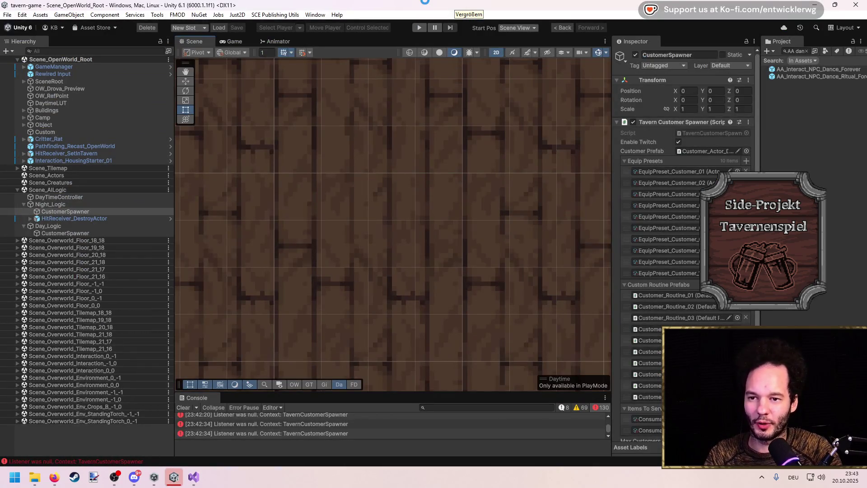
# Zoom and pan the Scene view to frame the tavern and well, and widen the Inspector.
pyautogui.scroll(-8, 445, 232)
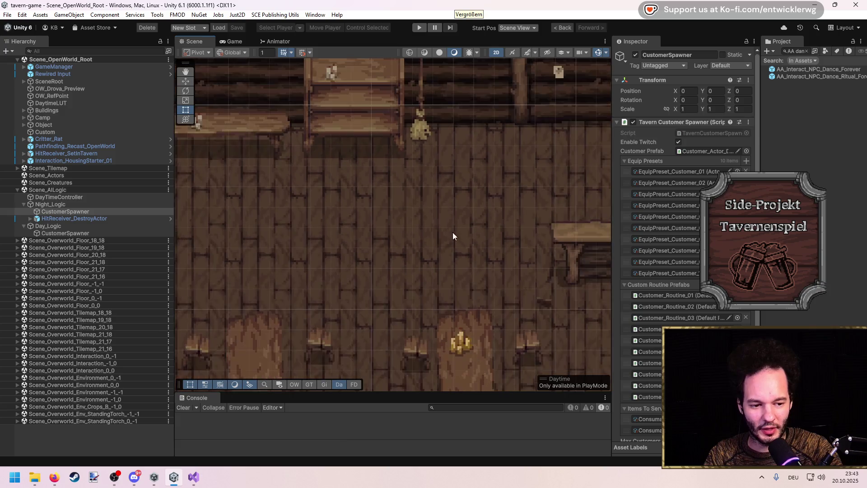
pyautogui.moveTo(466, 232); pyautogui.dragTo(431, 192)
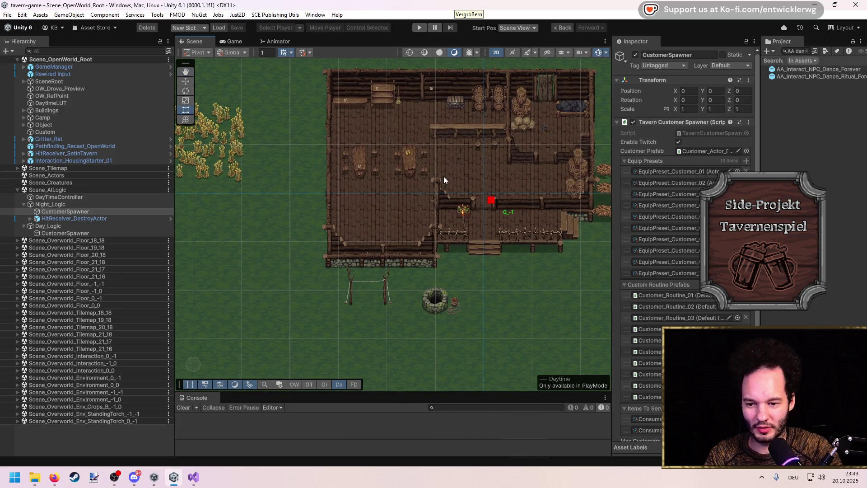
pyautogui.moveTo(453, 225)
pyautogui.mouseDown()
pyautogui.moveTo(427, 213)
pyautogui.moveTo(412, 233)
pyautogui.mouseUp()
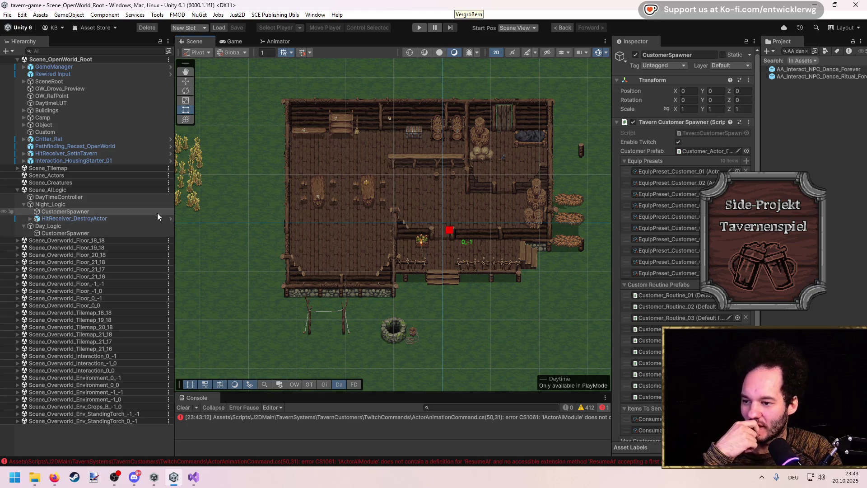
pyautogui.moveTo(613, 169); pyautogui.dragTo(500, 175)
pyautogui.moveTo(379, 228)
pyautogui.mouseDown()
pyautogui.moveTo(362, 260)
pyautogui.moveTo(341, 236)
pyautogui.moveTo(348, 215)
pyautogui.mouseUp()
# Ping and select the Customer_Routine_01 prefab in the Project window.
pyautogui.click(613, 295)
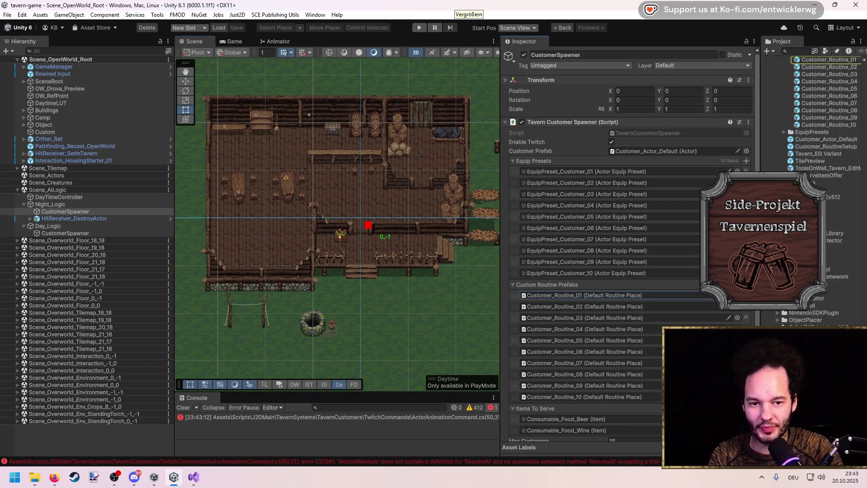
pyautogui.moveTo(761, 248); pyautogui.dragTo(711, 248)
pyautogui.click(775, 140)
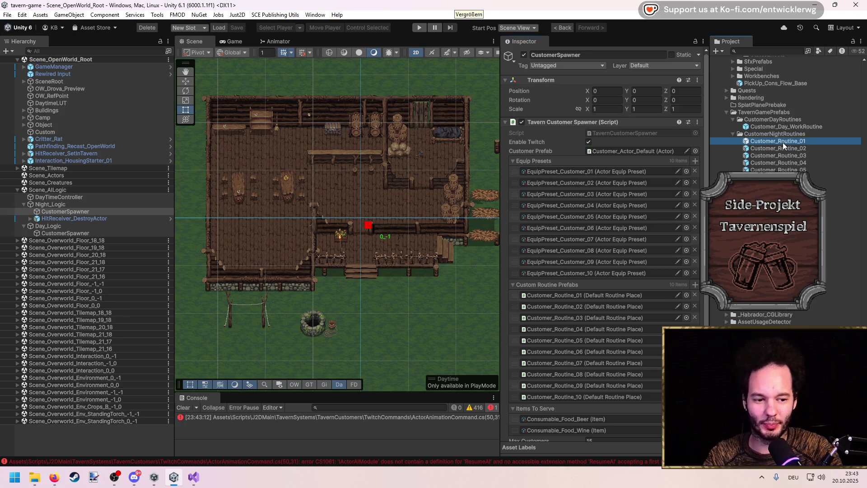
# Duplicate Customer_Routine_01 and create a DefaultRoutines folder inside CustomerNightRoutines.
pyautogui.hotkey('ctrl', 'd')
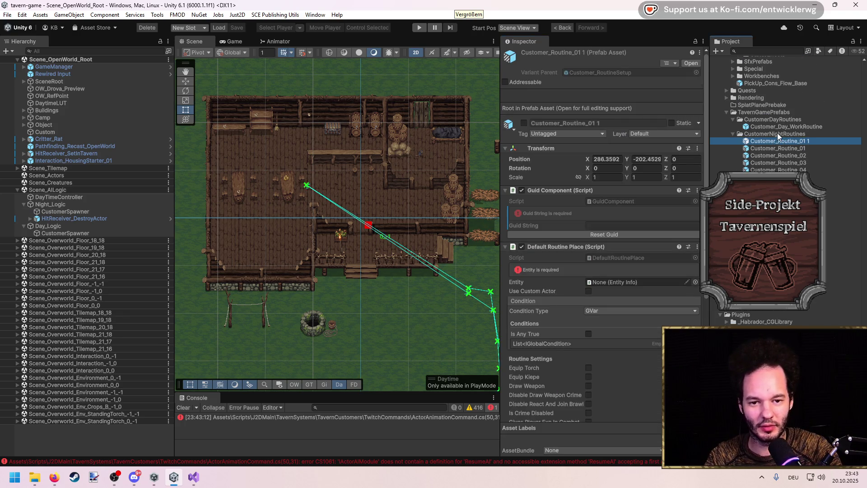
pyautogui.rightClick(764, 134)
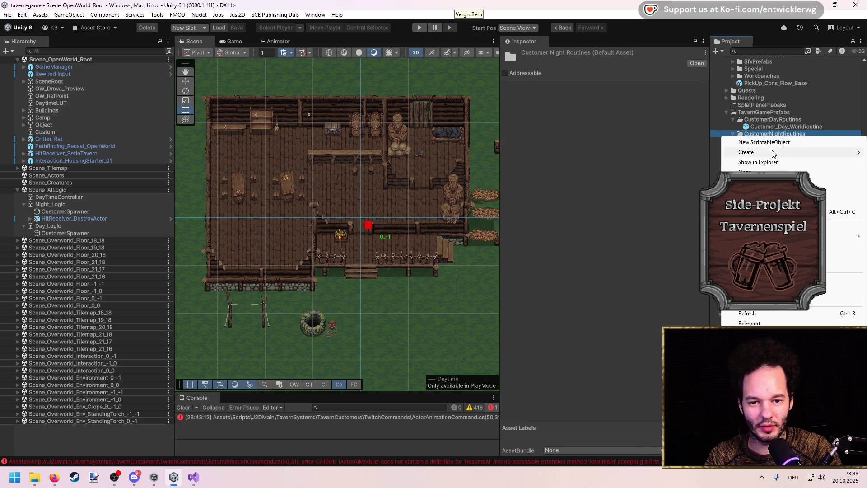
pyautogui.moveTo(767, 153)
pyautogui.click(671, 144)
pyautogui.write('De')
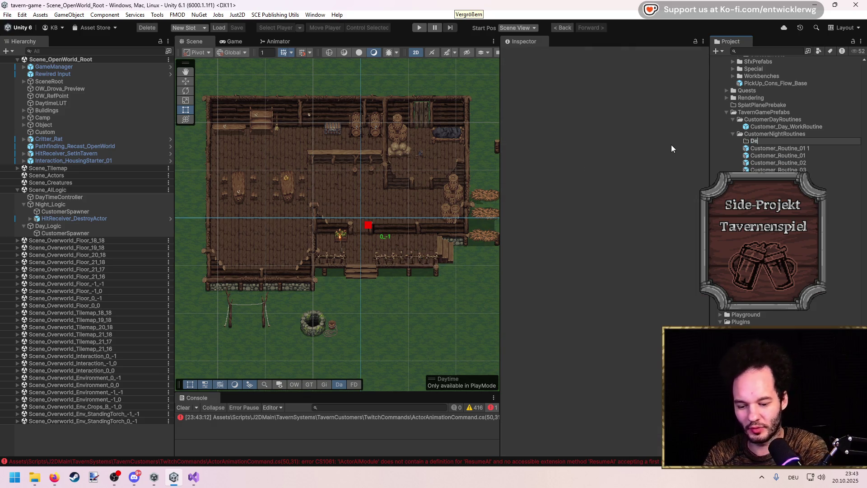
pyautogui.write('faultRoutines')
pyautogui.press('Return')
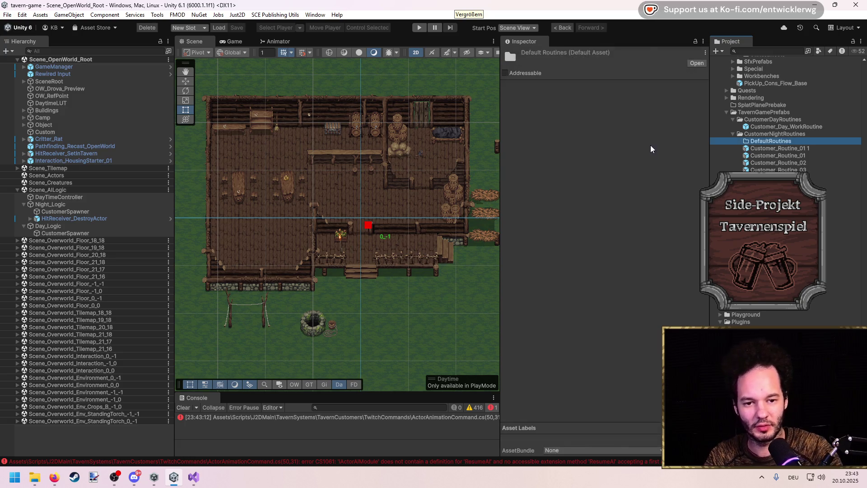
# Move the ten original routines into DefaultRoutines and rename the copy Customer_Routine_Pissen.
pyautogui.click(794, 157)
pyautogui.keyDown('shift'); pyautogui.click(776, 221); pyautogui.keyUp('shift')
pyautogui.moveTo(781, 142)
pyautogui.mouseDown()
pyautogui.moveTo(796, 150)
pyautogui.moveTo(780, 155)
pyautogui.mouseUp()
pyautogui.click(809, 149)
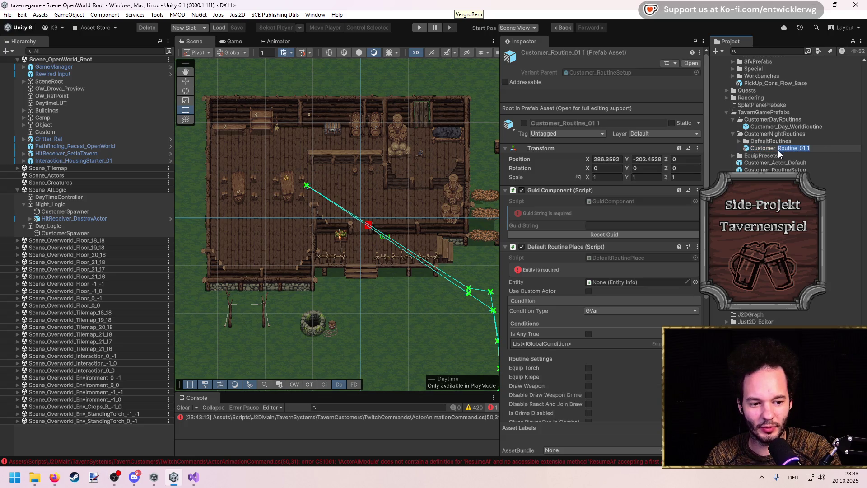
pyautogui.write('Routine')
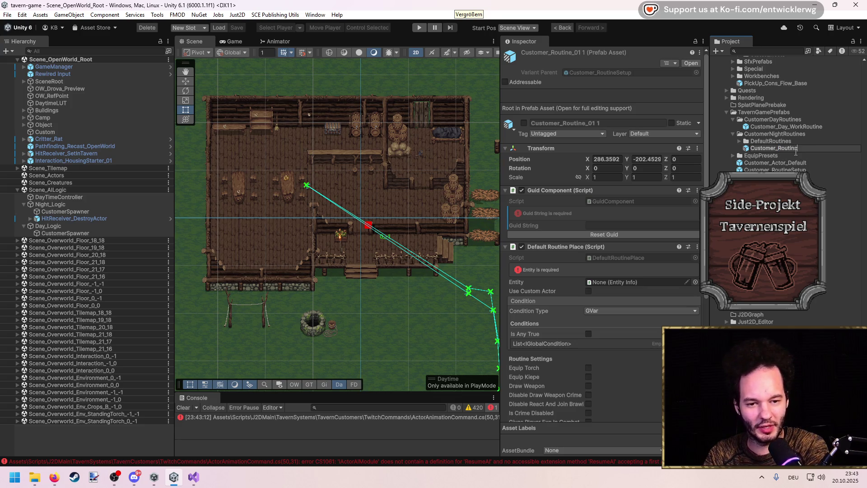
pyautogui.write('_')
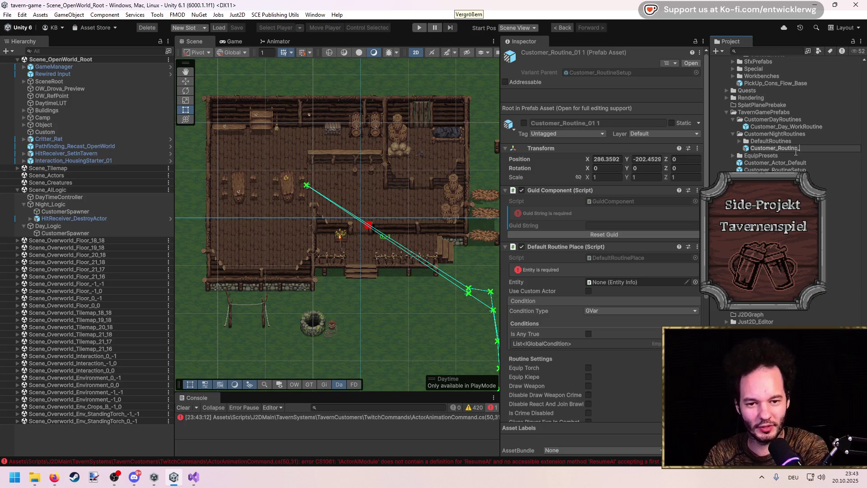
pyautogui.write('Pissen')
pyautogui.press('Return')
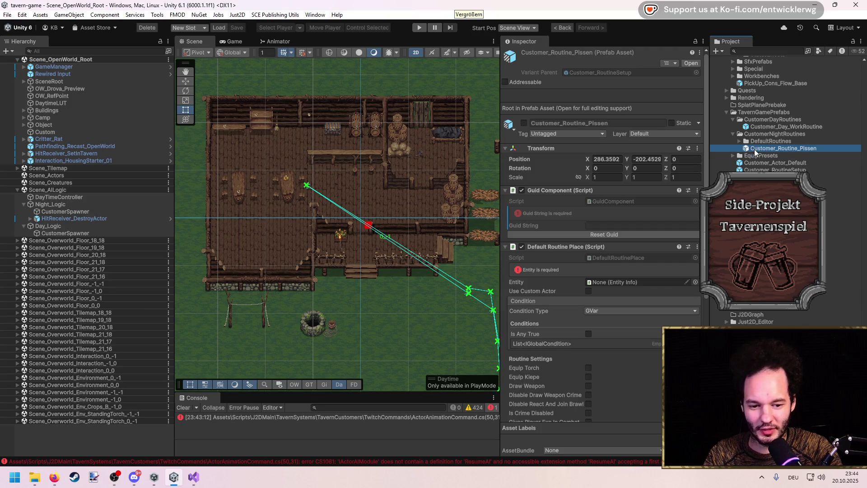
# Place a Customer_Routine_Pissen instance under Scene_AILogic and set its X and Y position to 0.
pyautogui.scroll(3, 383, 241)
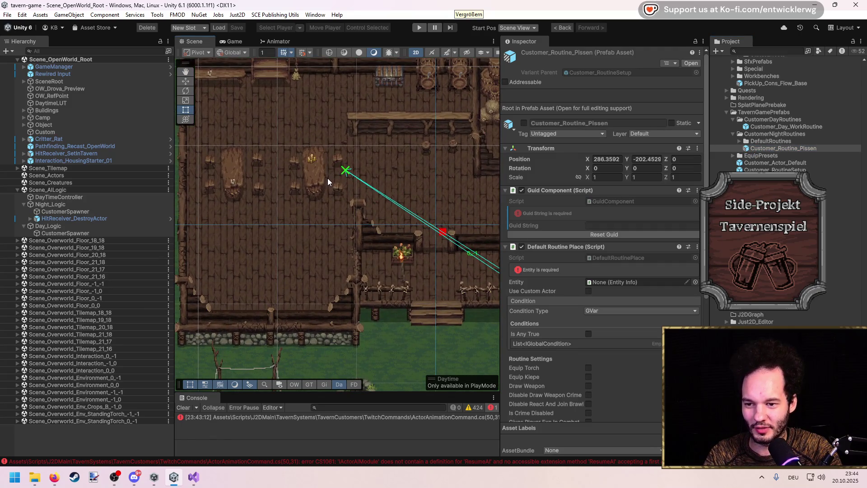
pyautogui.scroll(-2, 328, 182)
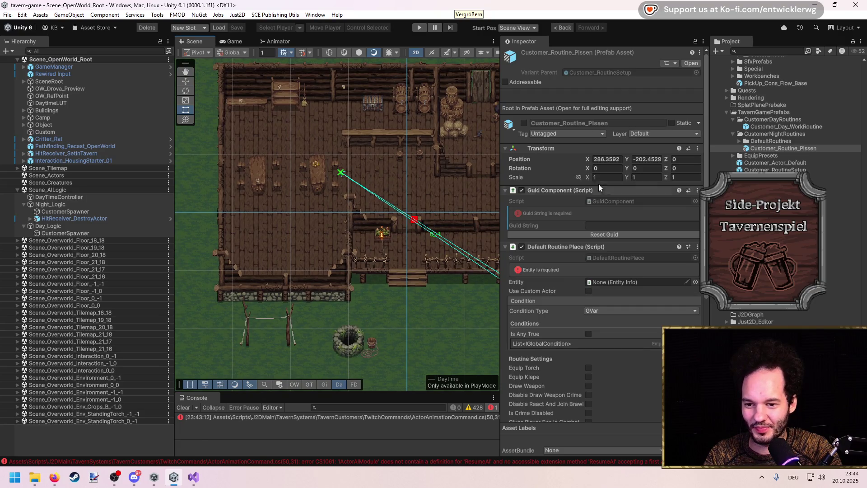
pyautogui.scroll(-2, 352, 181)
pyautogui.moveTo(352, 180); pyautogui.dragTo(305, 149)
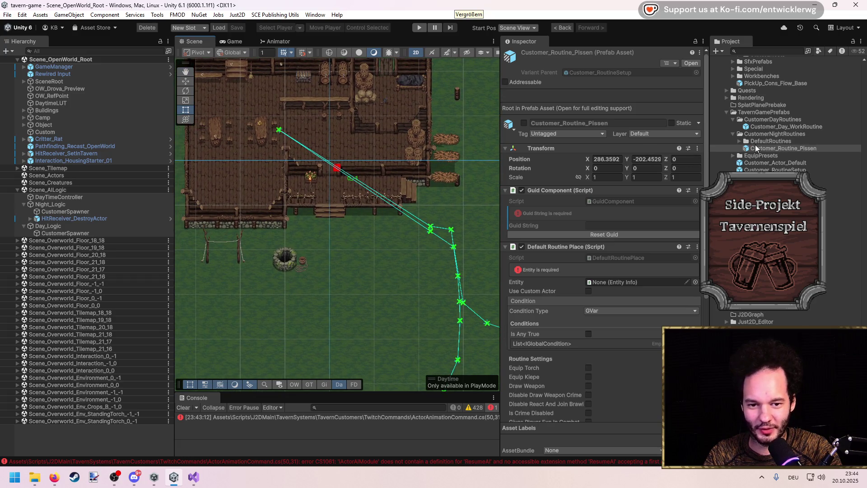
pyautogui.moveTo(90, 203); pyautogui.dragTo(91, 201)
pyautogui.click(605, 113)
pyautogui.write('0')
pyautogui.press('Tab')
pyautogui.write('0')
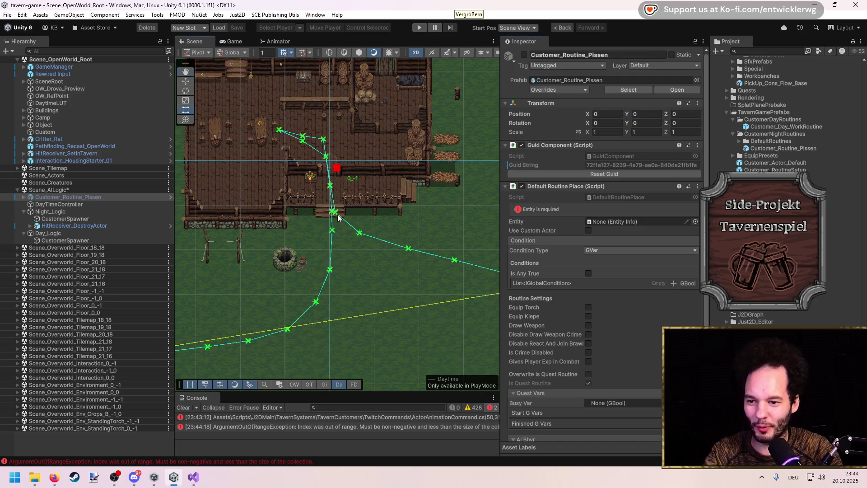
pyautogui.press('Return')
# Expand the routine and its Entry object, inspecting Exit, the whole path and point P1_01.
pyautogui.click(24, 197)
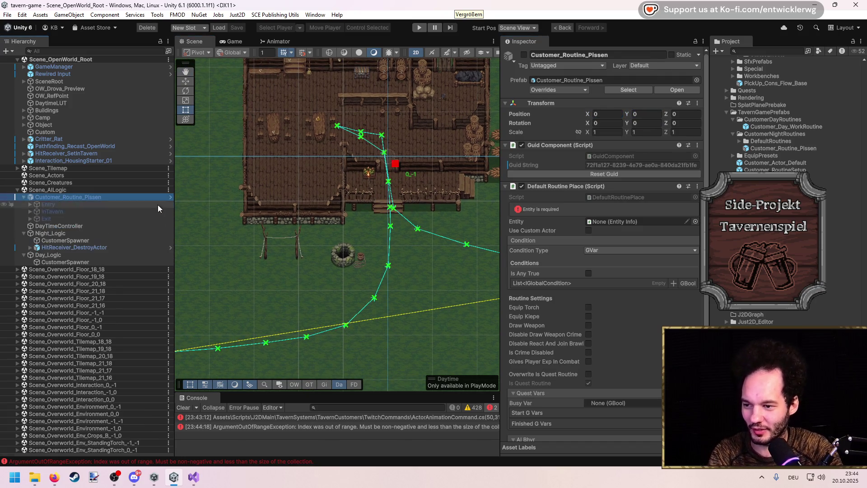
pyautogui.click(101, 219)
pyautogui.click(48, 205)
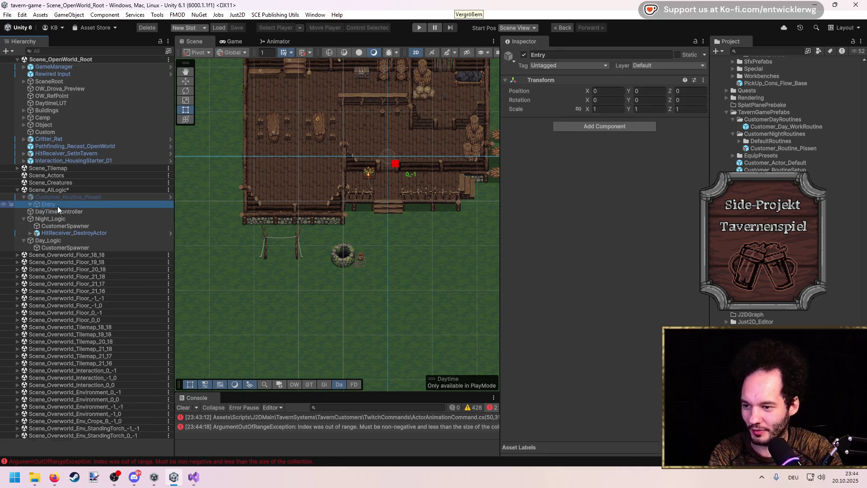
pyautogui.click(30, 204)
pyautogui.scroll(3, 329, 199)
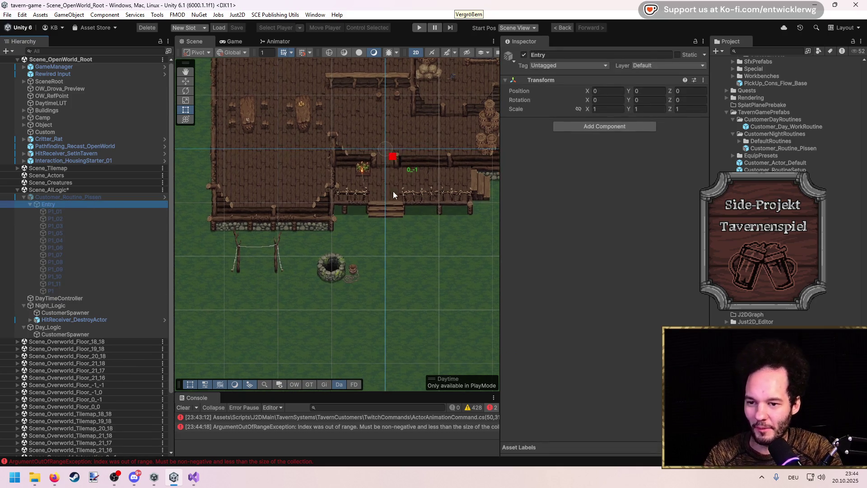
pyautogui.click(68, 197)
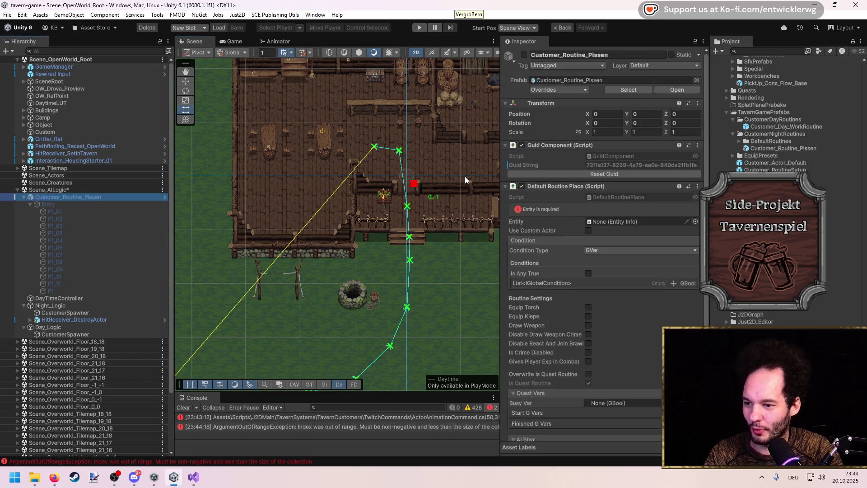
pyautogui.scroll(-2, 355, 195)
pyautogui.scroll(1, 355, 195)
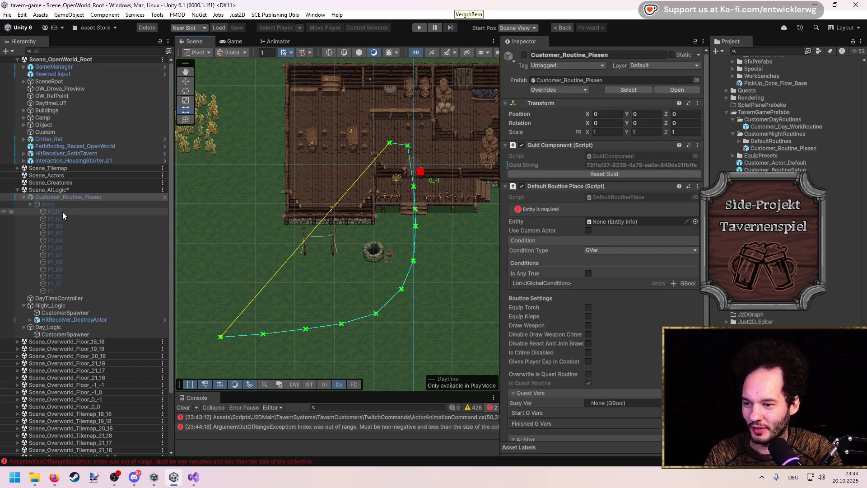
pyautogui.click(55, 212)
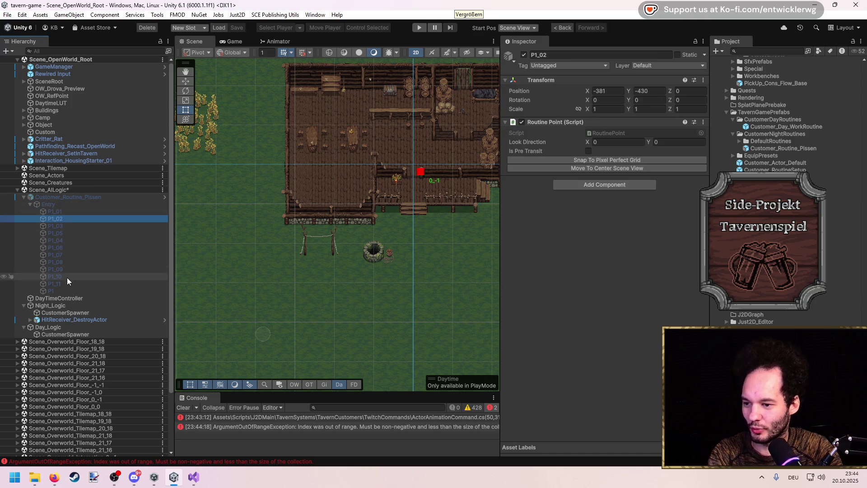
# Delete the surplus Entry points P1_02 through P1_11, keeping only P1_01 and P1.
pyautogui.click(55, 269)
pyautogui.keyDown('shift'); pyautogui.click(55, 226); pyautogui.keyUp('shift')
pyautogui.press('Delete')
pyautogui.click(64, 219)
pyautogui.keyDown('shift'); pyautogui.click(65, 226); pyautogui.keyUp('shift')
pyautogui.press('Delete')
pyautogui.click(63, 219)
pyautogui.press('Delete')
pyautogui.click(61, 212)
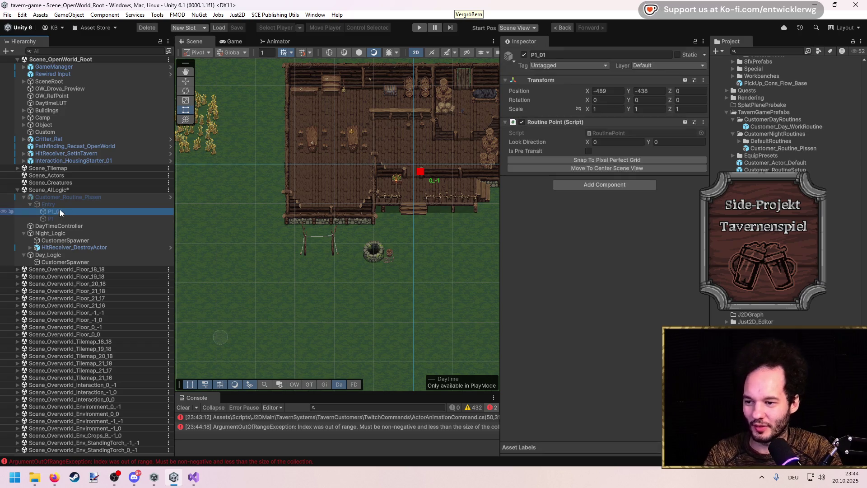
# With the Move tool, drag the routine's points in near the tavern's left wall.
pyautogui.click(90, 205)
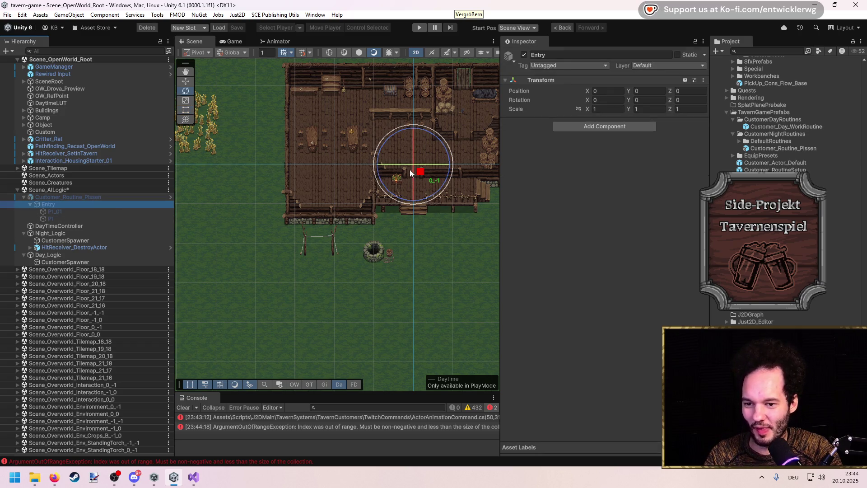
pyautogui.click(79, 198)
pyautogui.press('w')
pyautogui.click(64, 233)
pyautogui.click(58, 197)
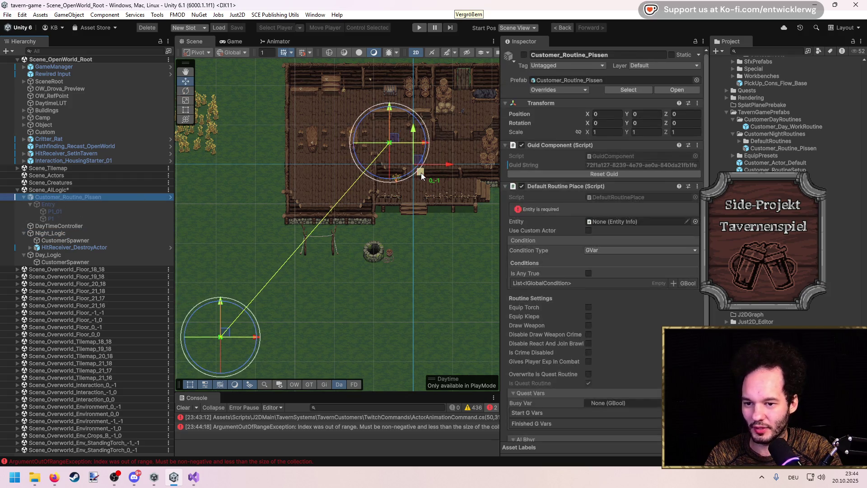
pyautogui.moveTo(391, 144); pyautogui.dragTo(420, 207)
pyautogui.moveTo(220, 337)
pyautogui.mouseDown()
pyautogui.moveTo(412, 184)
pyautogui.moveTo(414, 168)
pyautogui.mouseUp()
pyautogui.moveTo(423, 209)
pyautogui.mouseDown()
pyautogui.moveTo(329, 233)
pyautogui.moveTo(296, 229)
pyautogui.mouseUp()
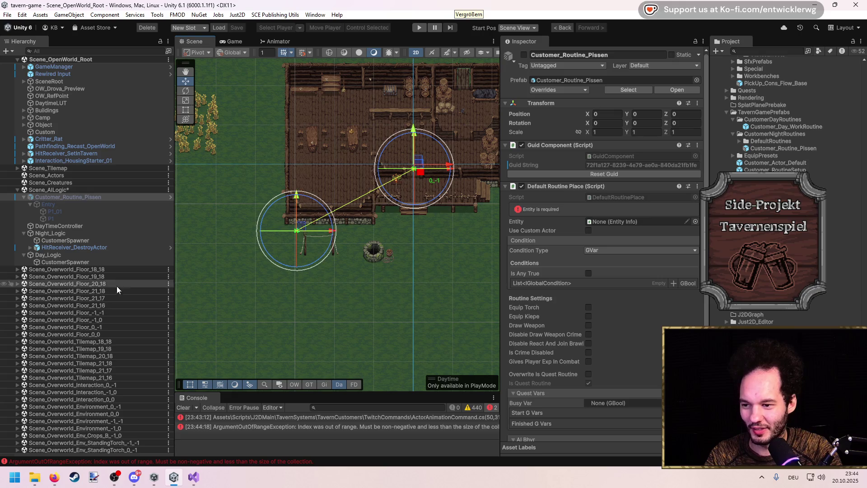
# Duplicate P1_01 into a new P1_02 and place it outside the lower-left wall at -347, -74.
pyautogui.click(61, 211)
pyautogui.click(64, 221)
pyautogui.hotkey('ctrl', 'd')
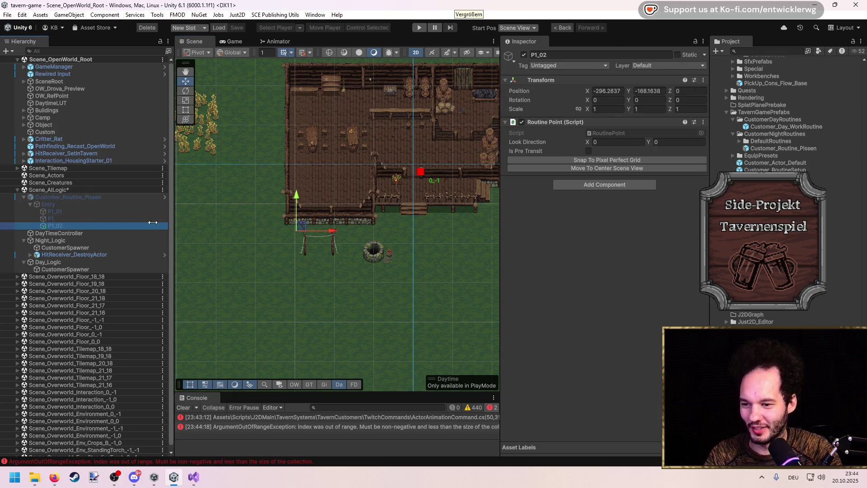
pyautogui.moveTo(308, 231); pyautogui.dragTo(277, 193)
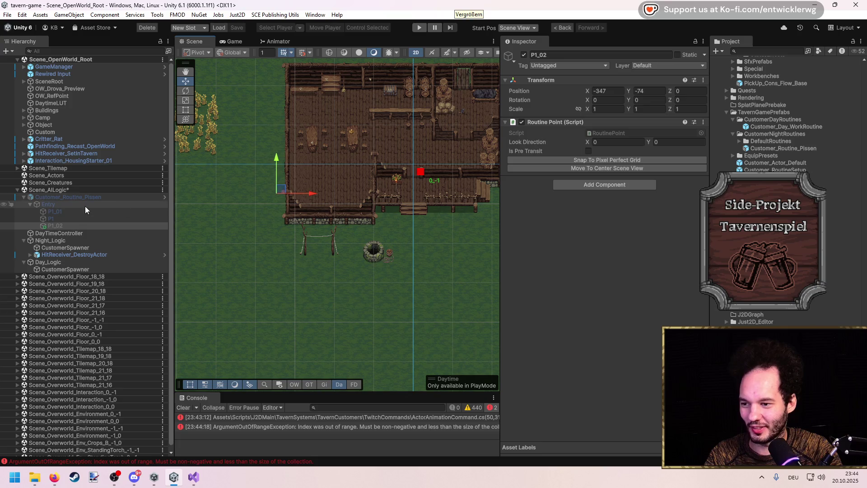
pyautogui.click(259, 206)
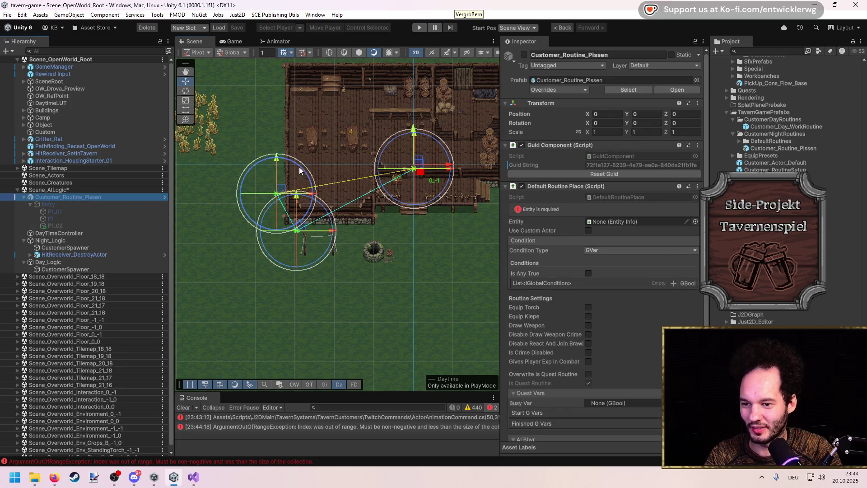
pyautogui.scroll(5, 271, 187)
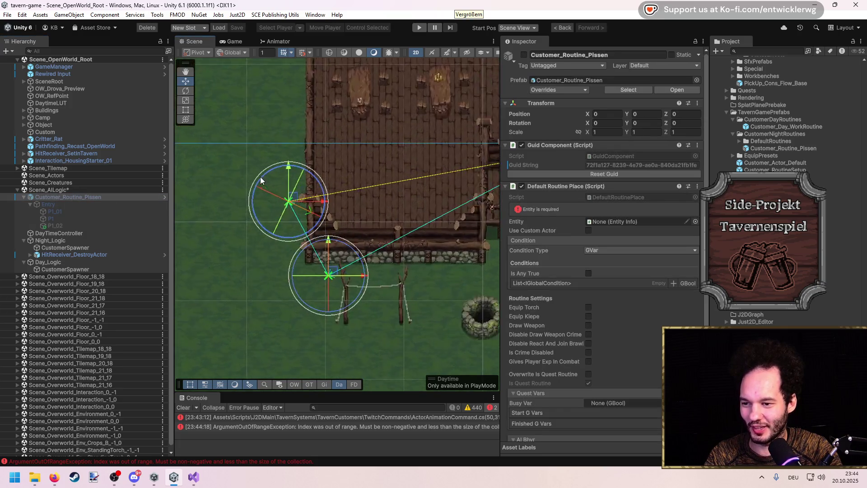
pyautogui.click(55, 225)
pyautogui.rightClick(555, 122)
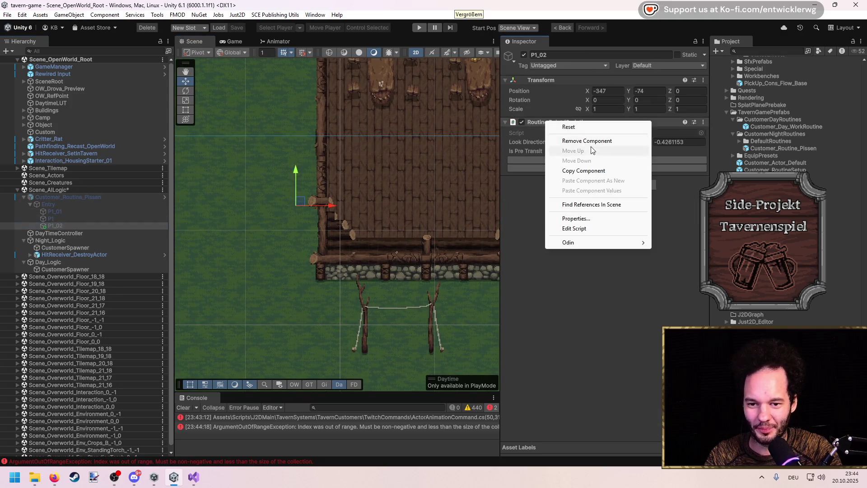
# Replace P1_02's Routine Point component with an Action Routine Point component.
pyautogui.click(587, 137)
pyautogui.click(606, 127)
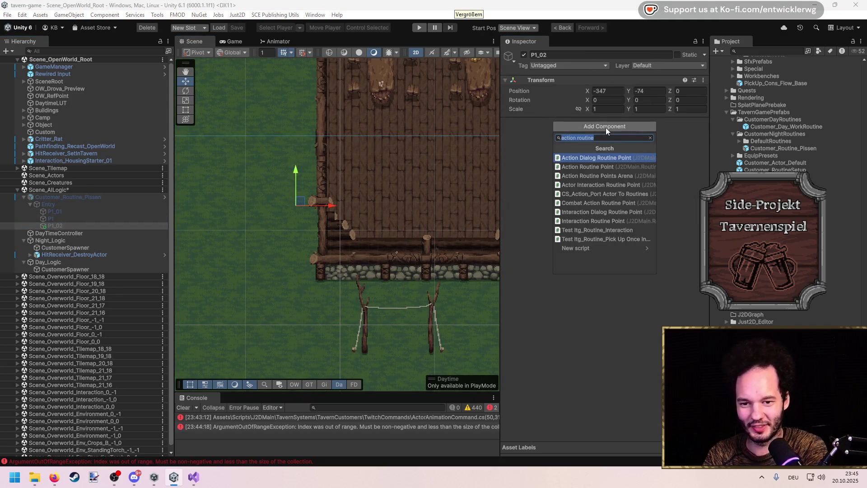
pyautogui.write('action routine point')
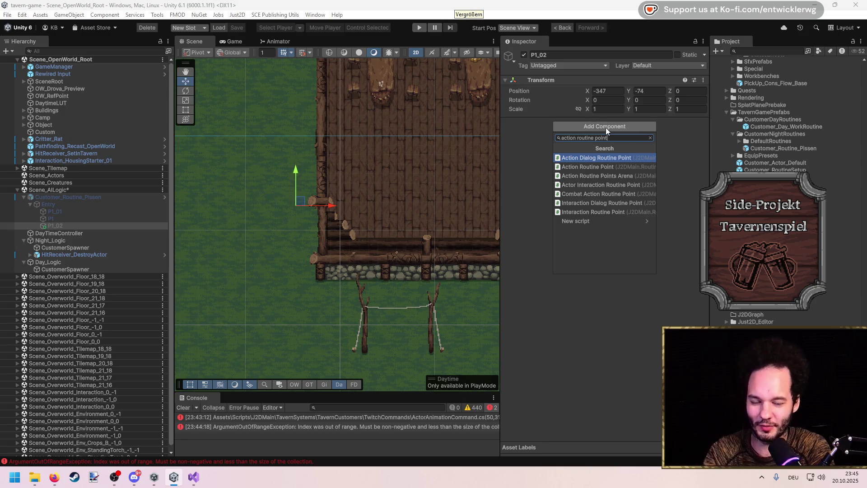
pyautogui.click(593, 167)
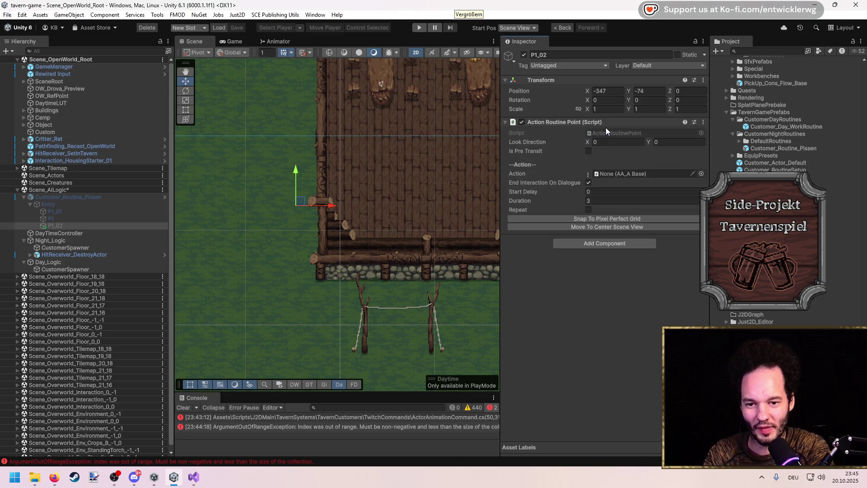
# Browse the available actions, then start a project asset search for the AA NPC actions.
pyautogui.click(589, 175)
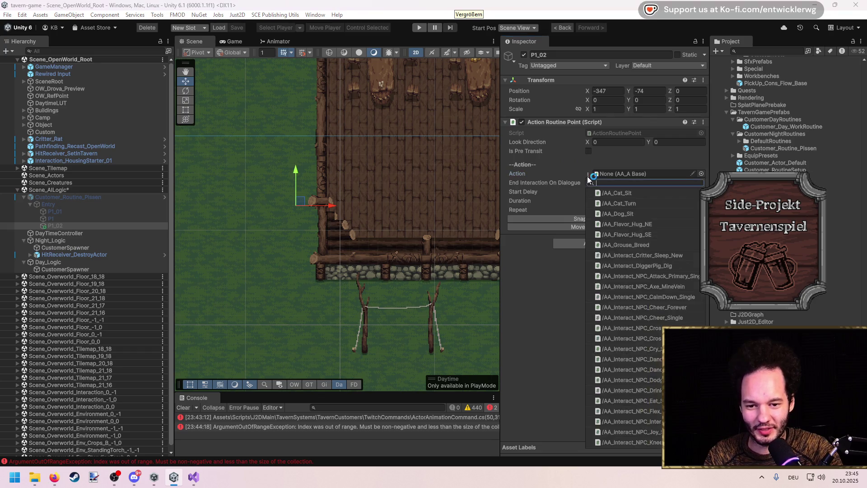
pyautogui.scroll(-5, 704, 298)
pyautogui.moveTo(703, 296)
pyautogui.mouseDown()
pyautogui.moveTo(704, 320)
pyautogui.moveTo(703, 266)
pyautogui.moveTo(702, 304)
pyautogui.mouseUp()
pyautogui.scroll(15, 646, 316)
pyautogui.scroll(-8, 649, 316)
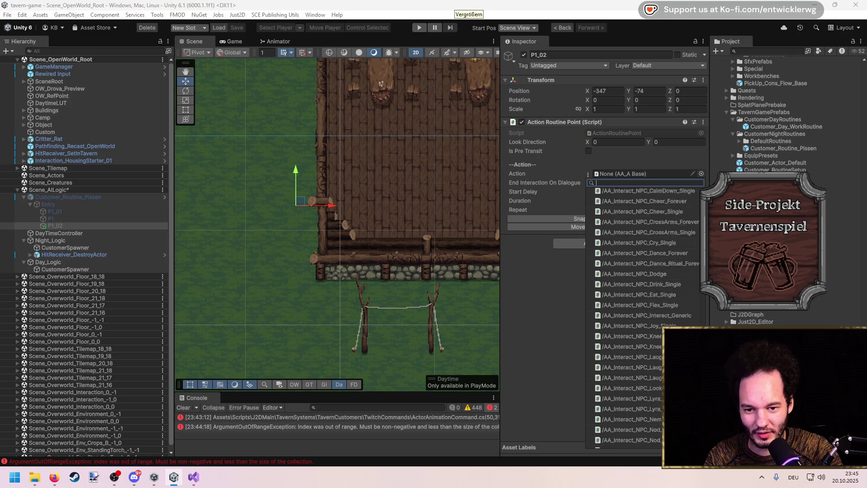
pyautogui.click(762, 48)
pyautogui.write('Pee aa')
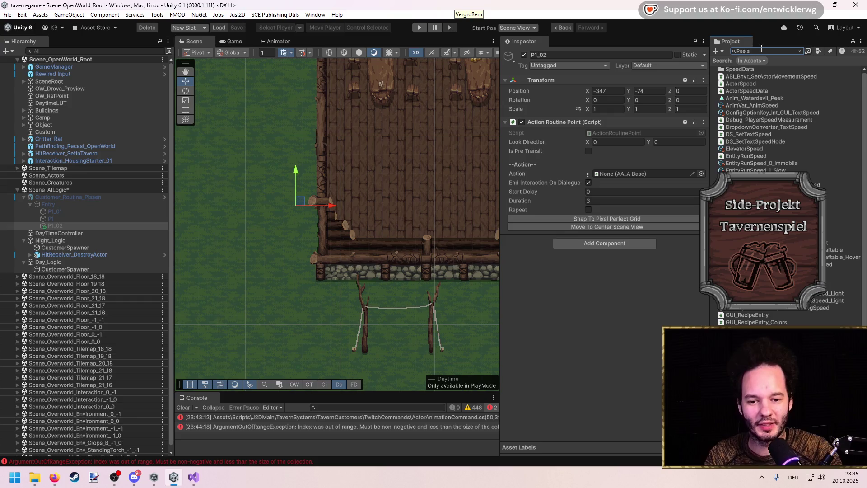
pyautogui.write('AA')
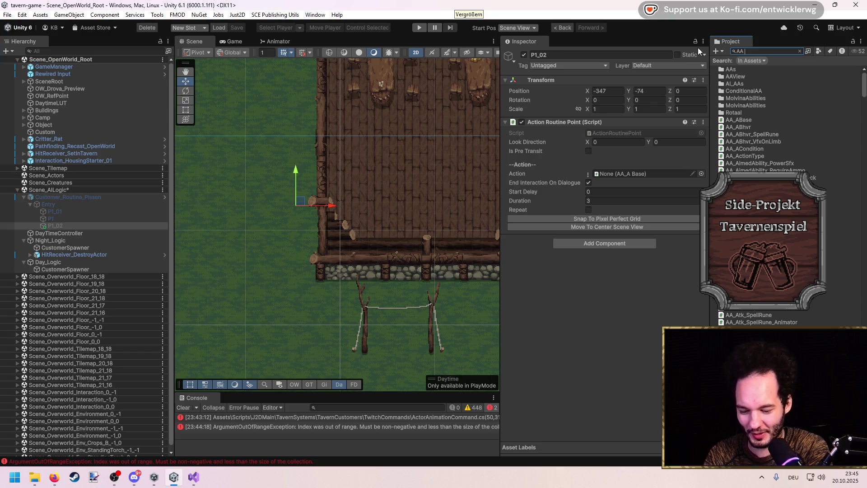
pyautogui.write(' npc')
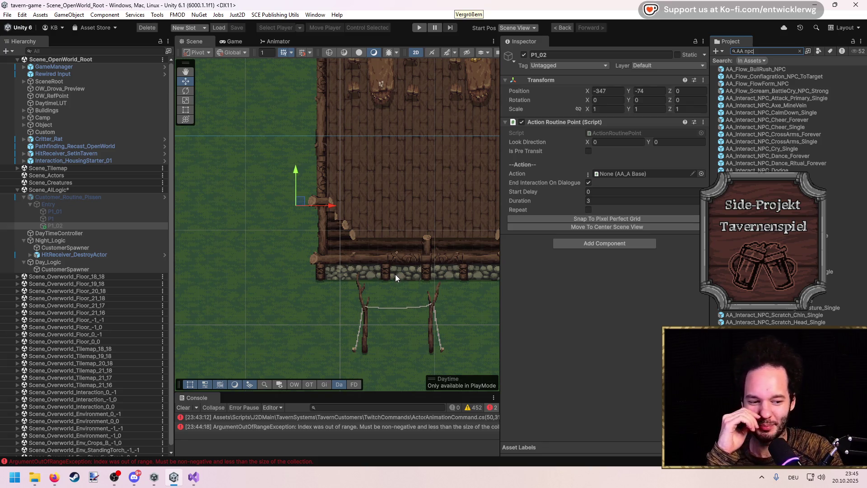
# Reopen P1_02's Action list to look for a flex action, close it unchosen, and select Customer_Routine_Pissen.
pyautogui.click(98, 225)
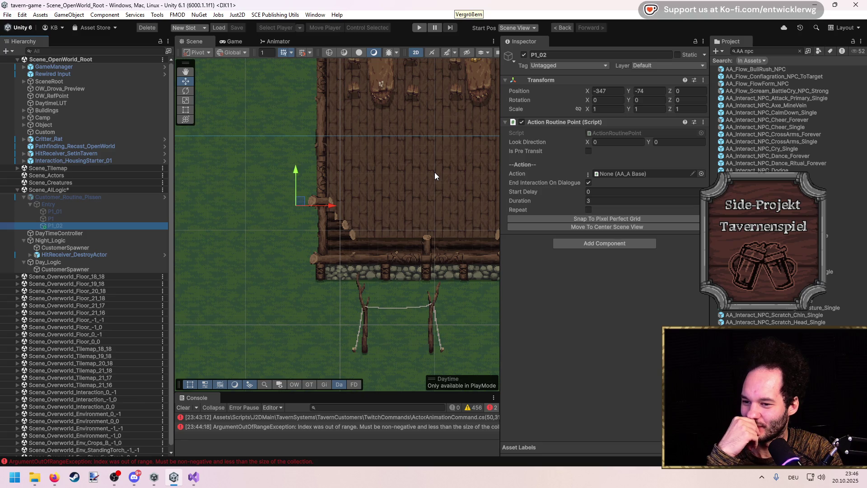
pyautogui.scroll(-5, 434, 172)
pyautogui.moveTo(427, 170)
pyautogui.mouseDown()
pyautogui.moveTo(305, 271)
pyautogui.moveTo(406, 225)
pyautogui.mouseUp()
pyautogui.click(590, 176)
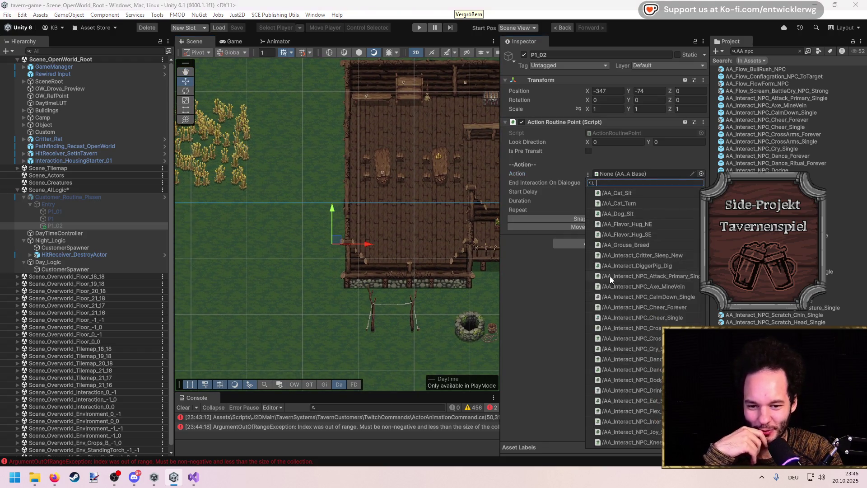
pyautogui.scroll(-3, 610, 276)
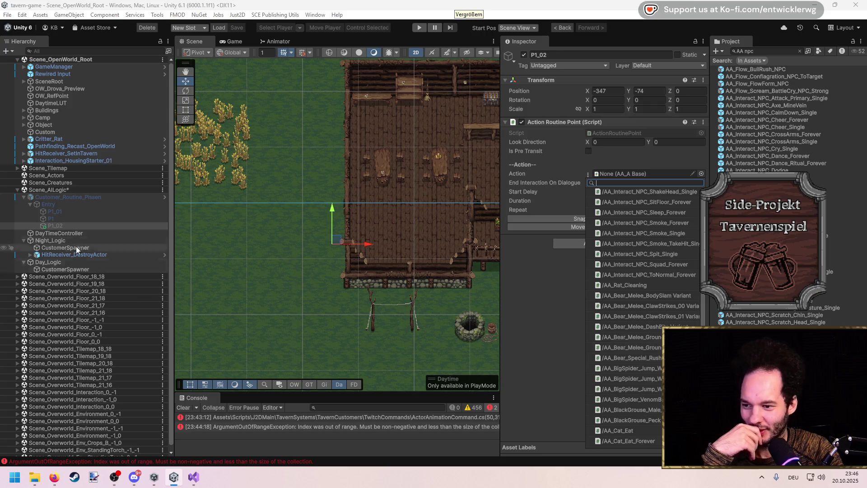
pyautogui.click(61, 203)
pyautogui.click(61, 198)
pyautogui.moveTo(414, 169); pyautogui.dragTo(337, 177)
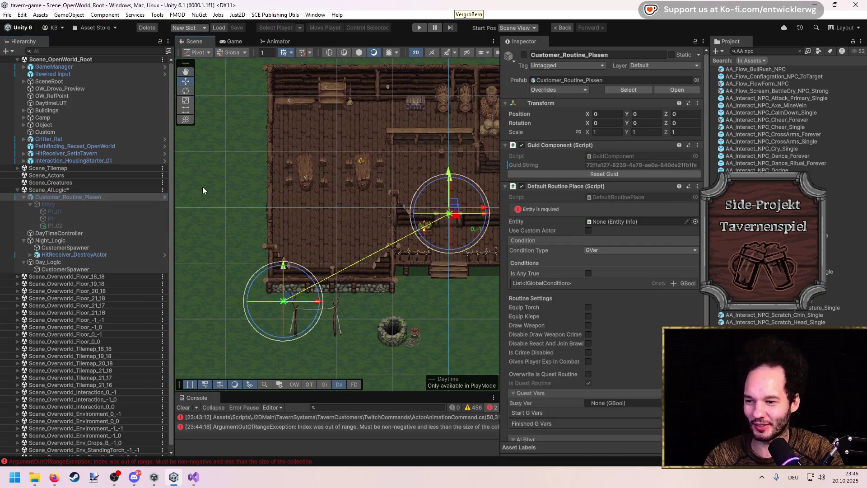
# Rename the routine to Customer_Routine_Flex, then check P1_02 and collapse the Entry group.
pyautogui.write('Flex')
pyautogui.press('Return')
pyautogui.scroll(5, 363, 232)
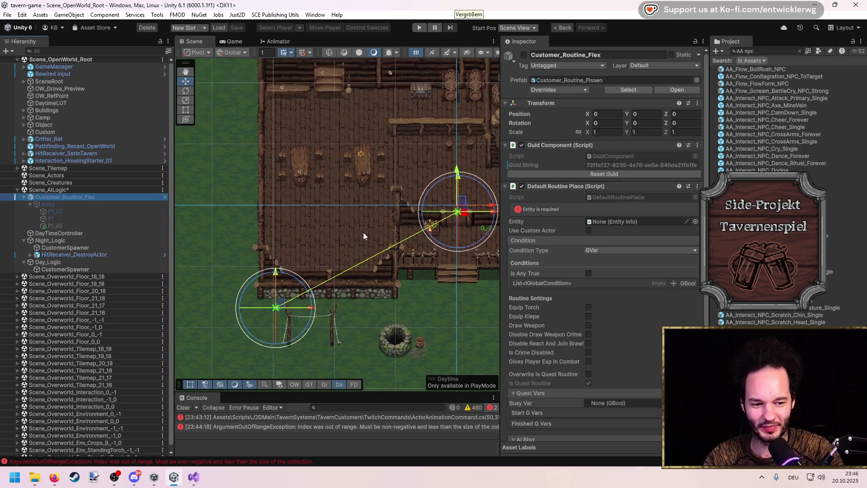
pyautogui.click(50, 226)
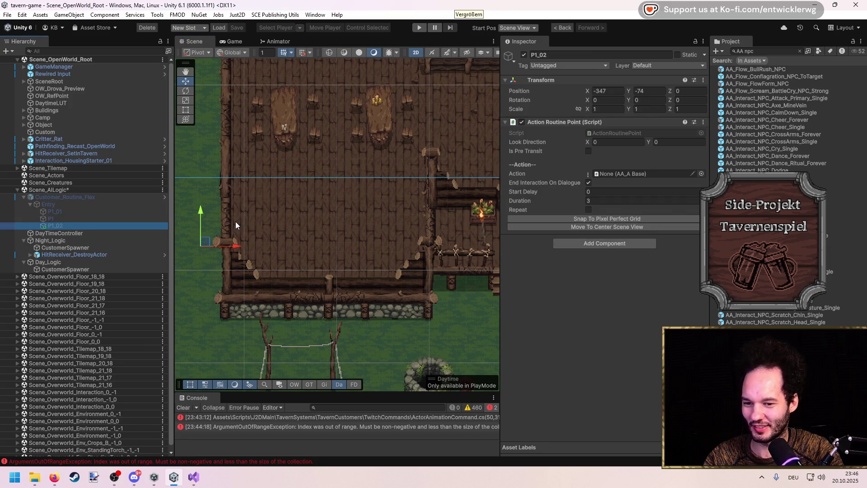
pyautogui.scroll(-3, 234, 221)
pyautogui.moveTo(283, 205)
pyautogui.mouseDown()
pyautogui.moveTo(240, 211)
pyautogui.moveTo(280, 209)
pyautogui.moveTo(397, 243)
pyautogui.mouseUp()
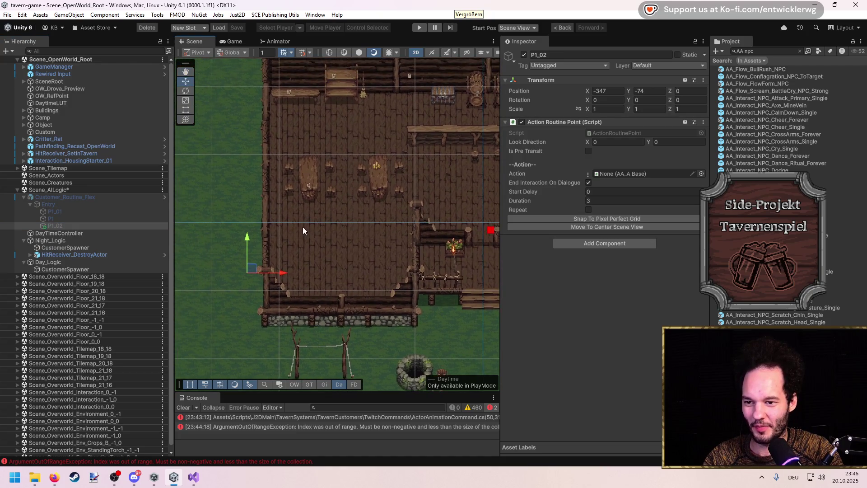
pyautogui.click(62, 217)
pyautogui.click(64, 205)
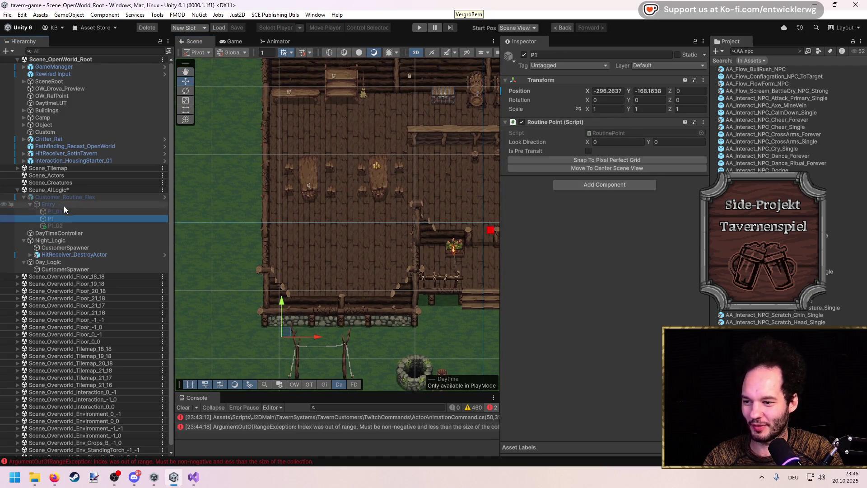
# Try moving the whole Customer_Routine_Flex routine, undoing both moves back to 0,0.
pyautogui.press('Left')
pyautogui.press('Right')
pyautogui.click(56, 197)
pyautogui.moveTo(489, 218); pyautogui.dragTo(363, 125)
pyautogui.hotkey('ctrl', 'z')
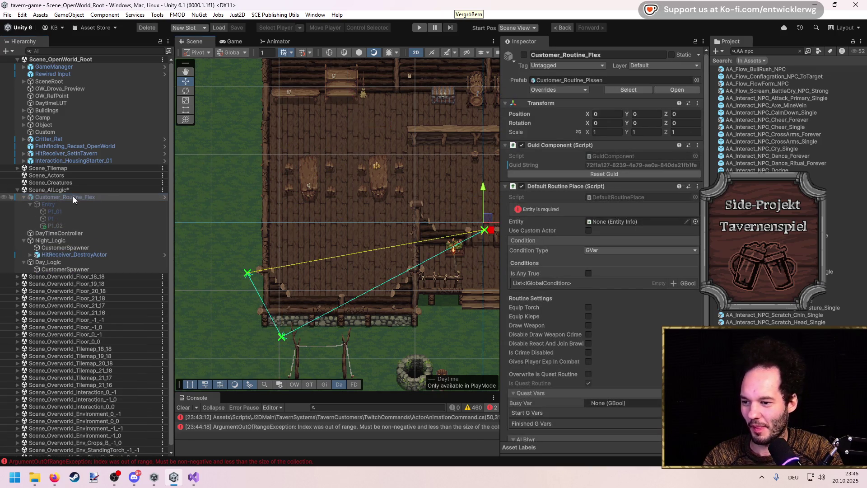
pyautogui.scroll(-2, 373, 220)
pyautogui.moveTo(470, 218)
pyautogui.mouseDown()
pyautogui.moveTo(422, 185)
pyautogui.moveTo(431, 197)
pyautogui.mouseUp()
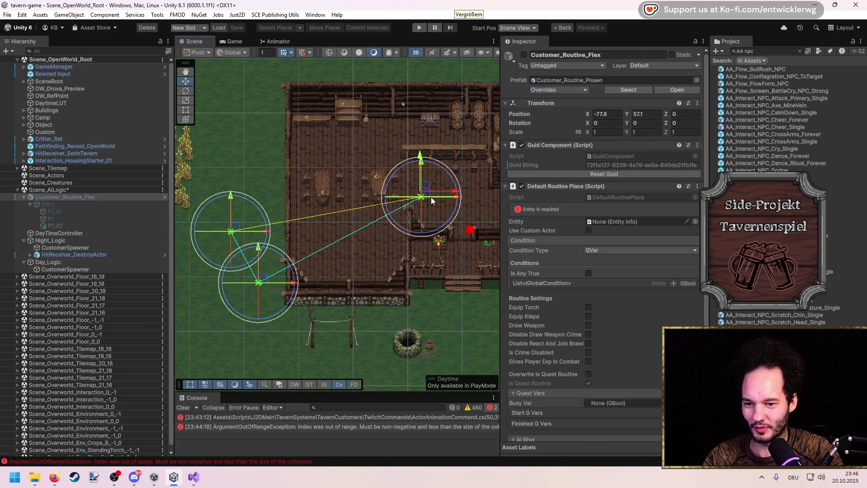
pyautogui.hotkey('ctrl', 'z')
# Drag the points into the room, delete P1_01 and P1, then reposition and rotate P1_02.
pyautogui.moveTo(470, 228); pyautogui.dragTo(356, 157)
pyautogui.moveTo(303, 309); pyautogui.dragTo(367, 230)
pyautogui.scroll(2, 356, 225)
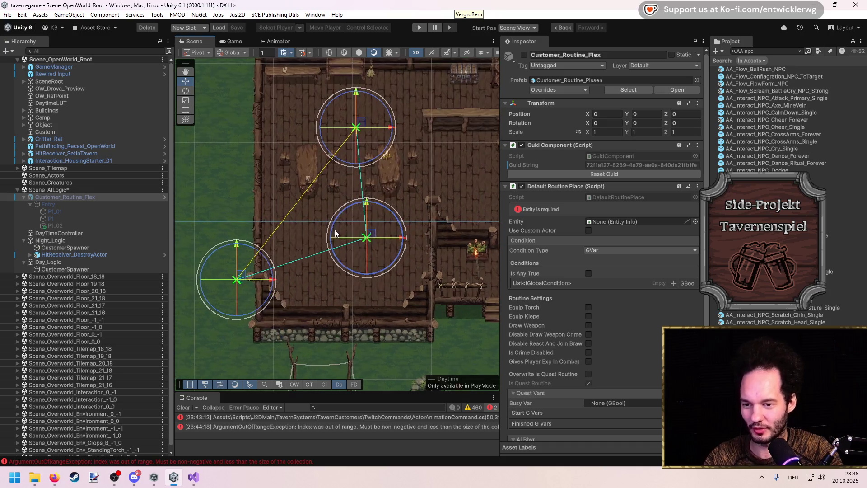
pyautogui.moveTo(239, 281)
pyautogui.mouseDown()
pyautogui.moveTo(346, 133)
pyautogui.moveTo(357, 132)
pyautogui.moveTo(337, 132)
pyautogui.mouseUp()
pyautogui.press('Delete')
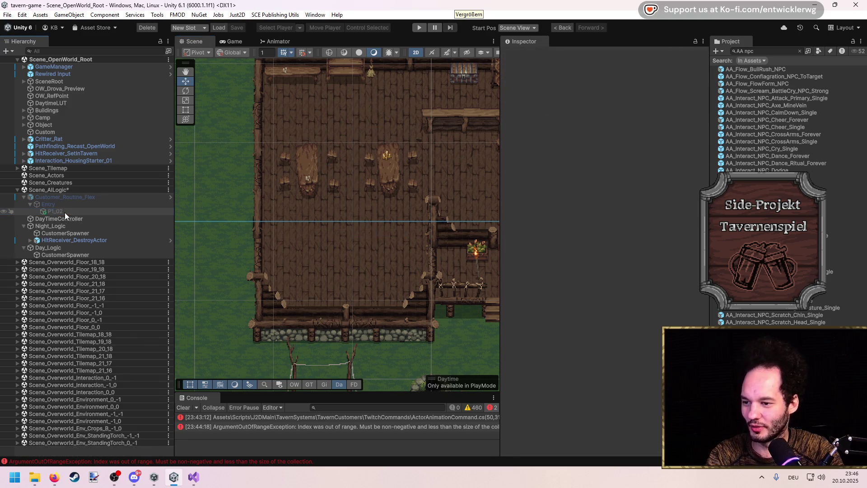
pyautogui.click(64, 197)
pyautogui.moveTo(341, 128)
pyautogui.mouseDown()
pyautogui.moveTo(366, 110)
pyautogui.moveTo(358, 112)
pyautogui.moveTo(576, 142)
pyautogui.moveTo(330, 142)
pyautogui.mouseUp()
pyautogui.press('e')
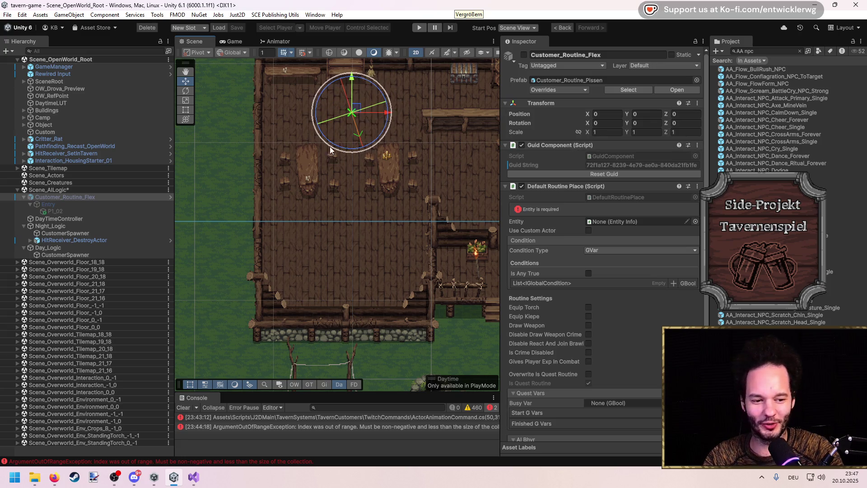
pyautogui.scroll(5, 344, 149)
pyautogui.scroll(-3, 333, 201)
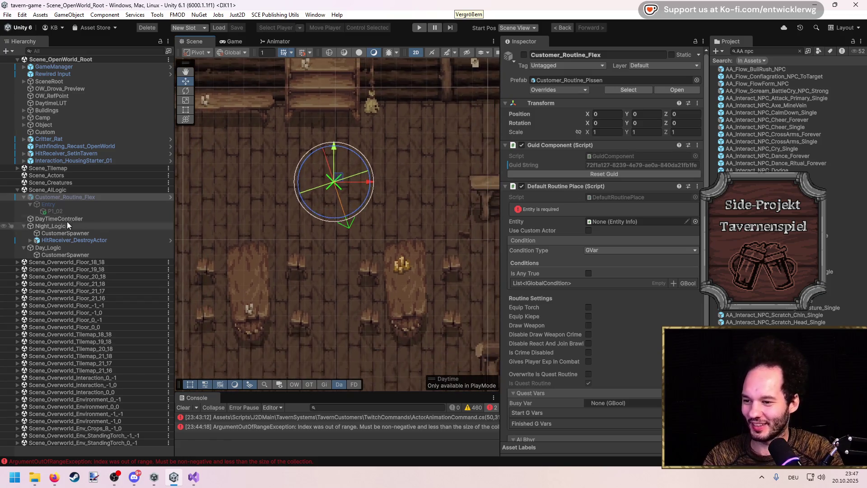
# Set P1_02's Action to AA_Interact_NPC_Flex_Single and view Customer_Routine_Flex's prefab overrides.
pyautogui.click(62, 211)
pyautogui.click(587, 175)
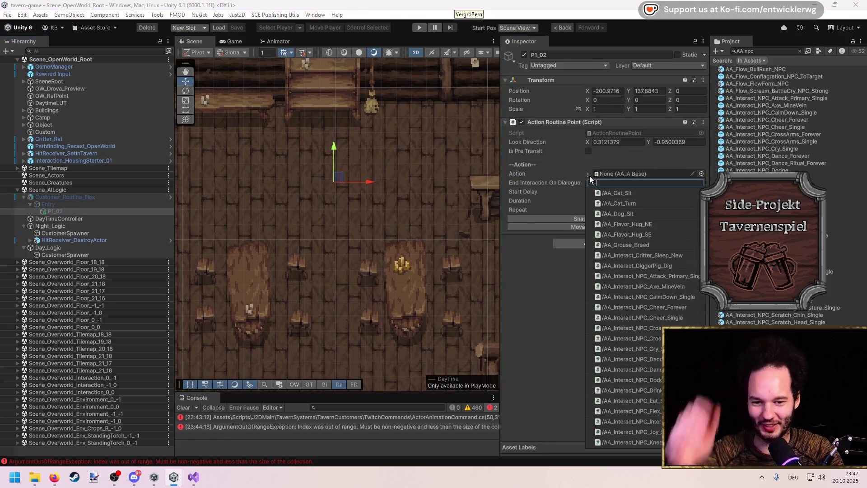
pyautogui.write('flex')
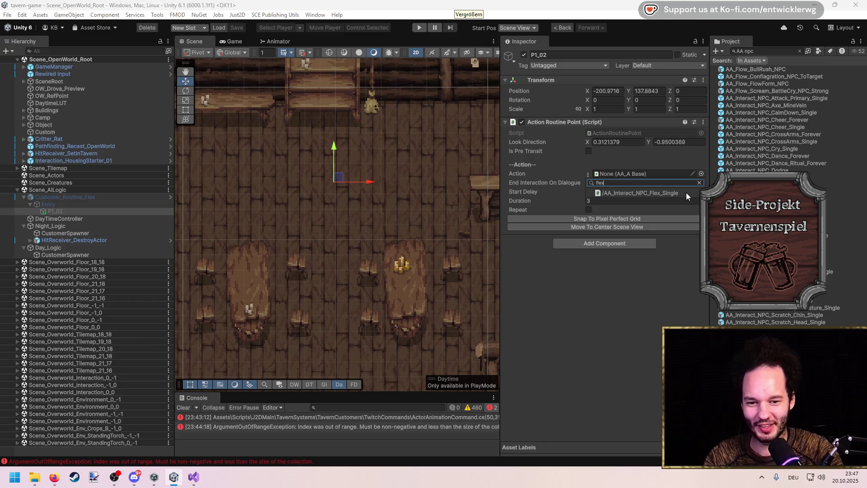
pyautogui.click(687, 192)
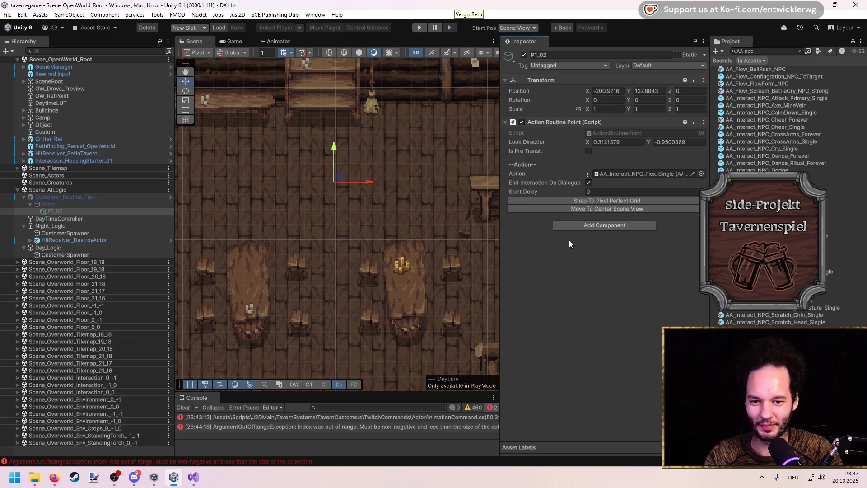
pyautogui.click(158, 197)
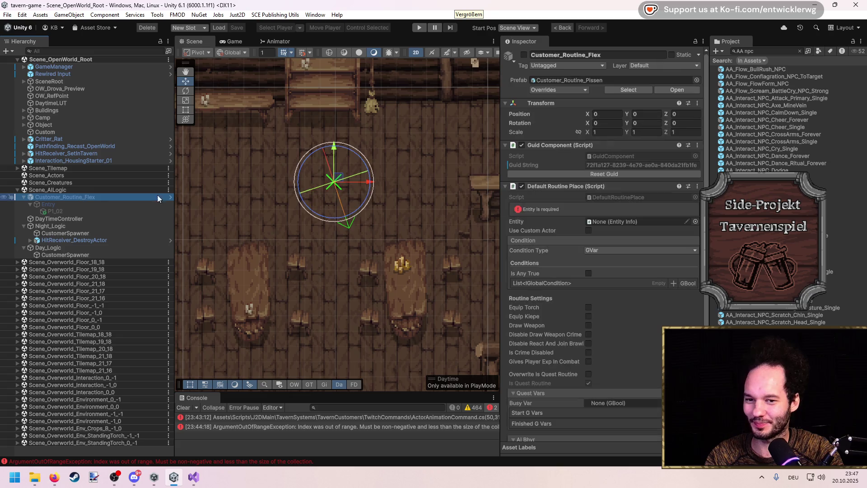
pyautogui.click(577, 89)
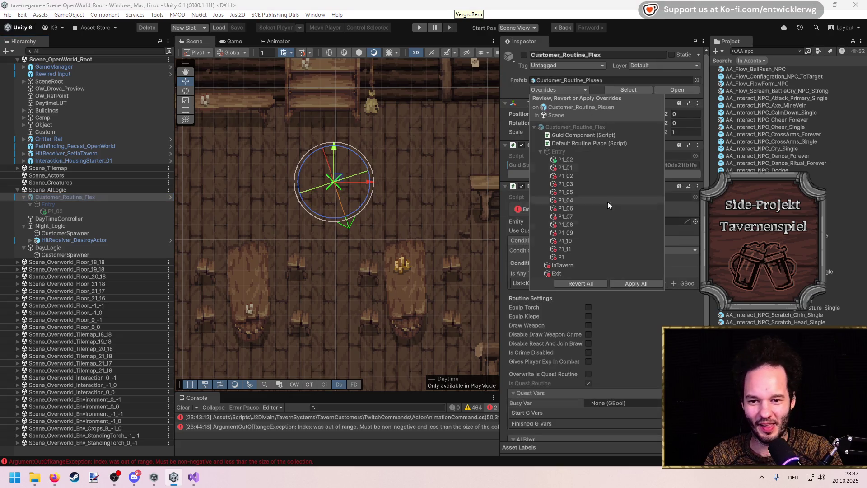
# Apply all overrides to the source prefab and rename the asset to Customer_Routine_Flex.
pyautogui.click(632, 283)
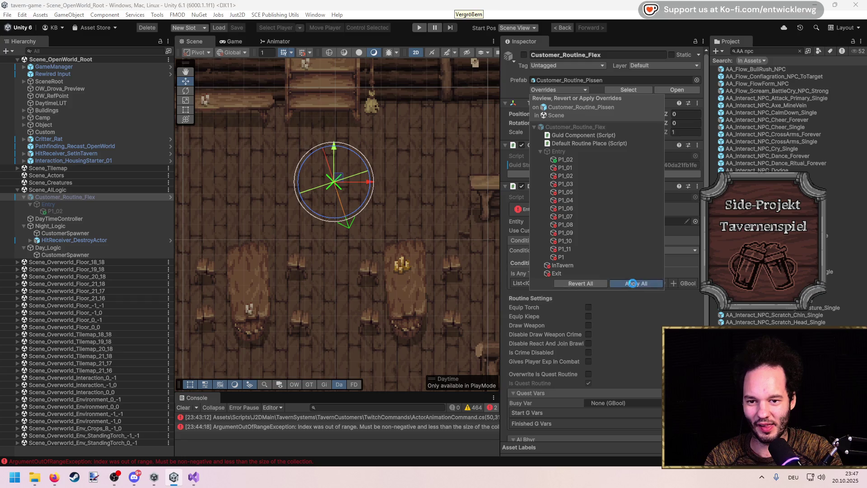
pyautogui.click(569, 80)
pyautogui.click(800, 149)
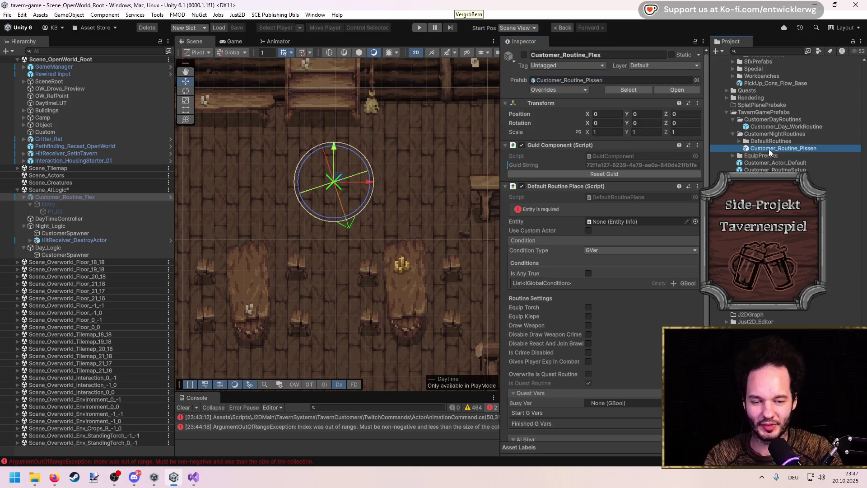
pyautogui.write('lex')
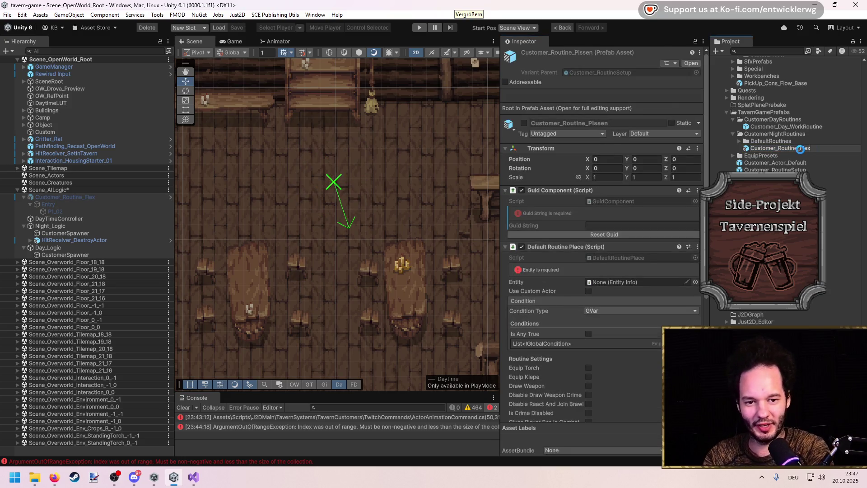
pyautogui.press('Return')
# Delete the routine's scene instance and open the night CustomerSpawner's TavernCustomerSpawner script.
pyautogui.click(72, 197)
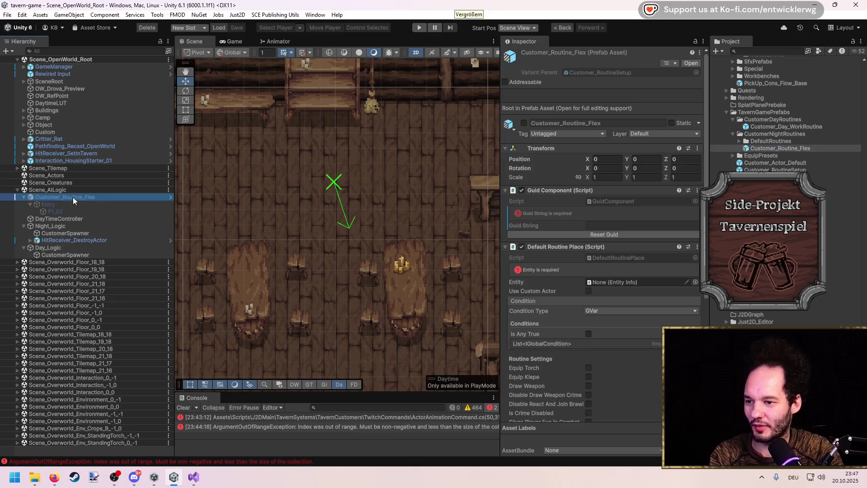
pyautogui.press('Delete')
pyautogui.click(85, 212)
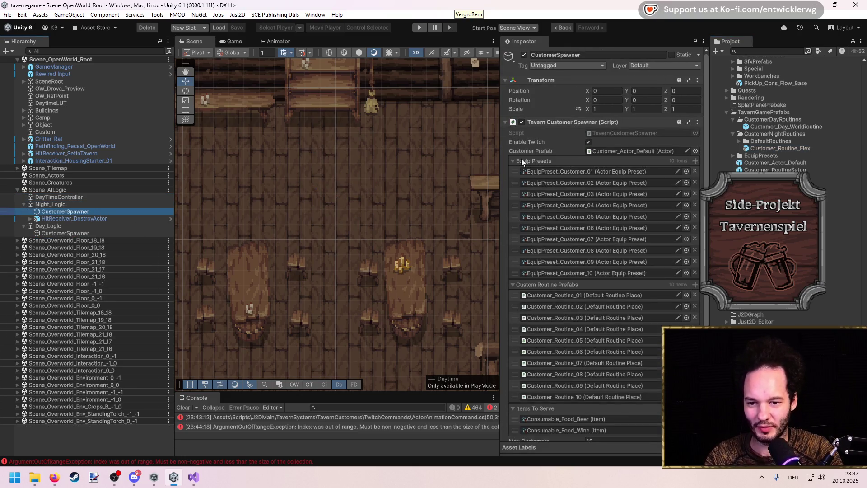
pyautogui.click(525, 161)
pyautogui.click(527, 171)
pyautogui.click(534, 183)
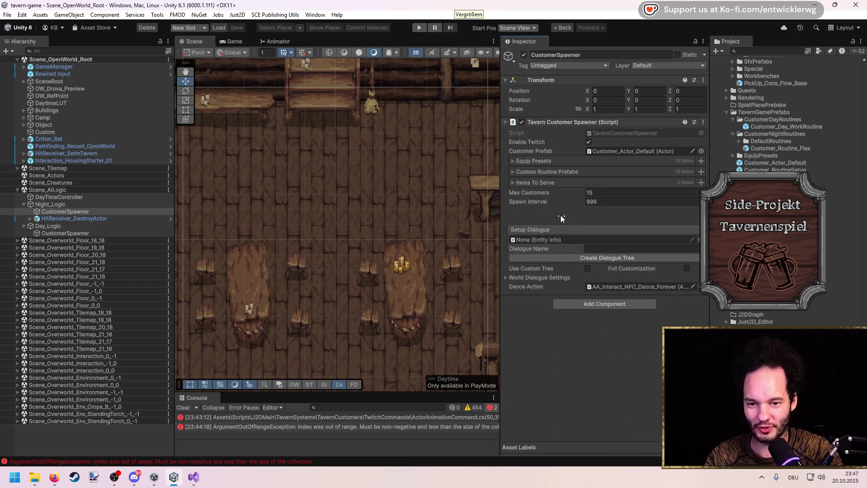
pyautogui.doubleClick(601, 133)
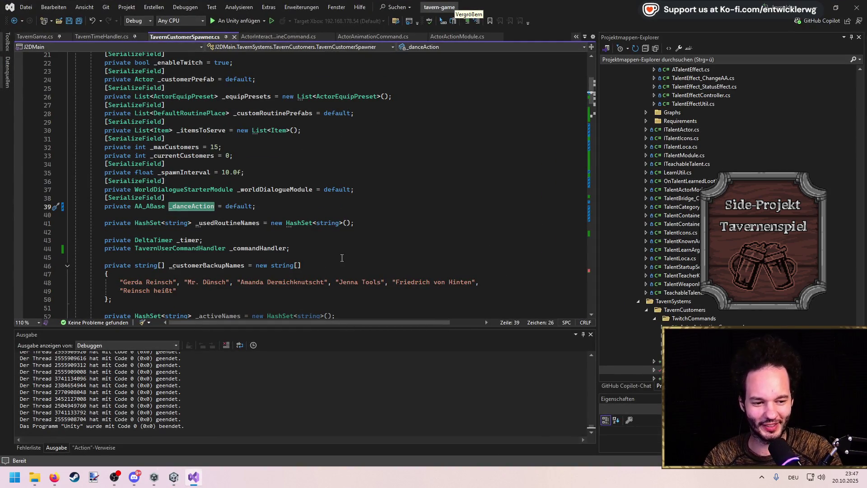
# Add '[SerializeField] private DefaultRoutinePlace _flexRoutine = default' to TavernCustomerSpawner and save.
pyautogui.click(199, 200)
pyautogui.hotkey('ctrl', 's')
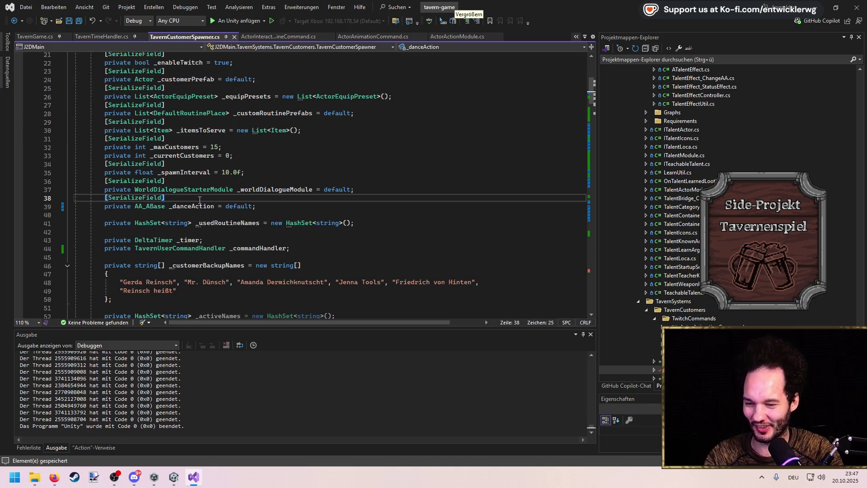
pyautogui.press('Down')
pyautogui.press('End')
pyautogui.press('Return')
pyautogui.write('[SerializeField]')
pyautogui.press('Return')
pyautogui.write('private DefaultR')
pyautogui.press('Tab')
pyautogui.write('_')
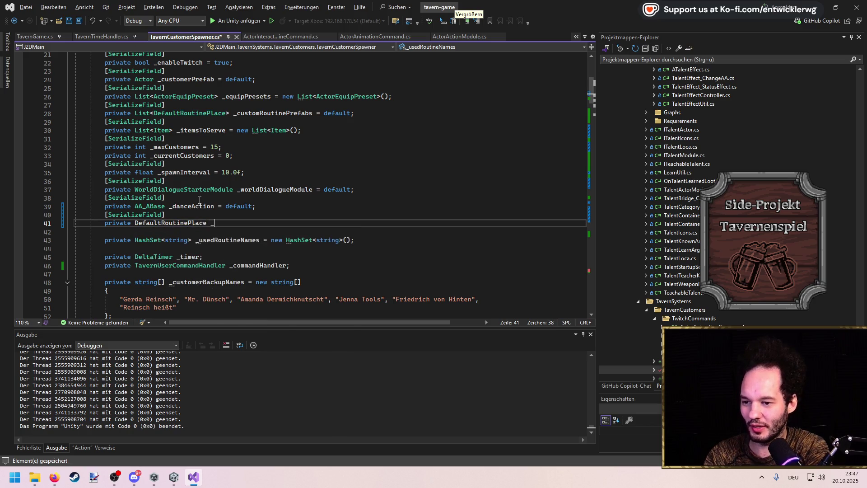
pyautogui.write('flexROut')
pyautogui.press('BackSpace')
pyautogui.press('BackSpace')
pyautogui.press('BackSpace')
pyautogui.write('outine = default;')
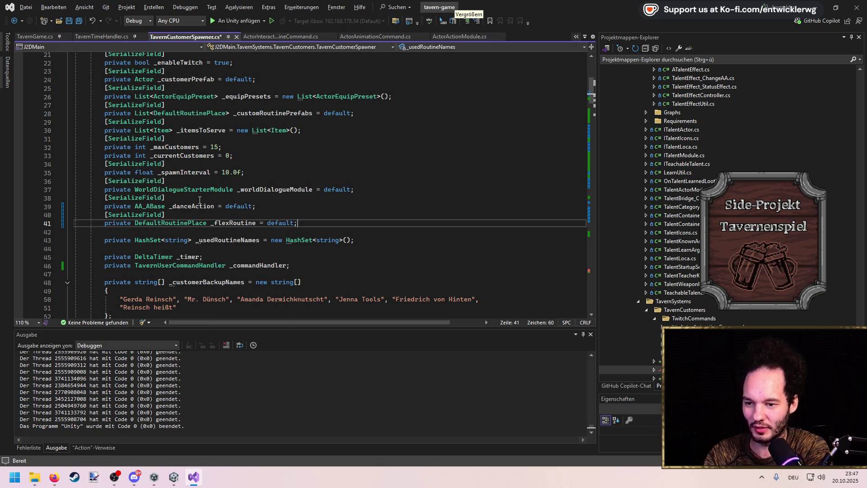
pyautogui.hotkey('ctrl', 's')
# Go to the ActorAnimationCommand definition and rename its file to FlexCommand in Solution Explorer.
pyautogui.doubleClick(241, 222)
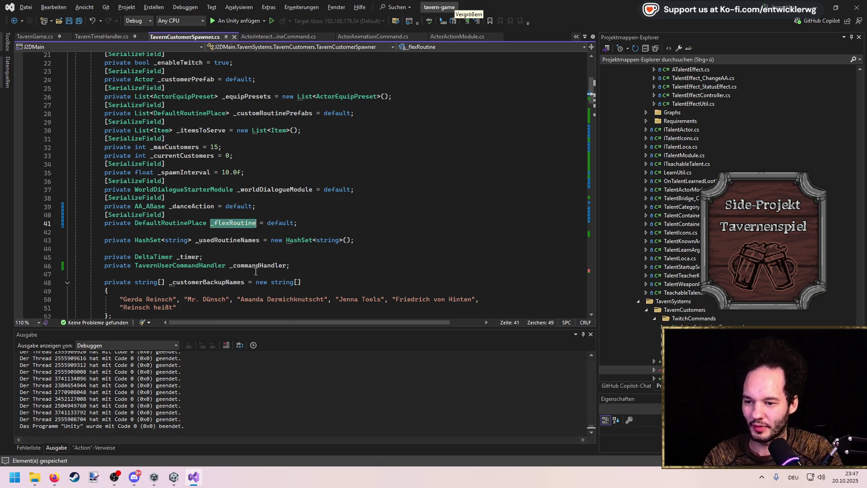
pyautogui.scroll(-10, 366, 221)
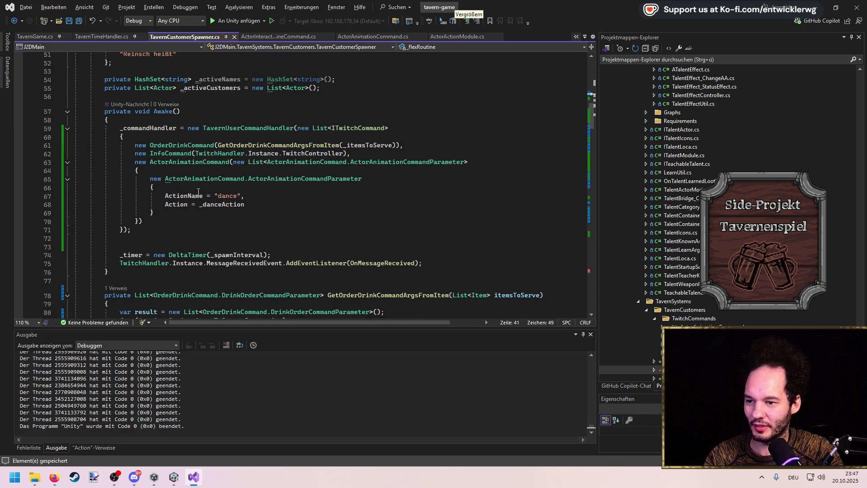
pyautogui.keyDown('ctrl'); pyautogui.click(226, 163); pyautogui.keyUp('ctrl')
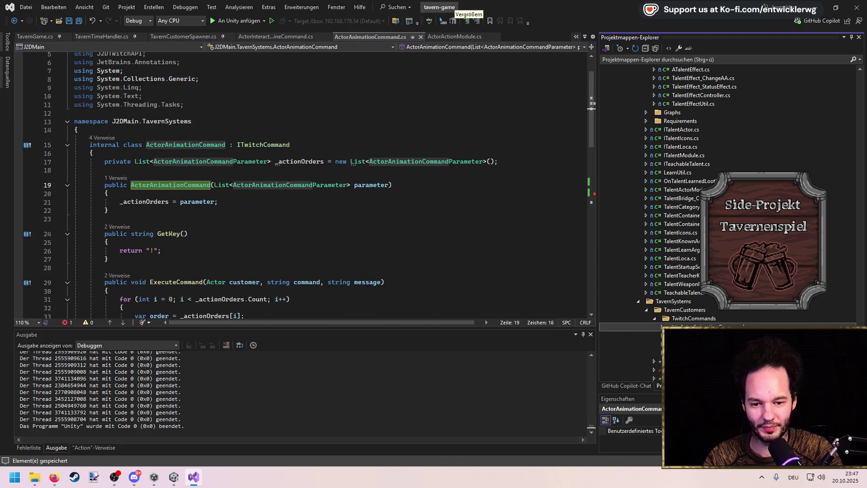
pyautogui.click(756, 324)
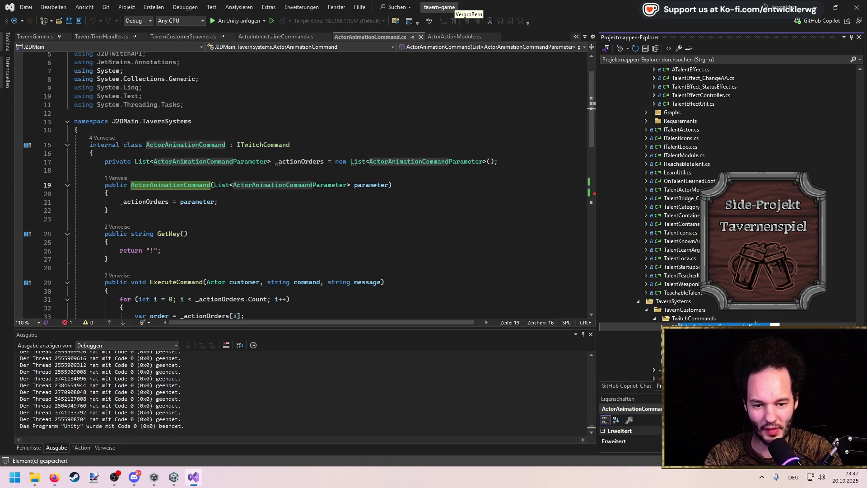
pyautogui.press('BackSpace')
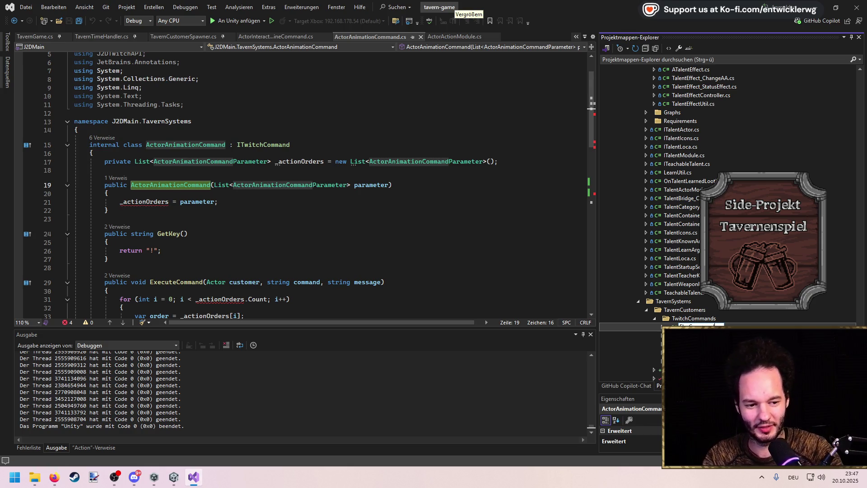
pyautogui.press('Return')
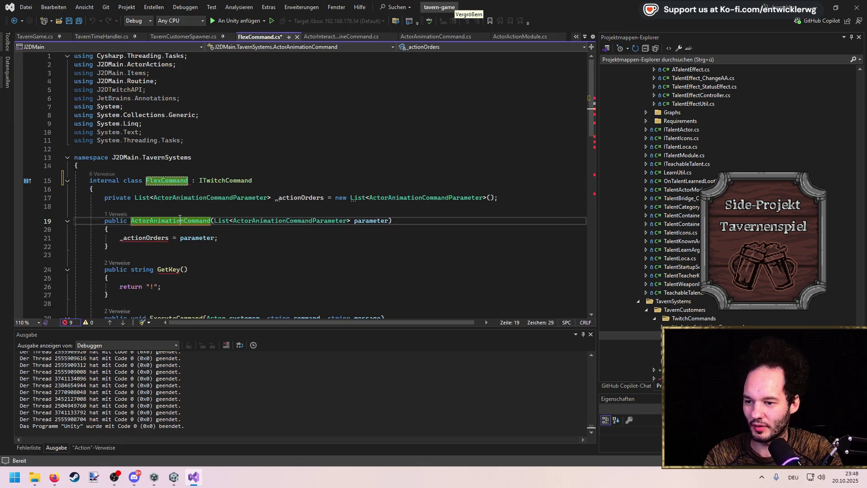
# Rename the ActorAnimation parameter class to RoutineCommandParameter.
pyautogui.scroll(-13, 331, 210)
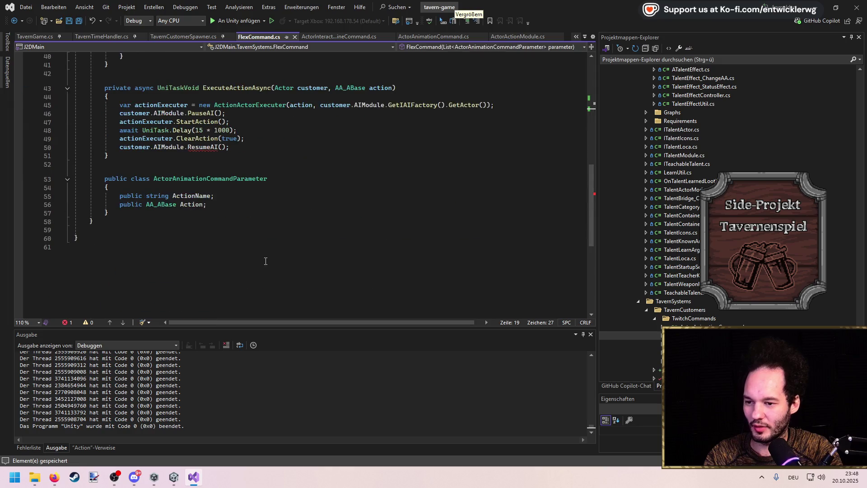
pyautogui.moveTo(208, 178); pyautogui.dragTo(155, 179)
pyautogui.hotkey('ctrl', 'r')
pyautogui.hotkey('ctrl', 'r')
pyautogui.write('Routine')
# Change the parameter's Action field into a DefaultRoutinePlace field named NewRoutine.
pyautogui.scroll(4, 193, 170)
pyautogui.scroll(-3, 203, 258)
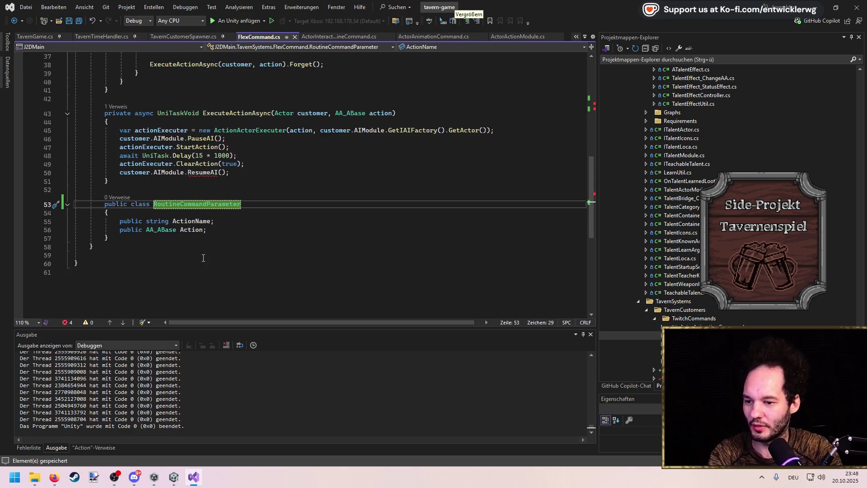
pyautogui.doubleClick(163, 229)
pyautogui.write('DefaultR')
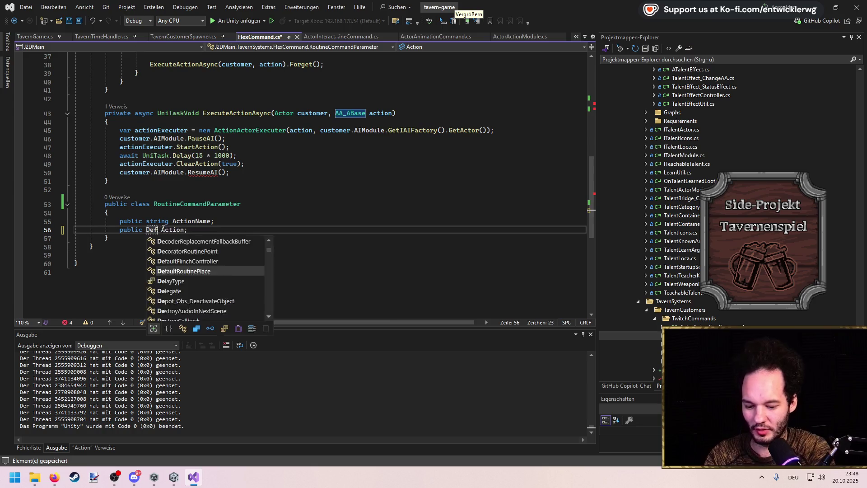
pyautogui.press('Tab')
pyautogui.hotkey('ctrl', 's')
pyautogui.hotkey('ctrl', 'Right')
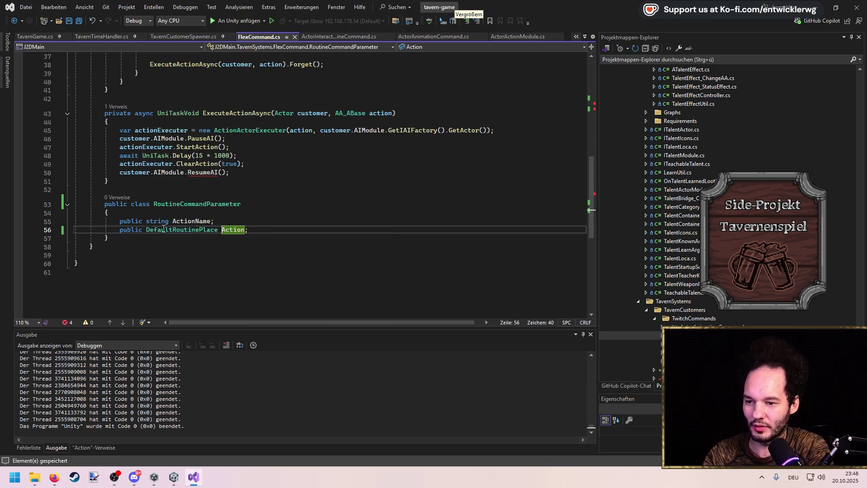
pyautogui.write('NewRoutine')
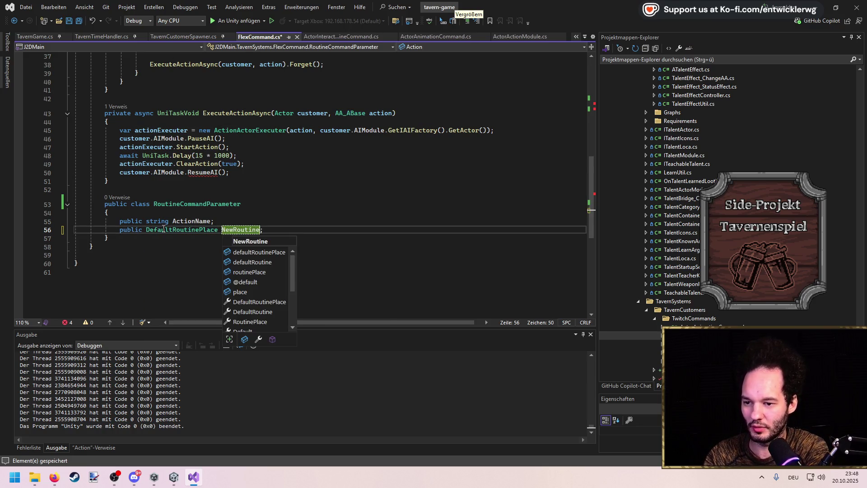
# Delete the old _actionOrders field and make the constructor take a RoutineCommandParameter.
pyautogui.scroll(2, 234, 223)
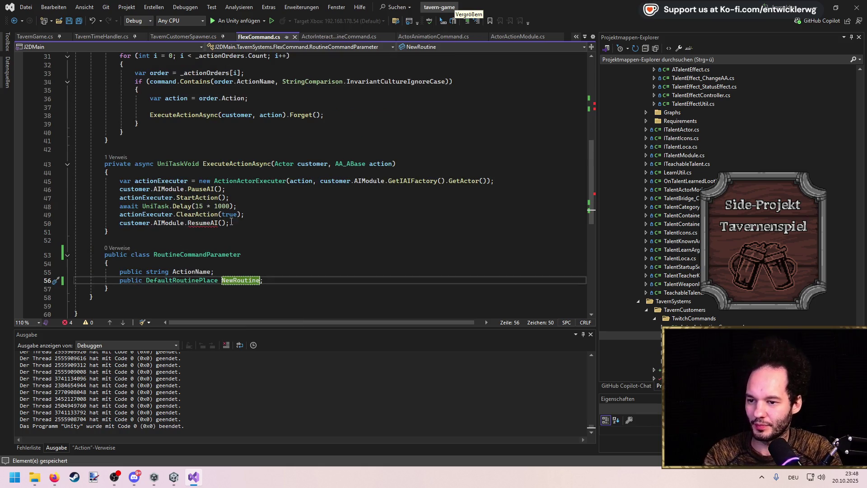
pyautogui.scroll(7, 115, 231)
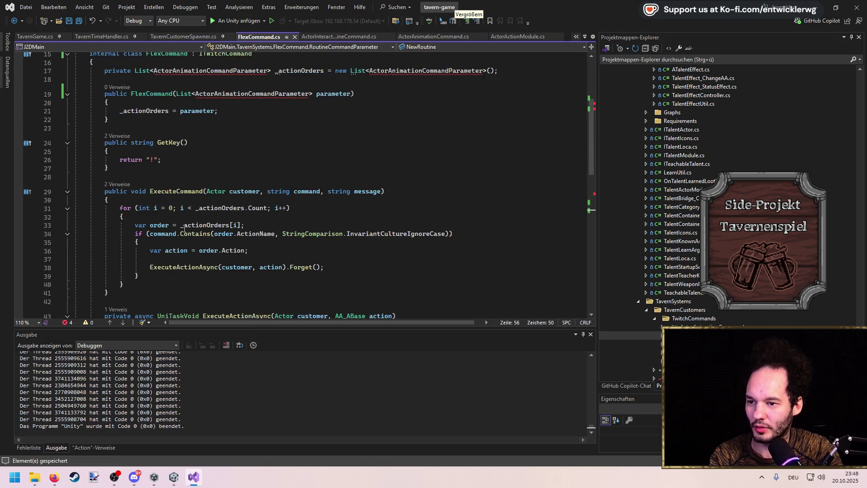
pyautogui.tripleClick(521, 122)
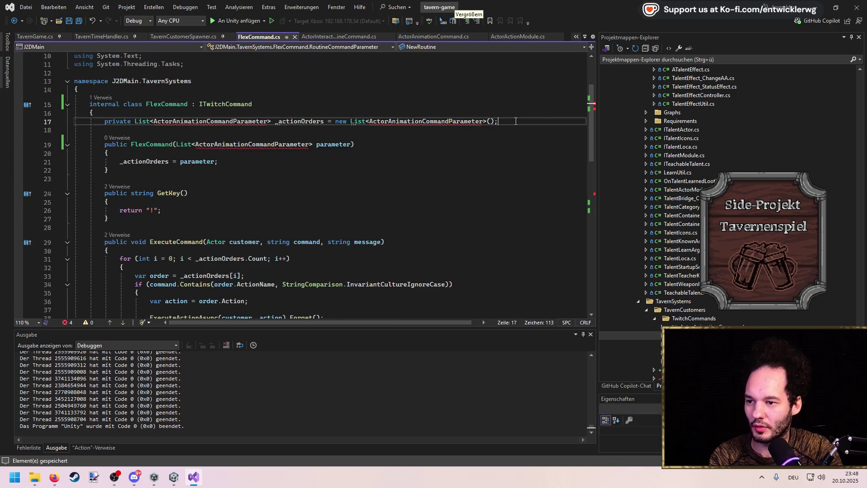
pyautogui.press('BackSpace')
pyautogui.press('BackSpace')
pyautogui.scroll(-7, 209, 242)
pyautogui.doubleClick(209, 238)
pyautogui.hotkey('ctrl', 'c')
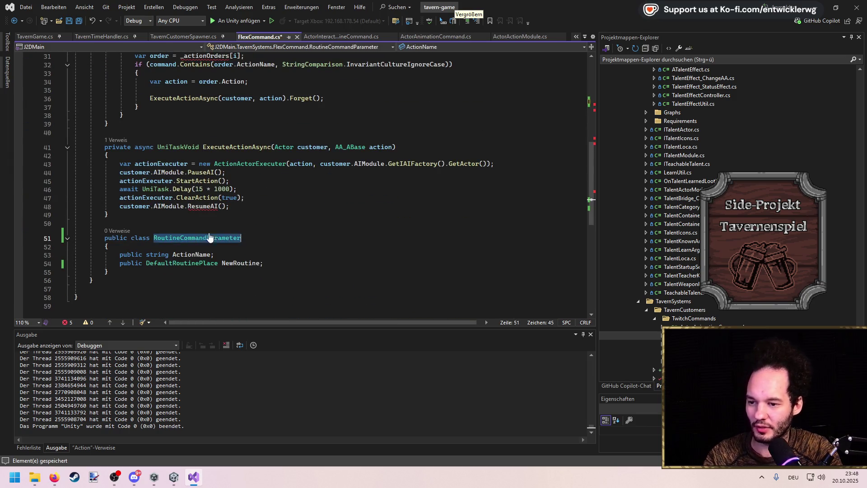
pyautogui.hotkey('ctrl', 's')
pyautogui.scroll(7, 208, 239)
pyautogui.moveTo(312, 127); pyautogui.dragTo(177, 128)
pyautogui.hotkey('ctrl', 'v')
# Add a private RoutineCommandParameter field, rename it to _routineParameter, and save.
pyautogui.click(167, 117)
pyautogui.press('Return')
pyautogui.write('private RoutineCommandParameter _actionOrders;')
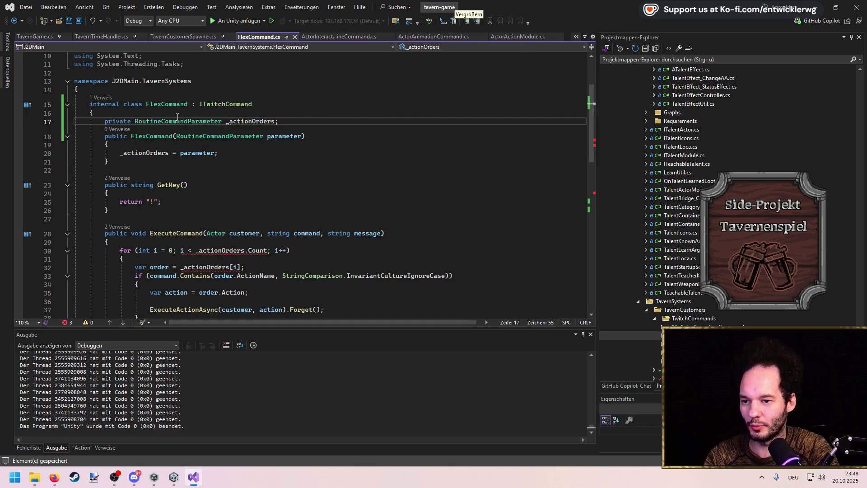
pyautogui.hotkey('ctrl', 'r')
pyautogui.hotkey('ctrl', 'r')
pyautogui.write('_routineParameter')
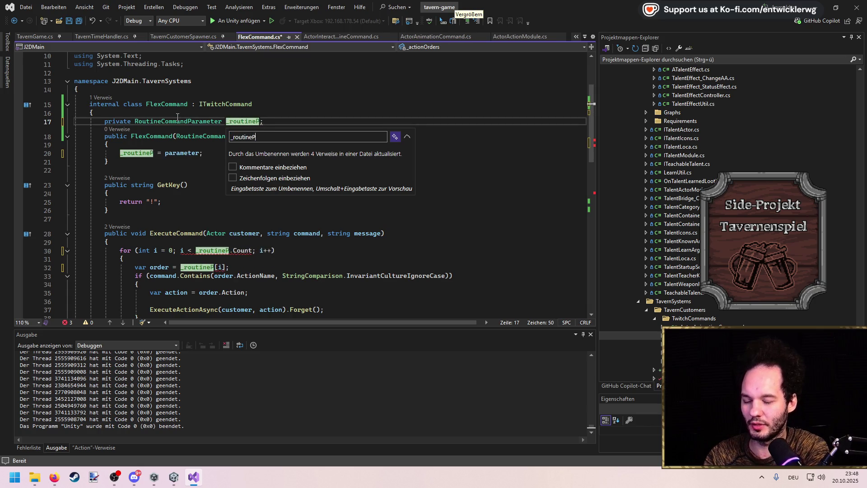
pyautogui.press('Return')
pyautogui.hotkey('ctrl', 's')
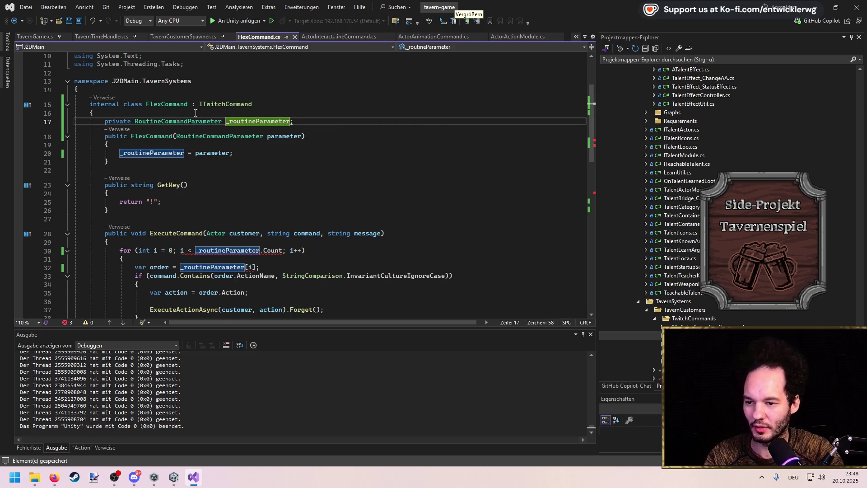
# Delete the old loop from ExecuteCommand and set the command key to '!flex'.
pyautogui.scroll(-4, 196, 113)
pyautogui.click(126, 225)
pyautogui.keyDown('shift'); pyautogui.click(112, 137); pyautogui.keyUp('shift')
pyautogui.press('Delete')
pyautogui.click(152, 100)
pyautogui.write('!flex')
pyautogui.hotkey('ctrl', 's')
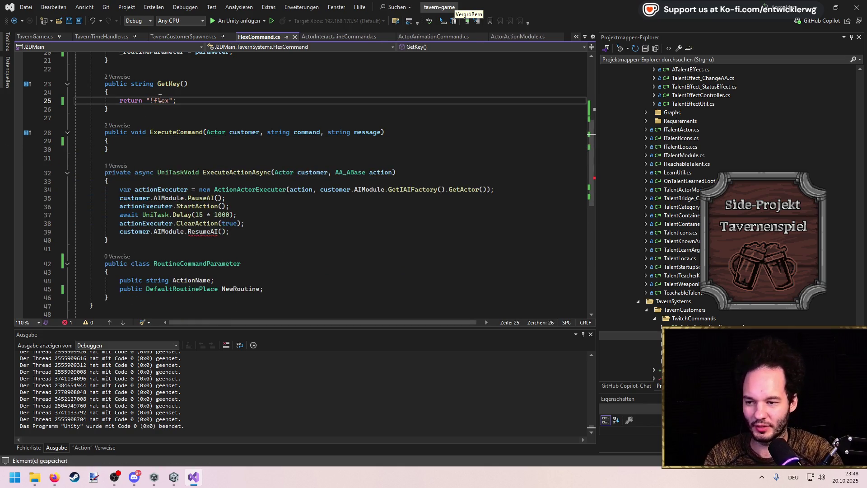
pyautogui.click(174, 140)
pyautogui.press('Return')
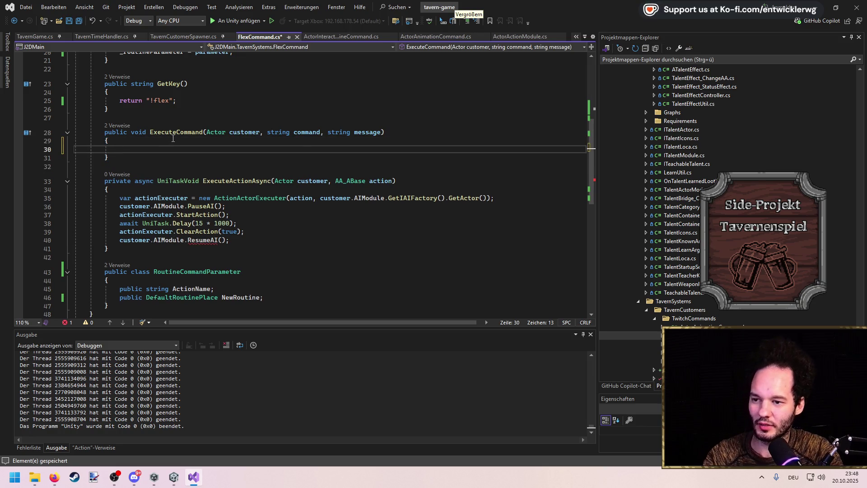
pyautogui.hotkey('ctrl', 's')
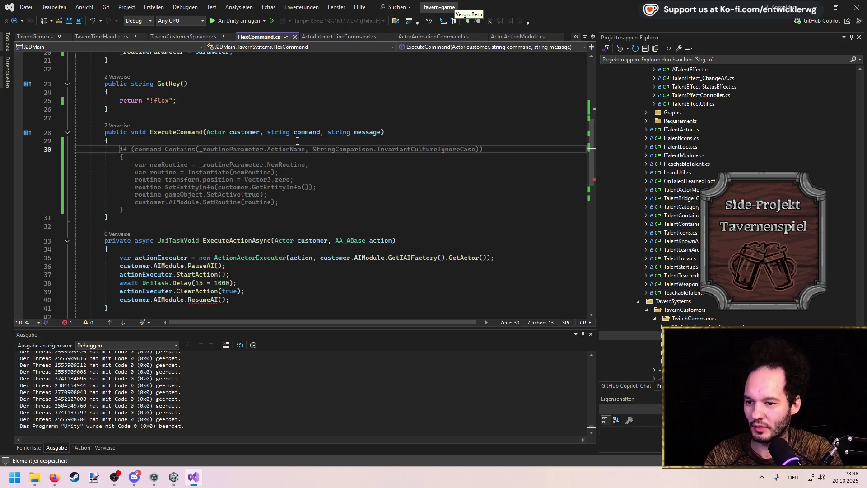
# Call ExecuteActionAsync with only the customer inside ExecuteCommand.
pyautogui.scroll(-6, 298, 141)
pyautogui.scroll(7, 244, 122)
pyautogui.click(180, 126)
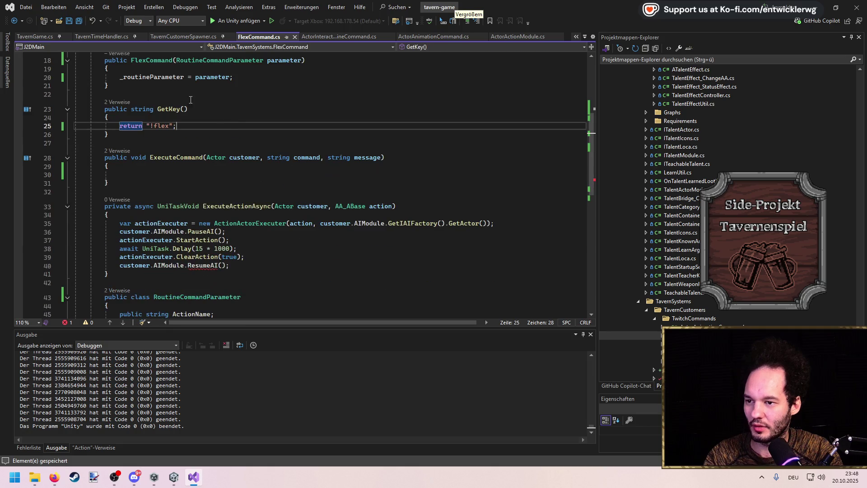
pyautogui.scroll(2, 186, 85)
pyautogui.click(257, 97)
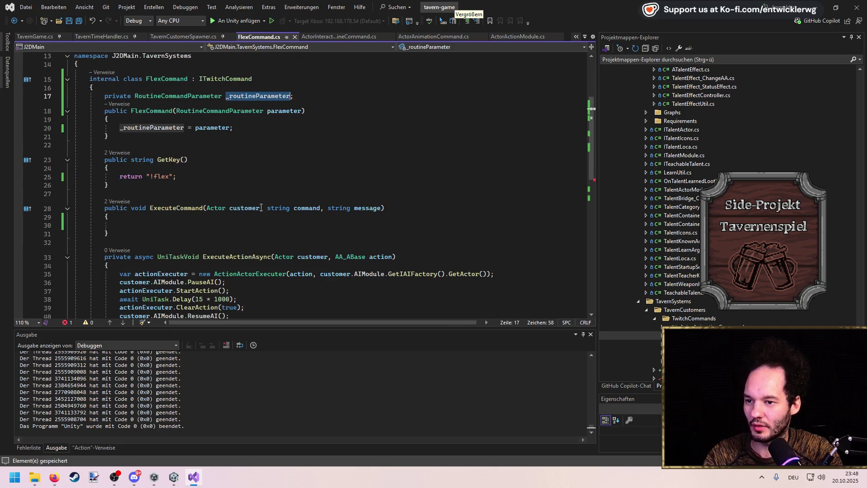
pyautogui.click(226, 225)
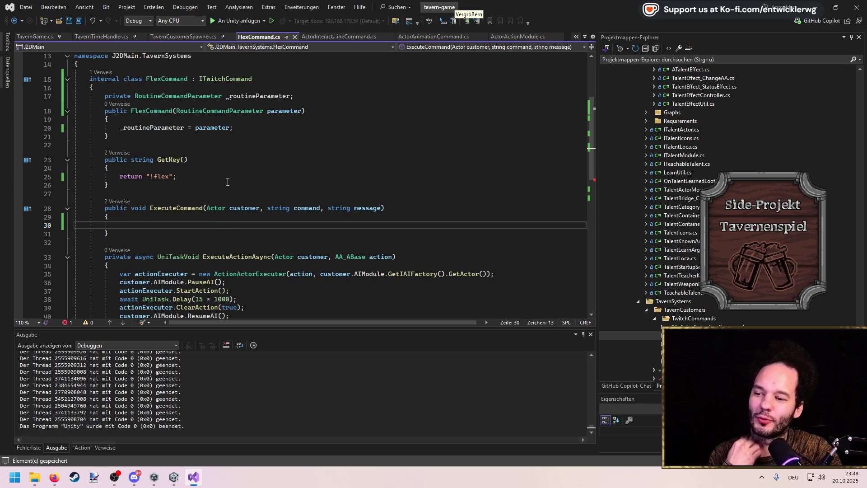
pyautogui.write('customer.AI')
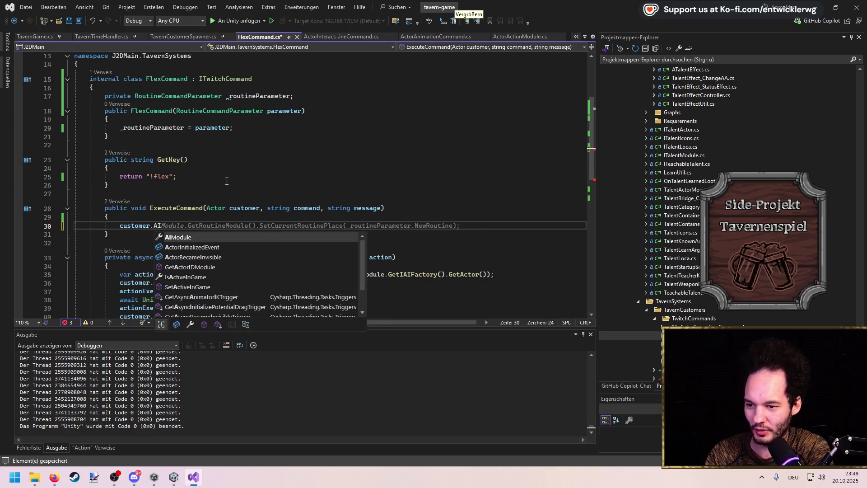
pyautogui.hotkey('ctrl', 'z')
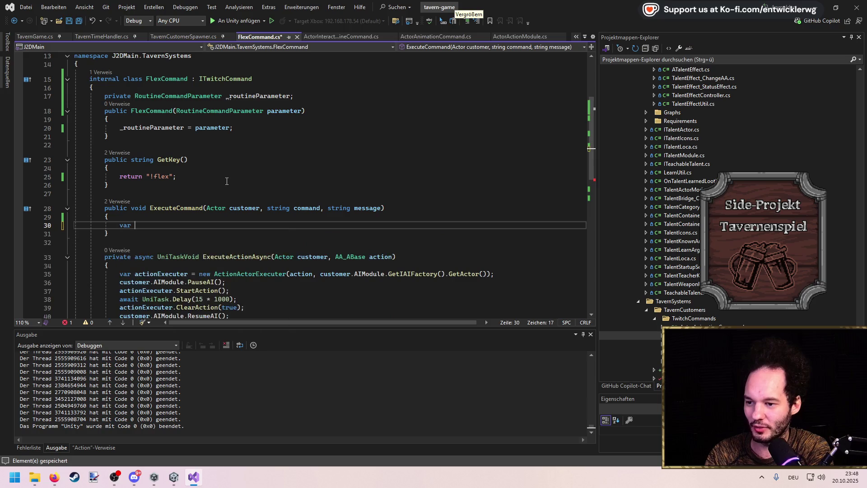
pyautogui.write('Exec')
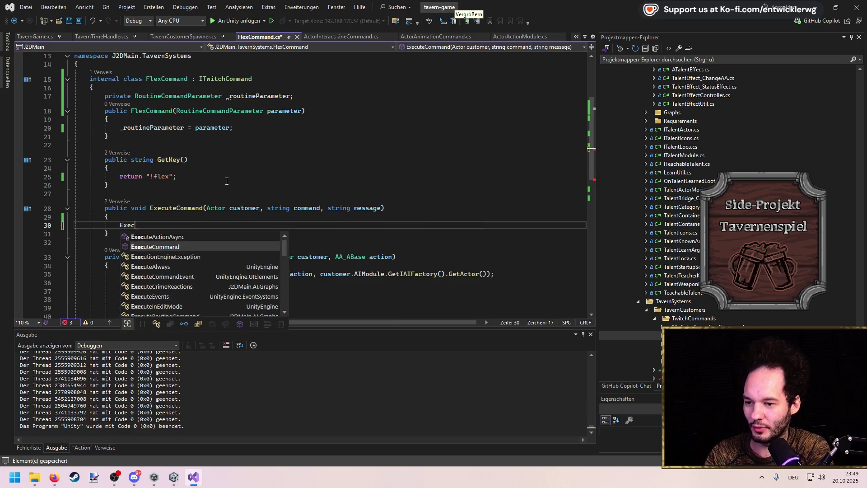
pyautogui.write('(customer')
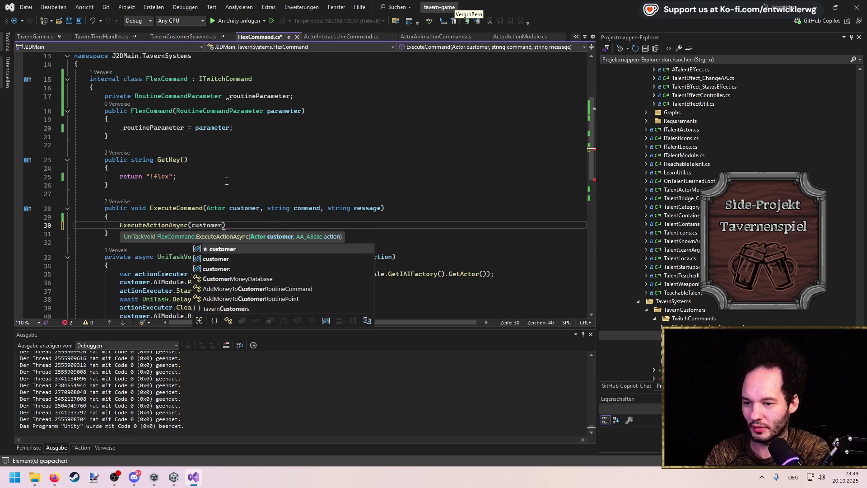
pyautogui.write(');')
# Remove ExecuteActionAsync's action parameter, append .Forget() to its call, and empty its body.
pyautogui.scroll(-1, 204, 231)
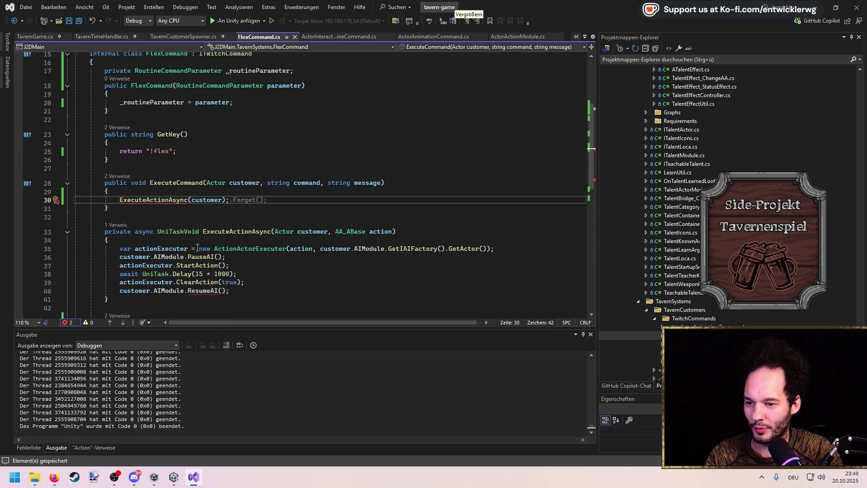
pyautogui.moveTo(330, 232)
pyautogui.mouseDown()
pyautogui.moveTo(274, 232)
pyautogui.moveTo(388, 231)
pyautogui.mouseUp()
pyautogui.press('BackSpace')
pyautogui.press('BackSpace')
pyautogui.press('BackSpace')
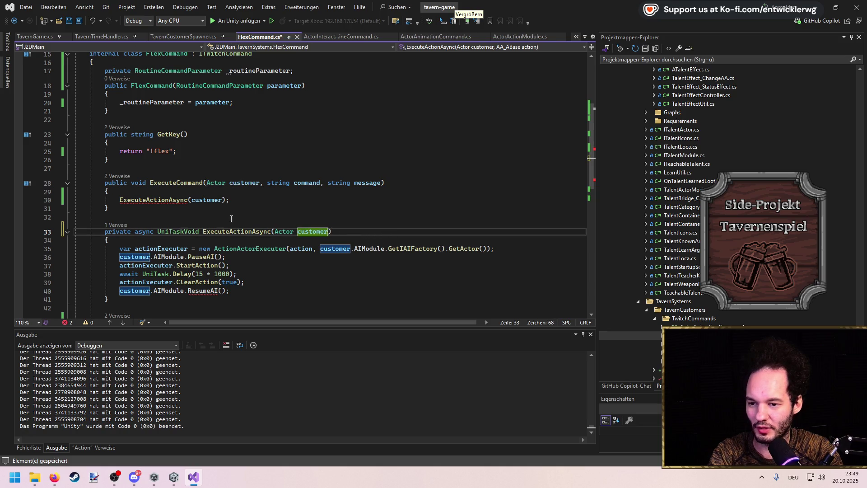
pyautogui.click(227, 201)
pyautogui.write('.Forget();')
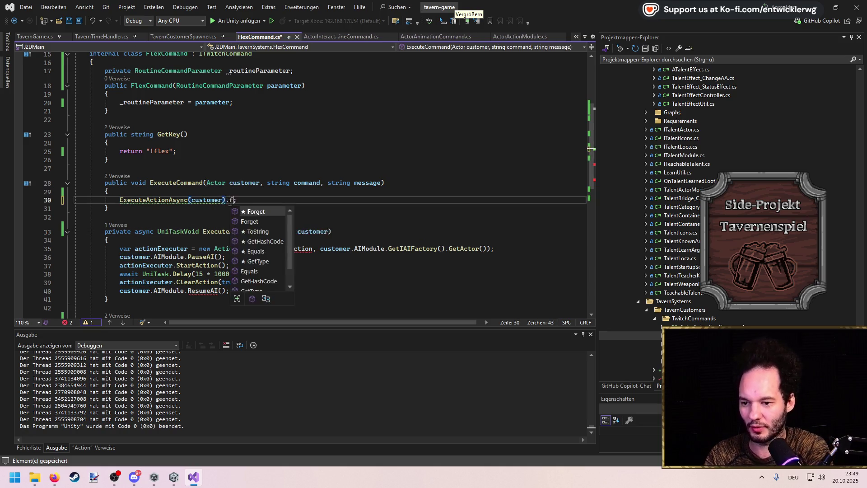
pyautogui.scroll(-2, 243, 248)
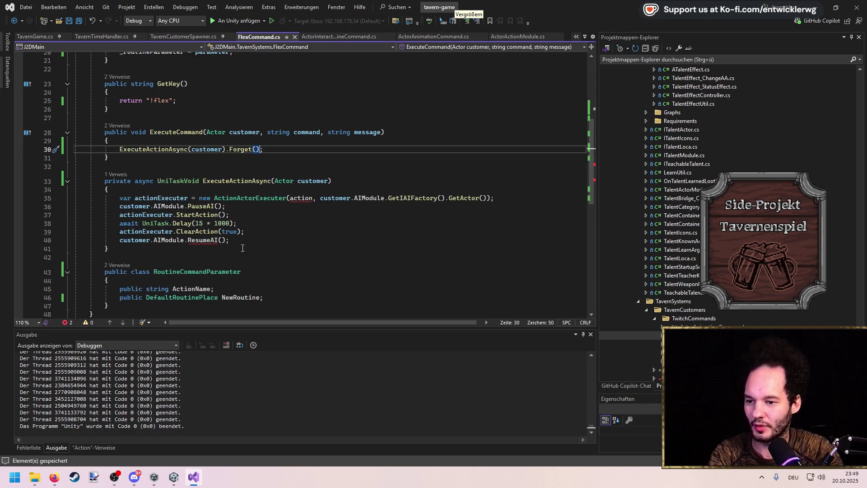
pyautogui.moveTo(241, 240); pyautogui.dragTo(90, 198)
pyautogui.press('BackSpace')
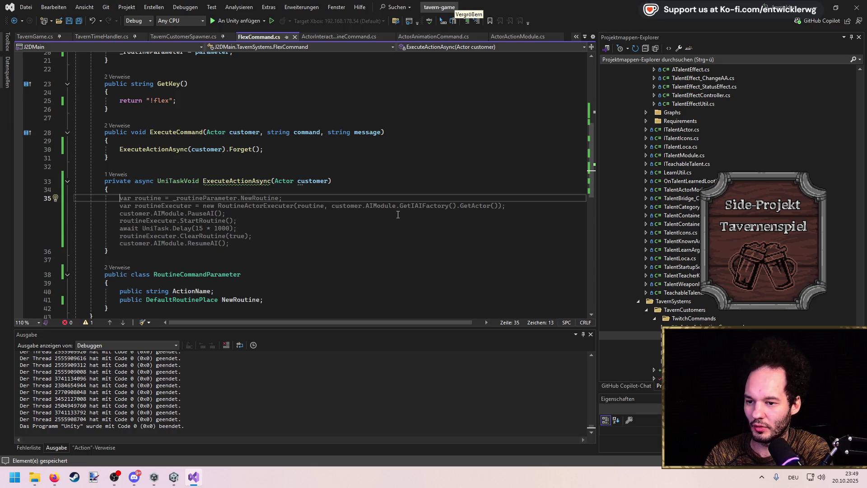
# Instantiate the routine prefab as 'var newRoutine = GameObject.Instantiate(routine);'.
pyautogui.press('Tab')
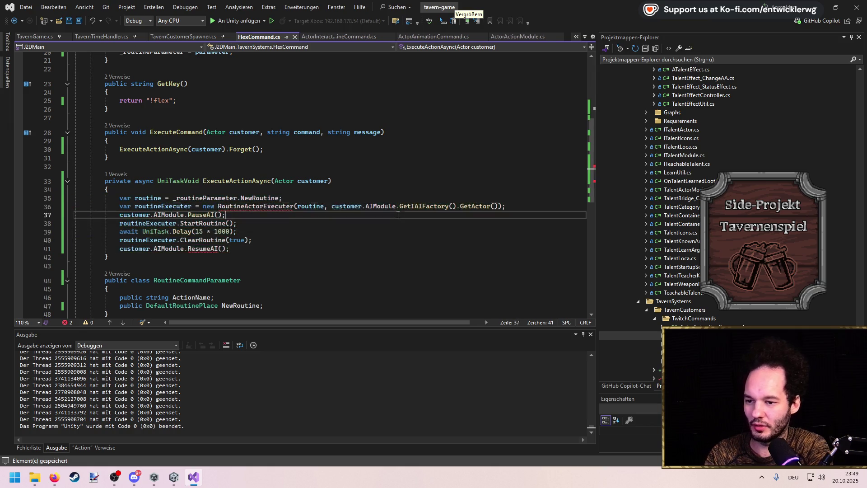
pyautogui.hotkey('shift', 'Delete')
pyautogui.hotkey('shift', 'Delete')
pyautogui.hotkey('shift', 'Delete')
pyautogui.hotkey('ctrl', 'Return')
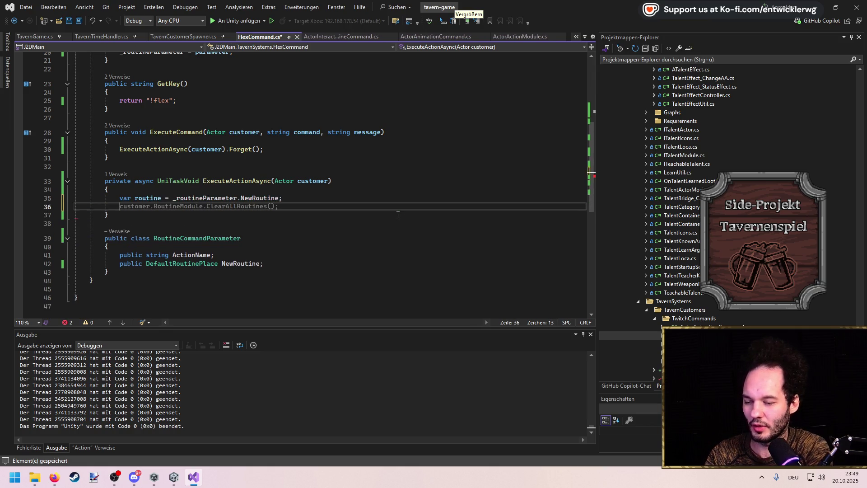
pyautogui.write('Game')
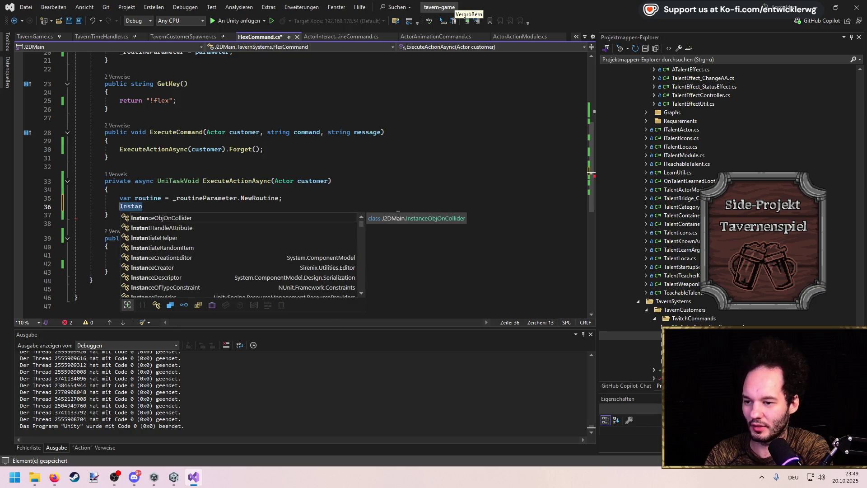
pyautogui.write('Object')
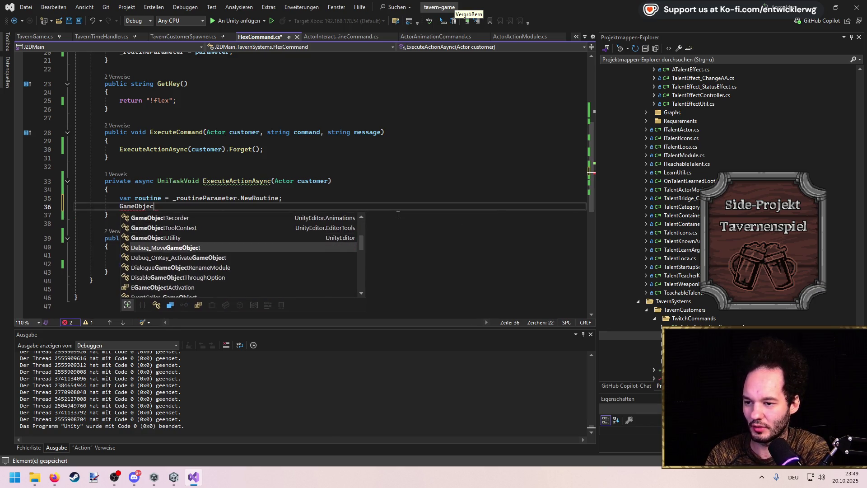
pyautogui.press('Tab')
pyautogui.write('.Inst')
pyautogui.press('Tab')
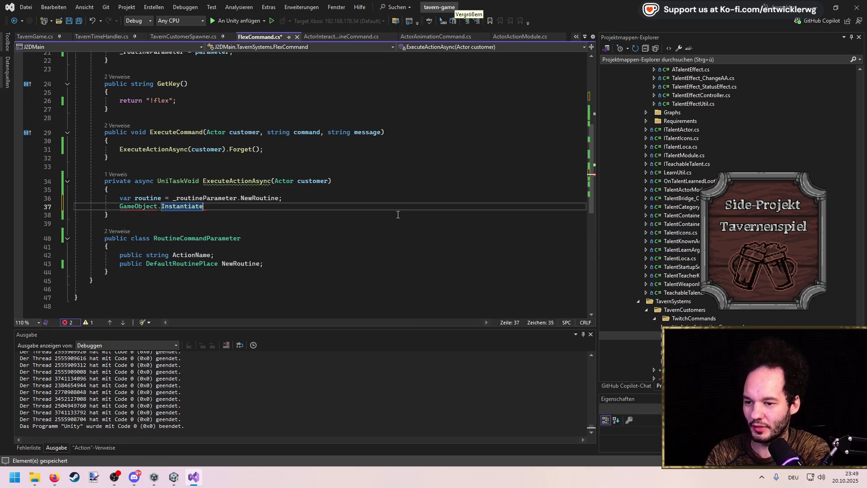
pyautogui.write('(routine);')
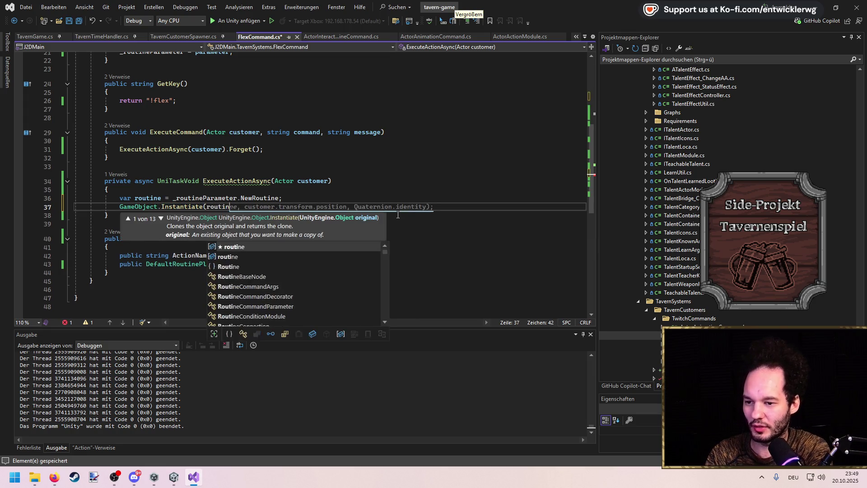
pyautogui.hotkey('ctrl', 's')
pyautogui.write('var newRout')
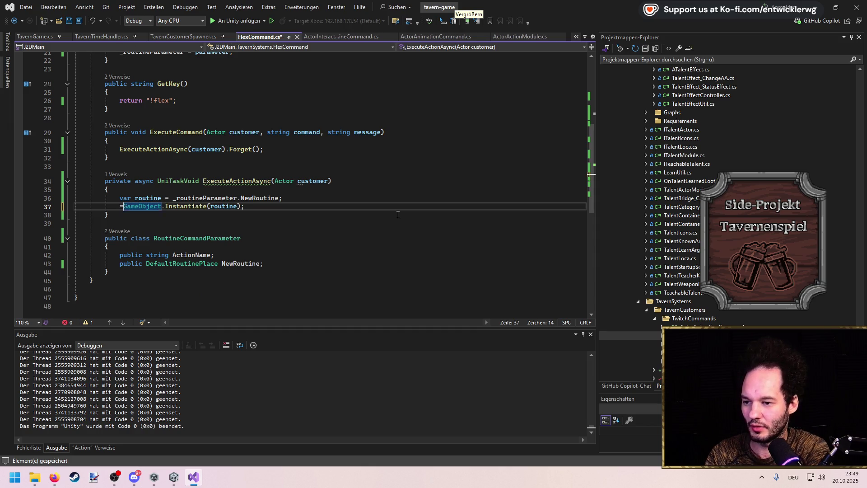
pyautogui.write('ine =')
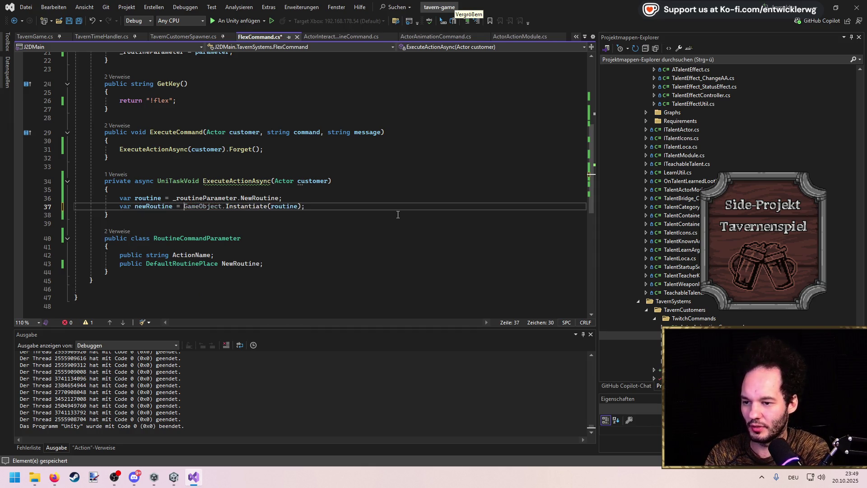
# Set newRoutine's position to Vector3.zero and call SetPriority(10), then save.
pyautogui.press('End')
pyautogui.press('Return')
pyautogui.write('newRoutine.transform.position= ')
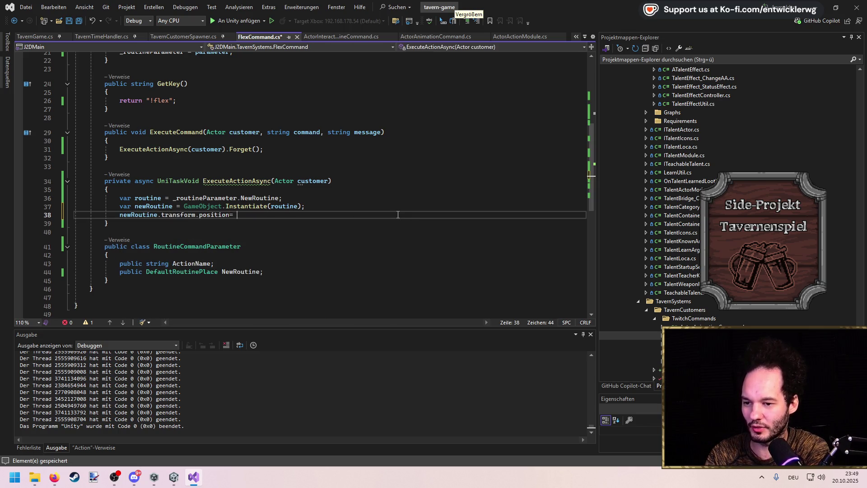
pyautogui.write('Vector3.')
pyautogui.press('Tab')
pyautogui.press('Return')
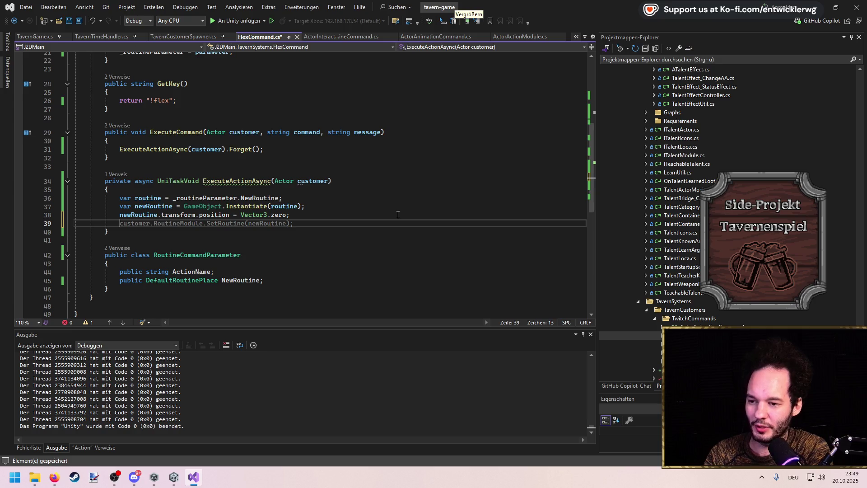
pyautogui.write('newRoutine.prio')
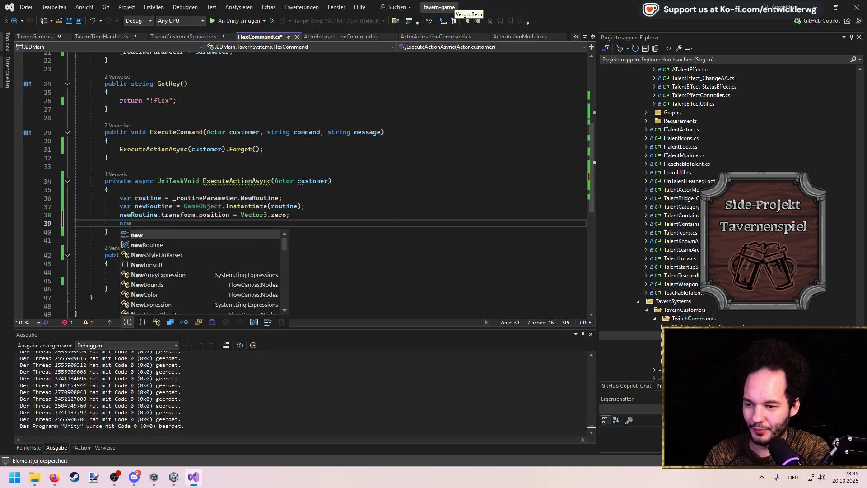
pyautogui.press('Tab')
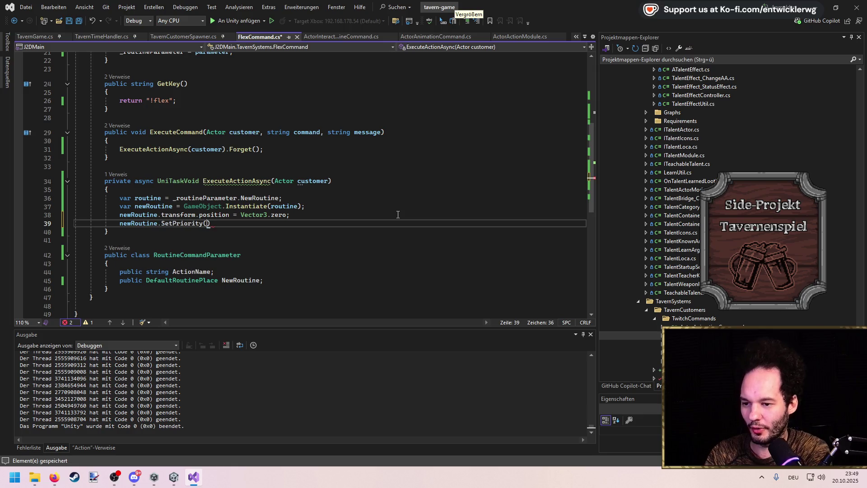
pyautogui.write('(10);')
pyautogui.hotkey('ctrl', 's')
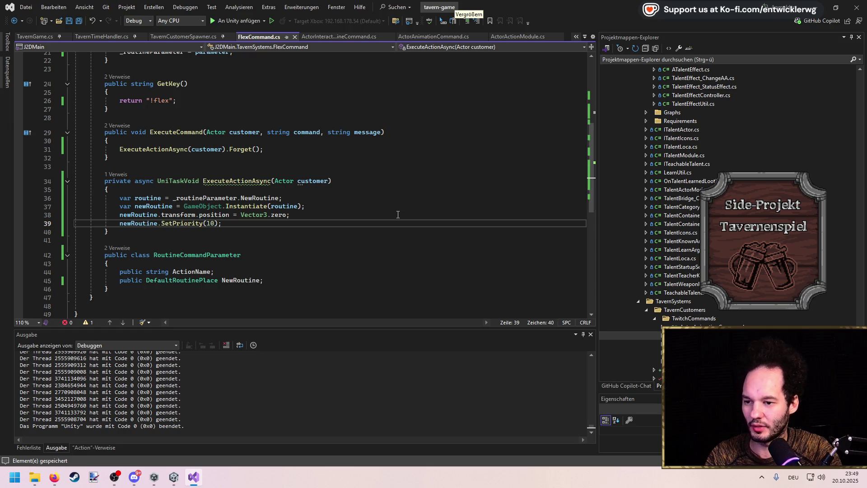
# Try an await UniTask.WaitUntil line after SetPriority, then remove it and save.
pyautogui.scroll(1, 398, 214)
pyautogui.scroll(-1, 398, 214)
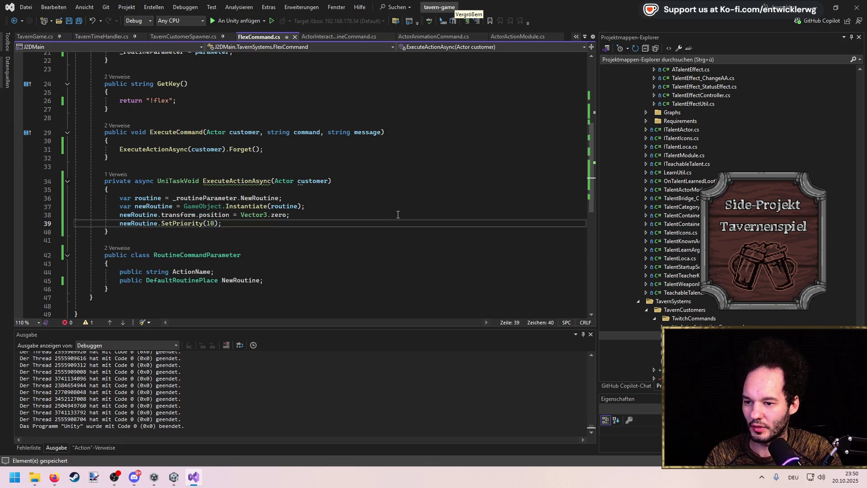
pyautogui.scroll(1, 398, 214)
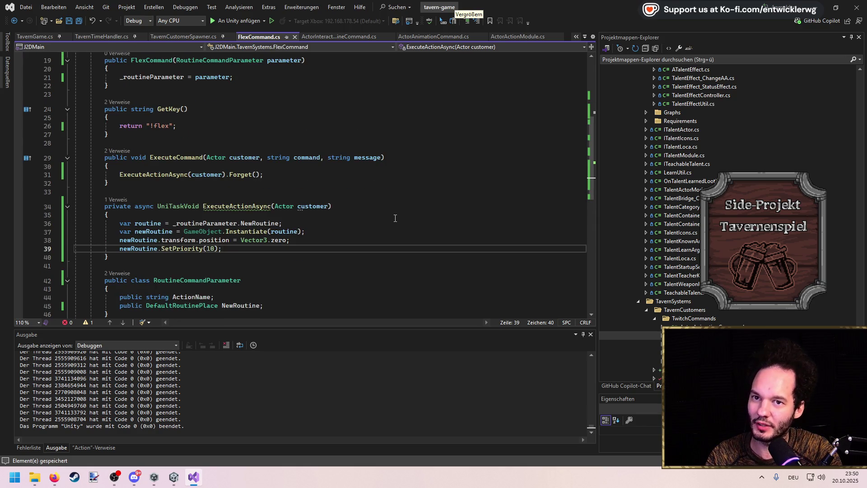
pyautogui.click(262, 110)
pyautogui.click(240, 249)
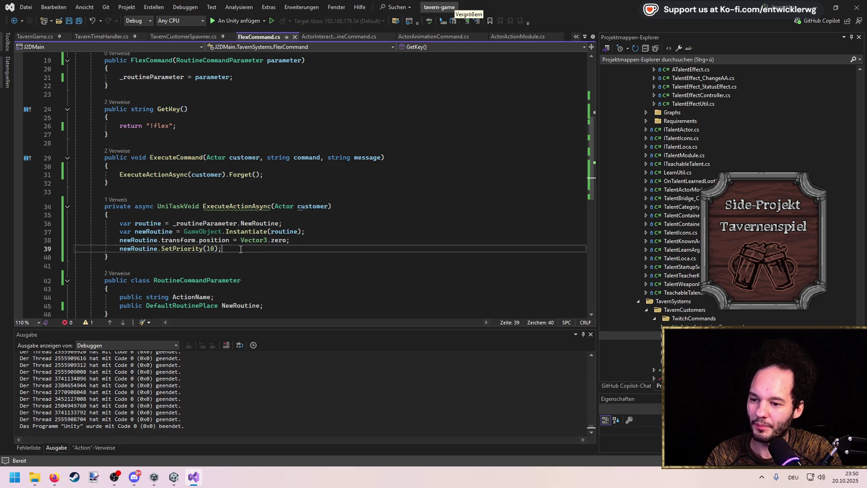
pyautogui.press('Return')
pyautogui.press('Return')
pyautogui.write('await UniT')
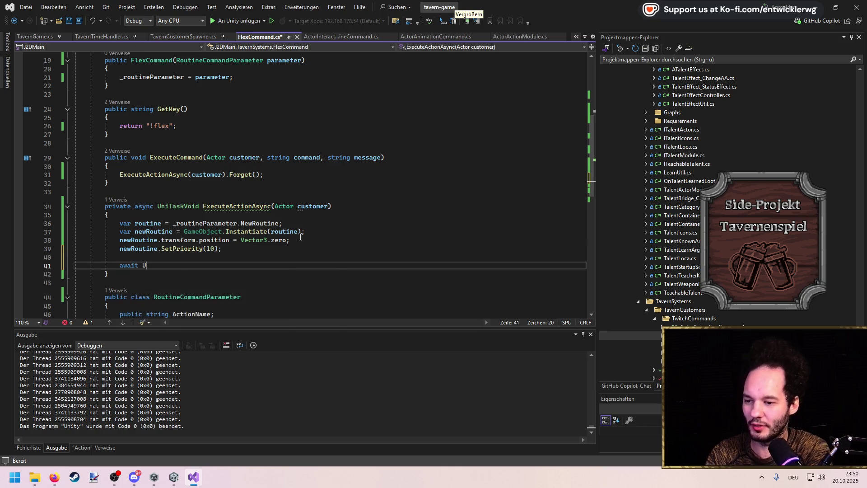
pyautogui.press('Tab')
pyautogui.write('.')
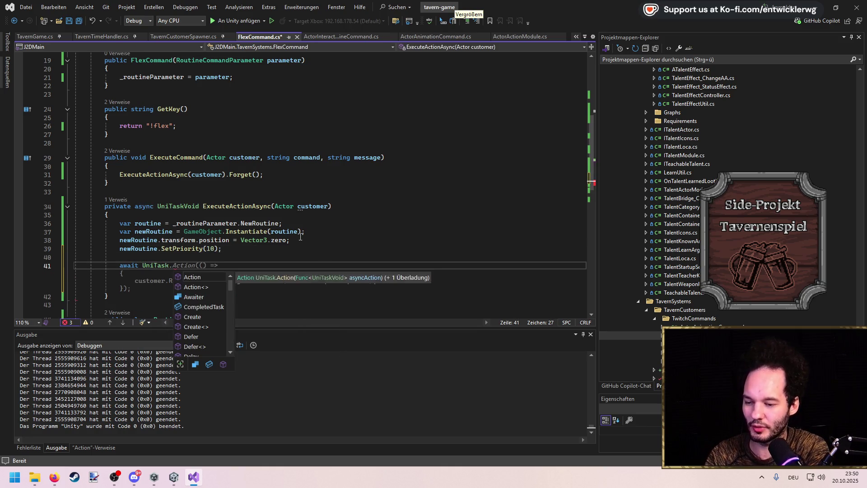
pyautogui.write('WaitU')
pyautogui.press('Tab')
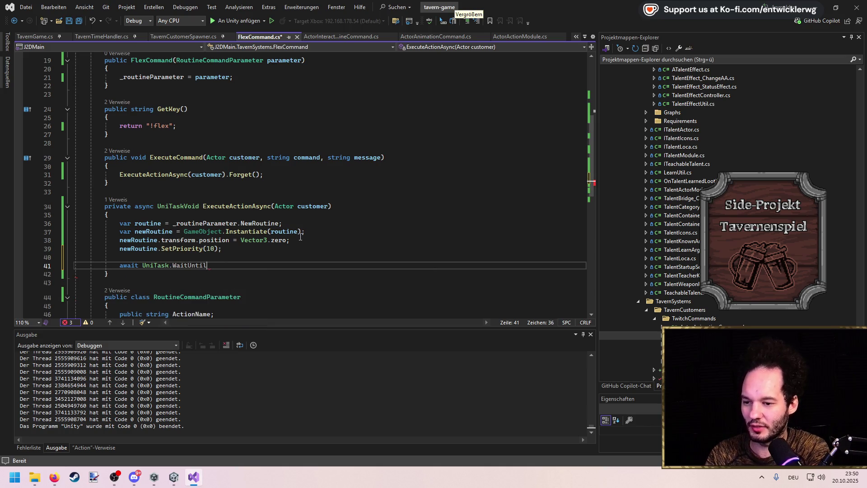
pyautogui.write('() =>')
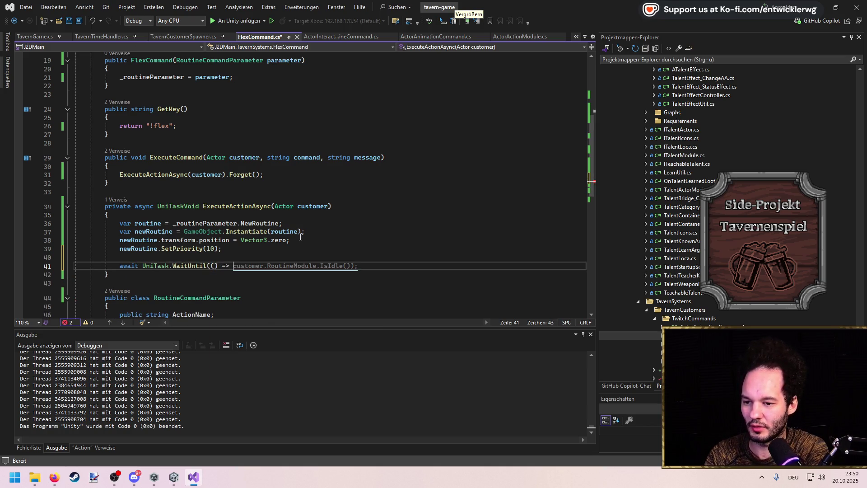
pyautogui.hotkey('ctrl', 'shift', 'l')
pyautogui.press('Up')
pyautogui.hotkey('ctrl', 'shift', 'l')
pyautogui.hotkey('ctrl', 's')
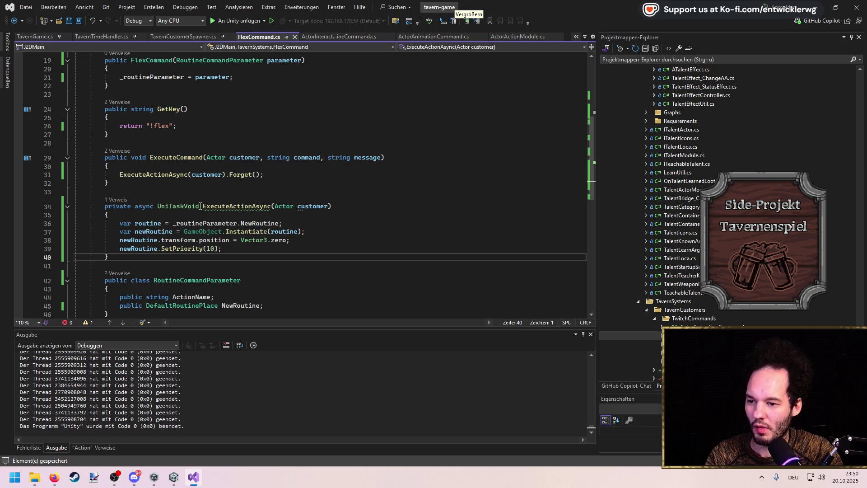
# Move the four routine setup lines into ExecuteCommand and delete the ExecuteActionAsync method.
pyautogui.moveTo(221, 248); pyautogui.dragTo(58, 224)
pyautogui.hotkey('ctrl', 'c')
pyautogui.click(262, 174)
pyautogui.hotkey('shift', 'Home')
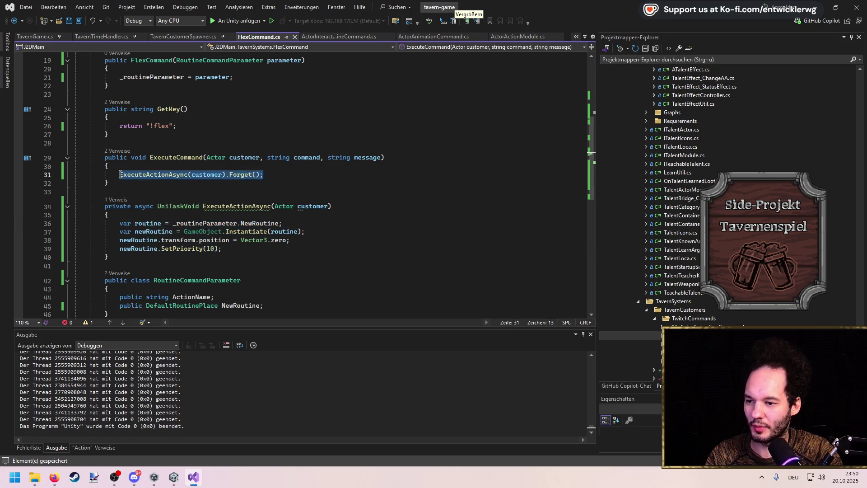
pyautogui.hotkey('ctrl', 'v')
pyautogui.moveTo(126, 280); pyautogui.dragTo(6, 217)
pyautogui.press('Delete')
pyautogui.press('BackSpace')
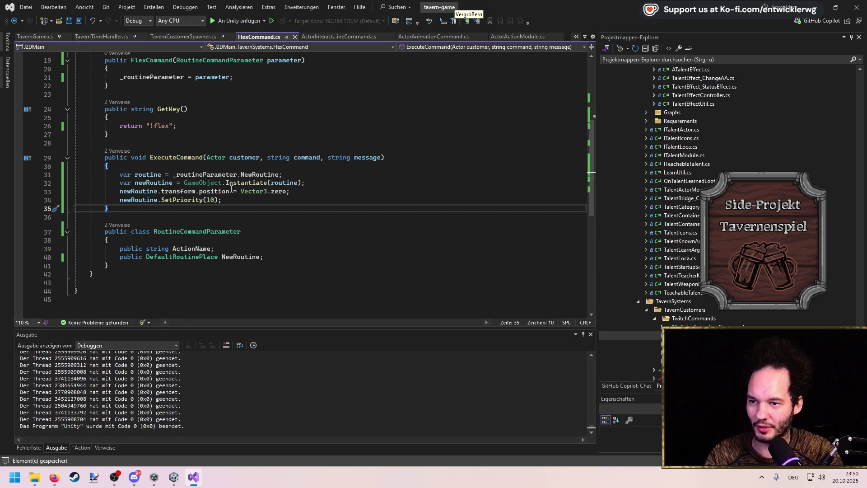
# Open TavernCustomerSpawner.cs from the Solution Explorer.
pyautogui.scroll(1, 230, 199)
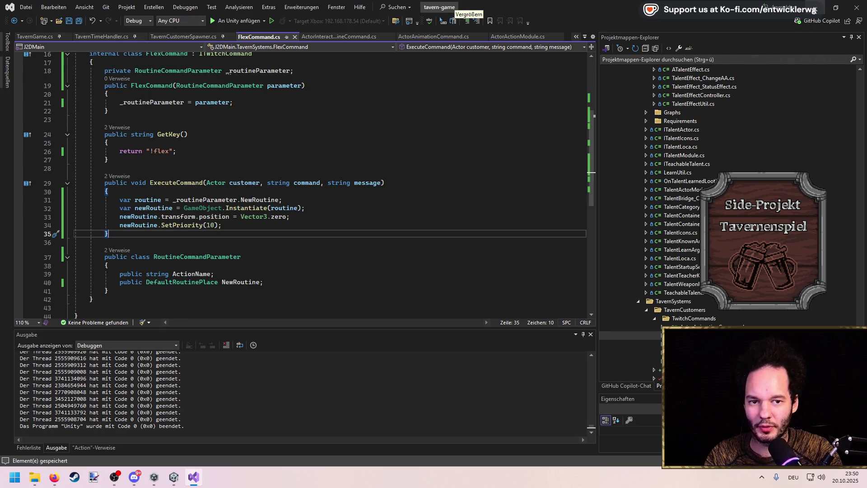
pyautogui.doubleClick(152, 85)
pyautogui.scroll(-3, 700, 313)
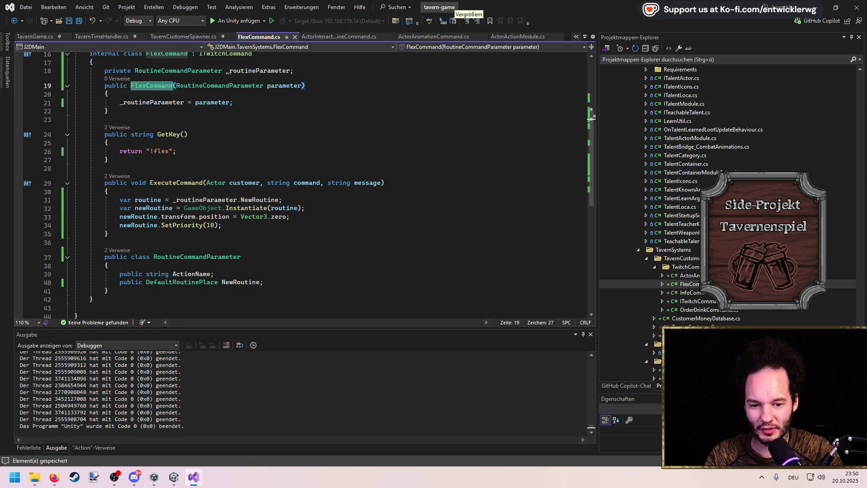
pyautogui.click(707, 306)
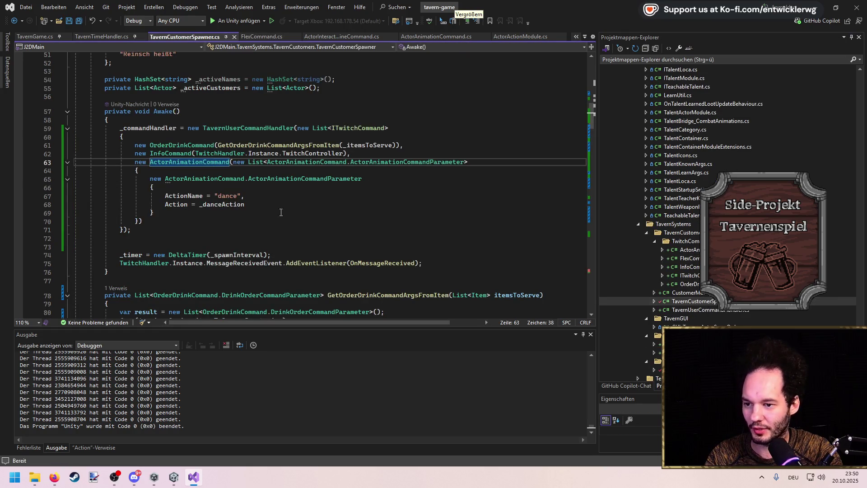
# Add a new FlexCommand with a RoutineCommandParameter initializer using _flexRoutine after the dance command.
pyautogui.click(250, 219)
pyautogui.write(',')
pyautogui.press('Return')
pyautogui.write('new')
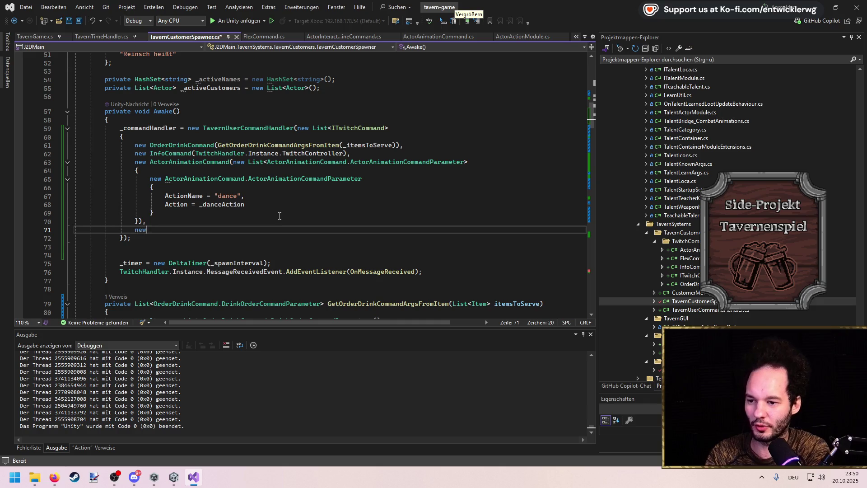
pyautogui.hotkey('ctrl', 'v')
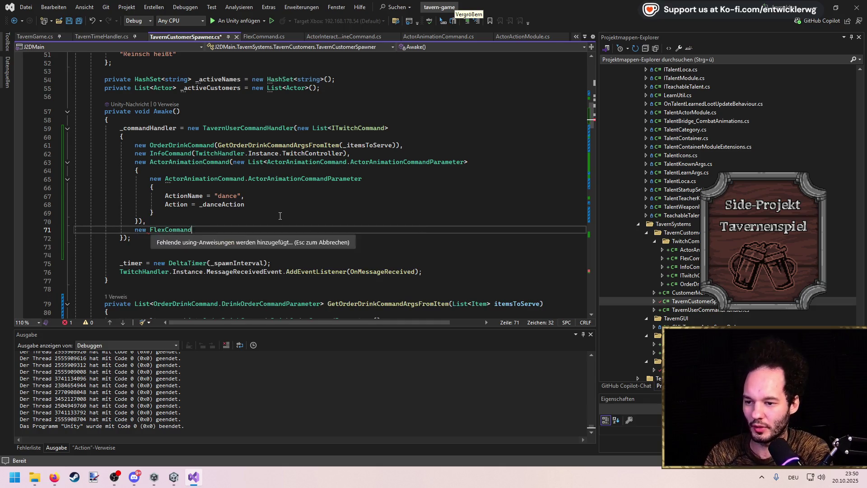
pyautogui.write('(')
pyautogui.press('Escape')
pyautogui.write('new')
pyautogui.press('Tab')
pyautogui.press('Return')
pyautogui.write('{')
pyautogui.press('Return')
pyautogui.press('Tab')
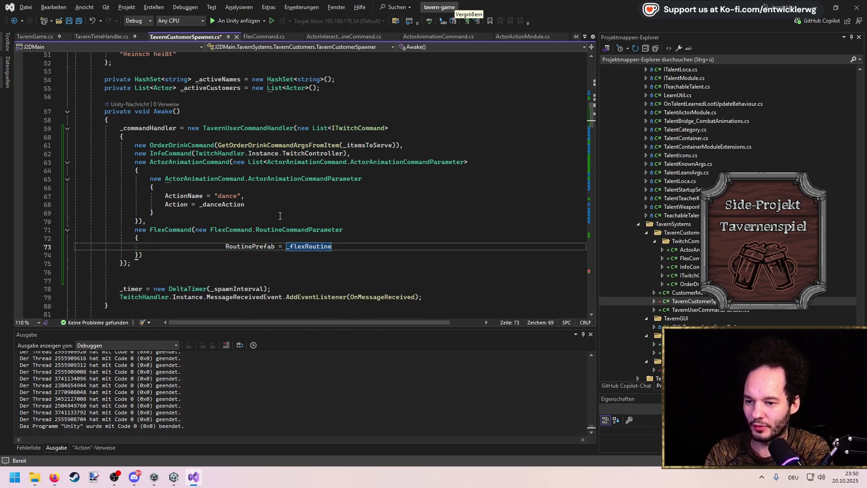
pyautogui.press('Down')
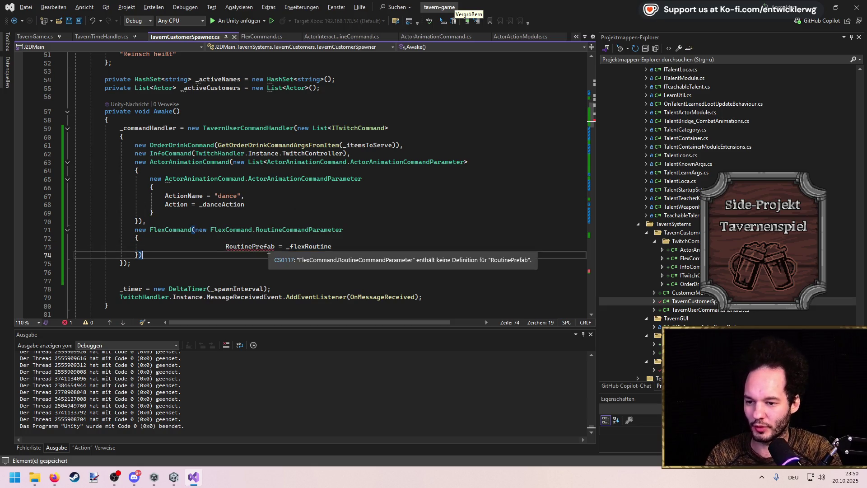
# Correct the RoutinePrefab field name to NewRoutine, save, and return to Unity.
pyautogui.click(269, 248)
pyautogui.doubleClick(270, 248)
pyautogui.press('BackSpace')
pyautogui.write('NewR')
pyautogui.press('Tab')
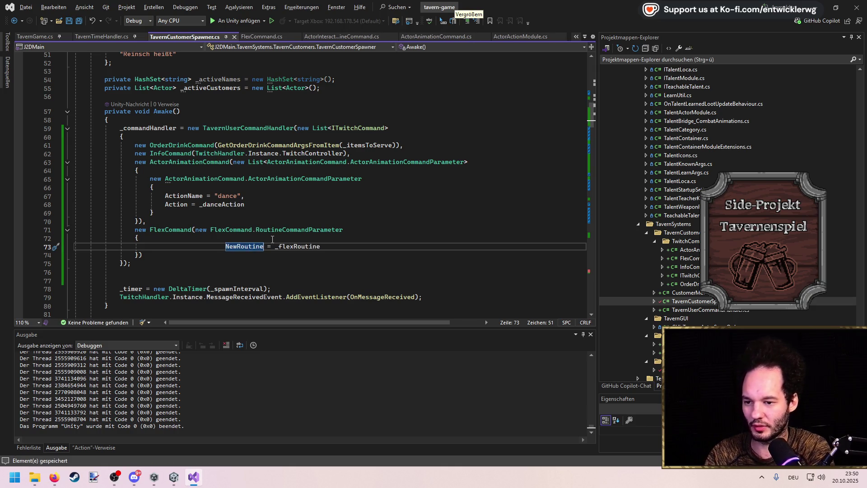
pyautogui.press('BackSpace')
pyautogui.press('BackSpace')
pyautogui.press('BackSpace')
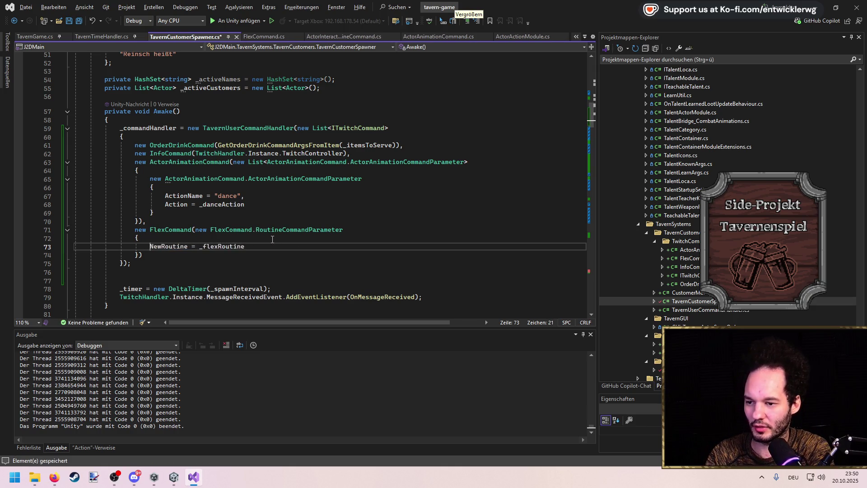
pyautogui.press('BackSpace')
pyautogui.press('BackSpace')
pyautogui.press('BackSpace')
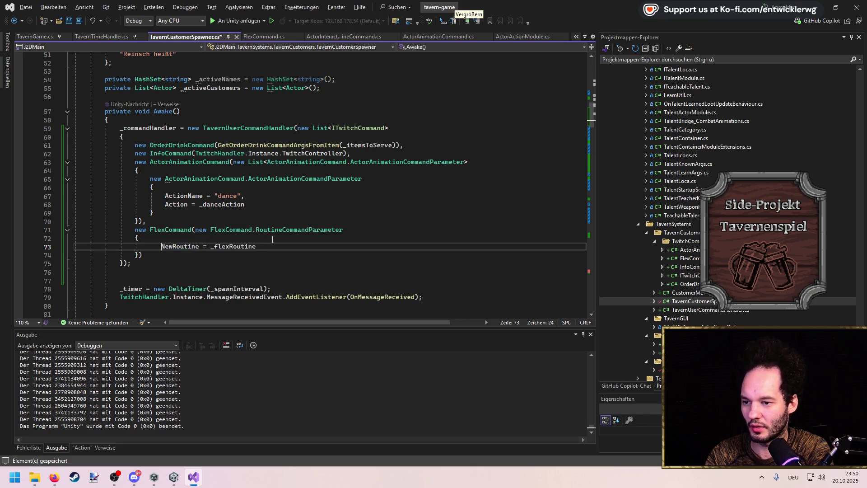
pyautogui.hotkey('ctrl', 's')
pyautogui.scroll(7, 273, 239)
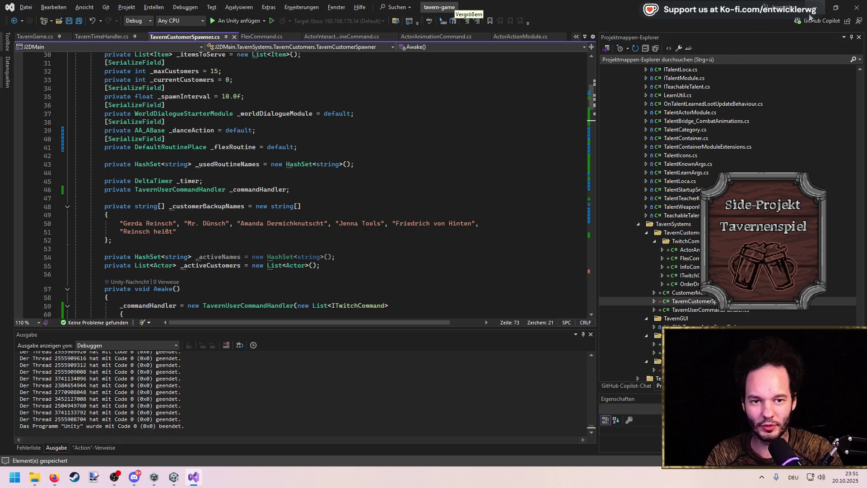
pyautogui.hotkey('alt', 'Tab')
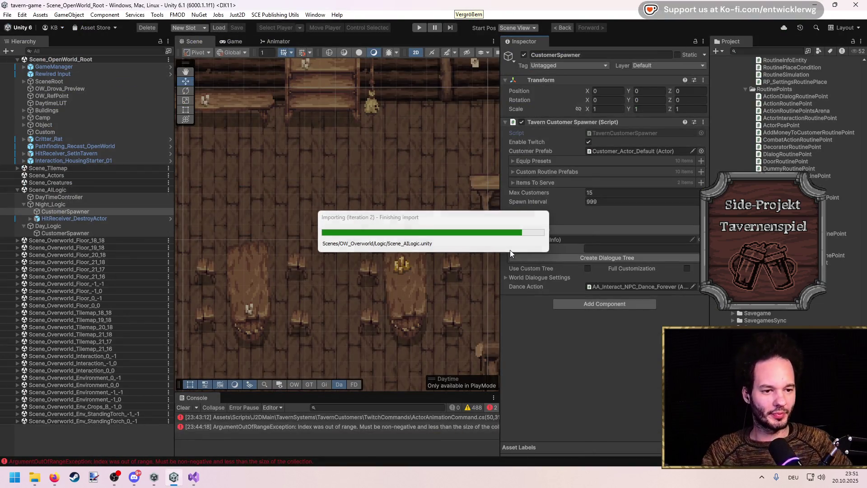
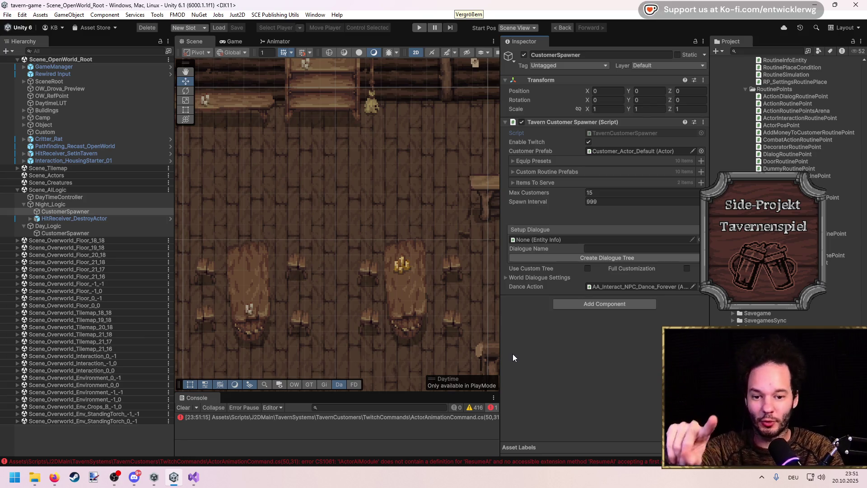
# From TavernCustomerSpawner.cs, go to the FlexCommand class definition and start renaming the class.
pyautogui.click(203, 483)
pyautogui.scroll(9, 208, 207)
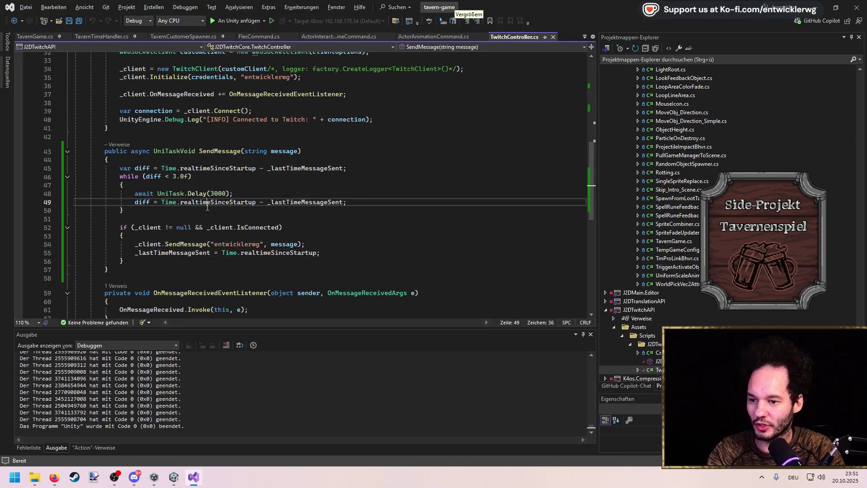
pyautogui.scroll(-10, 208, 207)
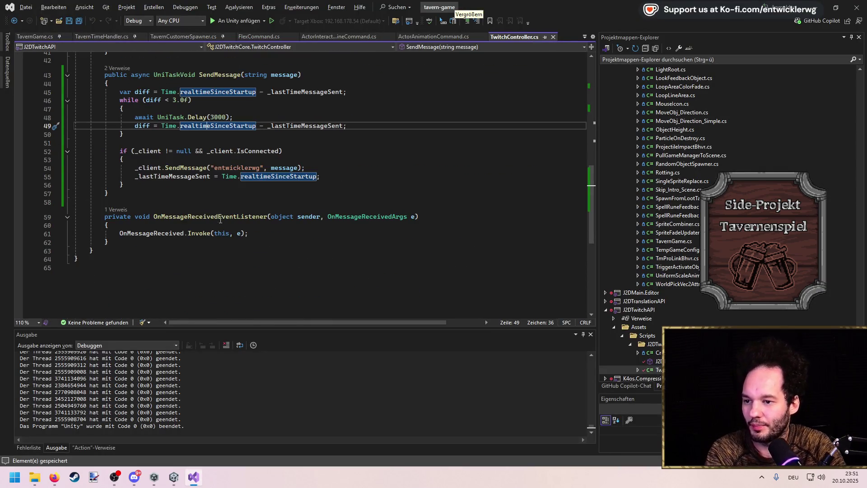
pyautogui.scroll(-3, 620, 182)
pyautogui.hotkey('ctrl', 'Tab')
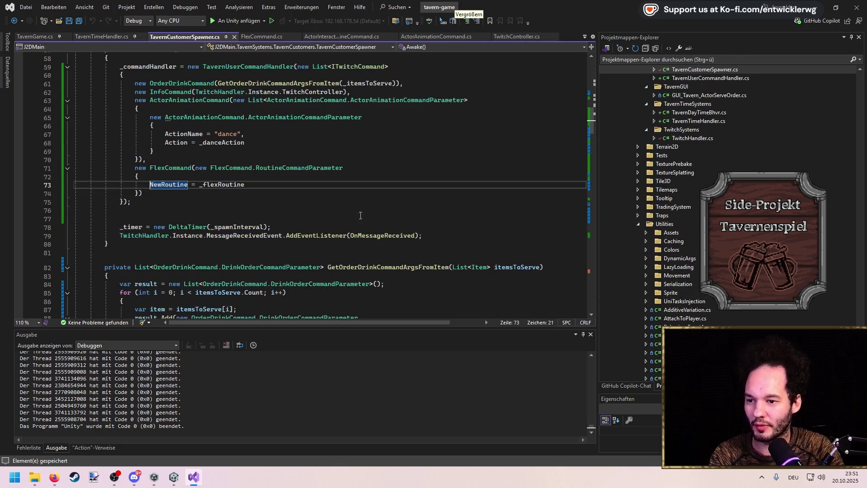
pyautogui.click(180, 168)
pyautogui.press('F12')
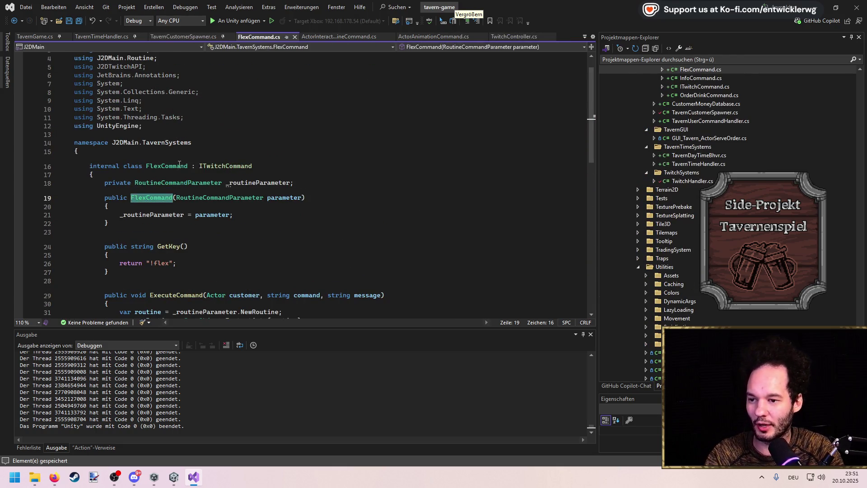
pyautogui.click(186, 165)
pyautogui.hotkey('ctrl', 'r')
pyautogui.hotkey('ctrl', 'r')
# Rename FlexCommand to ChangeRoutineCommand and start a private string key field below the routine parameter.
pyautogui.write('ChangeR')
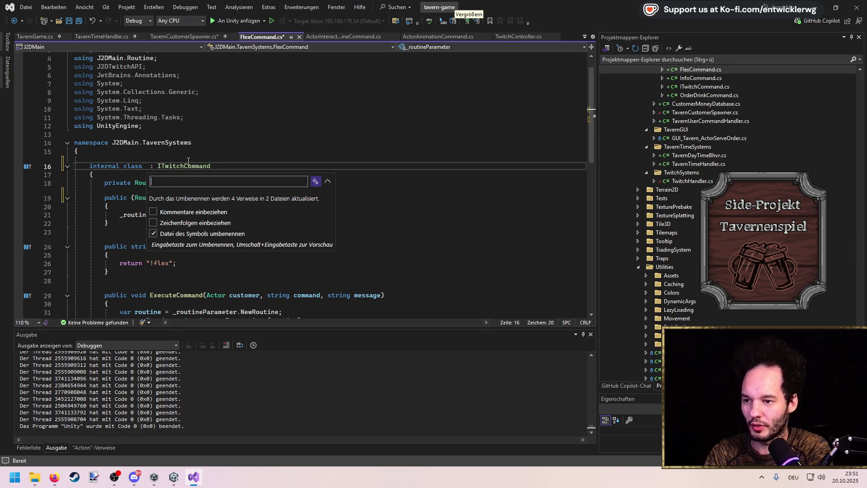
pyautogui.write('outineCommand')
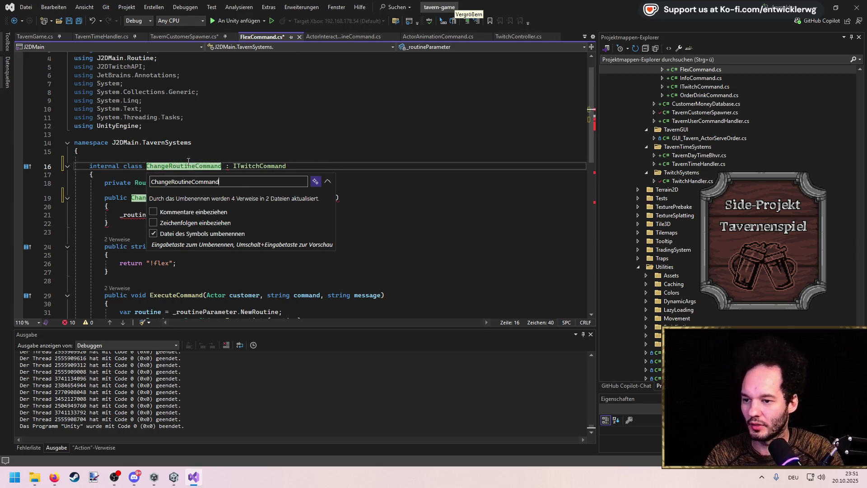
pyautogui.press('Return')
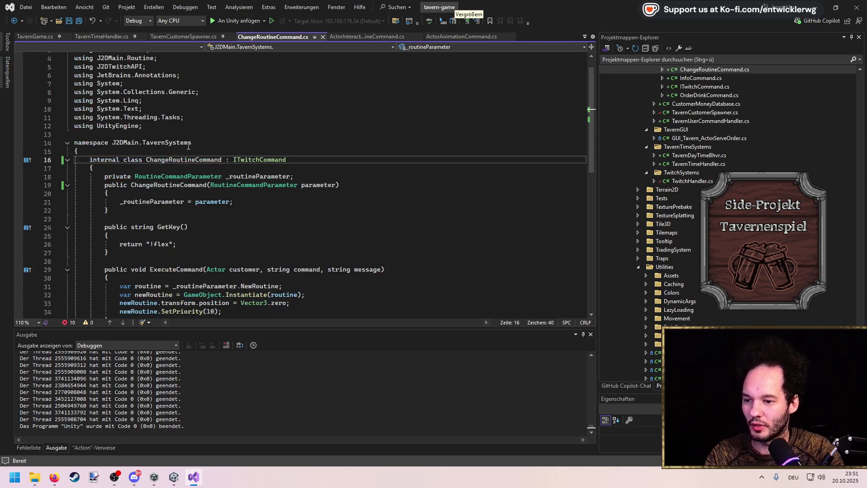
pyautogui.click(306, 182)
pyautogui.press('Return')
pyautogui.write('private stringg ')
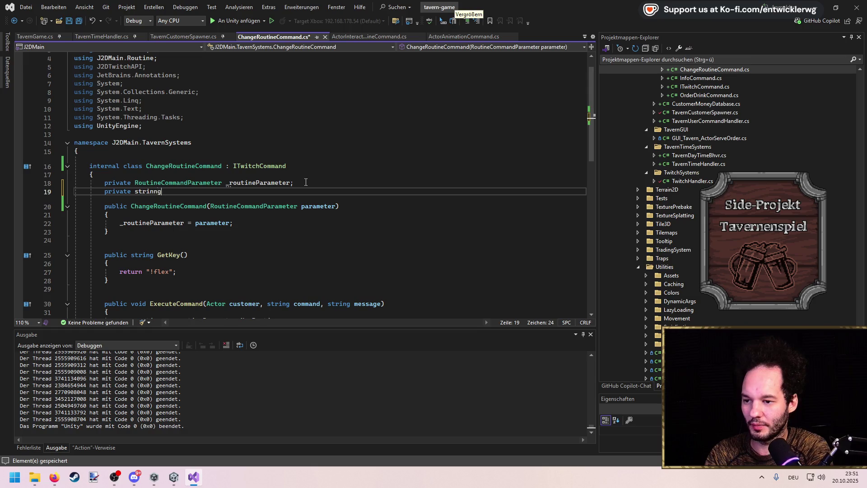
pyautogui.write('key')
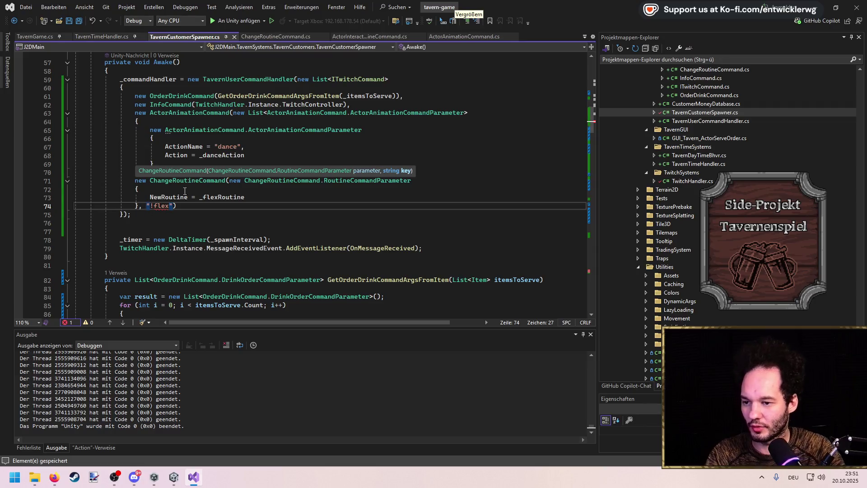
# Duplicate the serialized _flexRoutine field as _smokeRoutine and save the spawner script.
pyautogui.click(260, 209)
pyautogui.scroll(10, 260, 209)
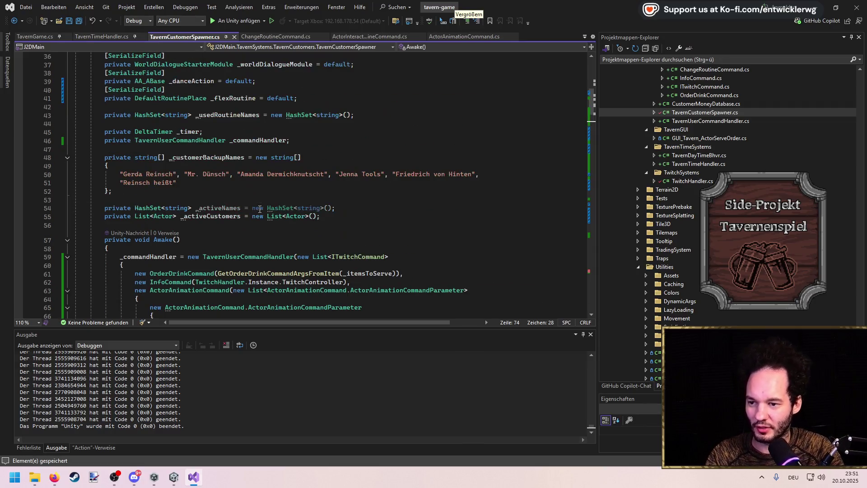
pyautogui.moveTo(329, 178); pyautogui.dragTo(104, 165)
pyautogui.hotkey('ctrl', 'd')
pyautogui.press('Down')
pyautogui.hotkey('ctrl', 'Right')
pyautogui.hotkey('ctrl', 'w')
pyautogui.write('_smoek')
pyautogui.press('BackSpace')
pyautogui.press('BackSpace')
pyautogui.write('keRoutine')
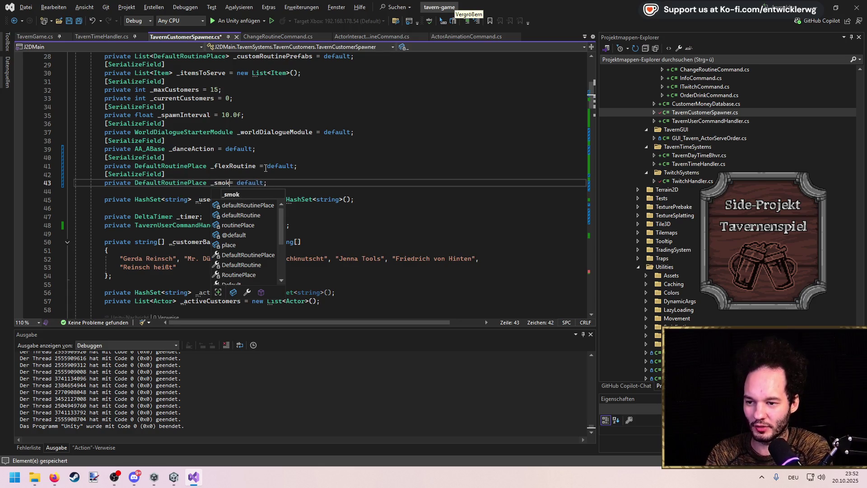
pyautogui.hotkey('ctrl', 's')
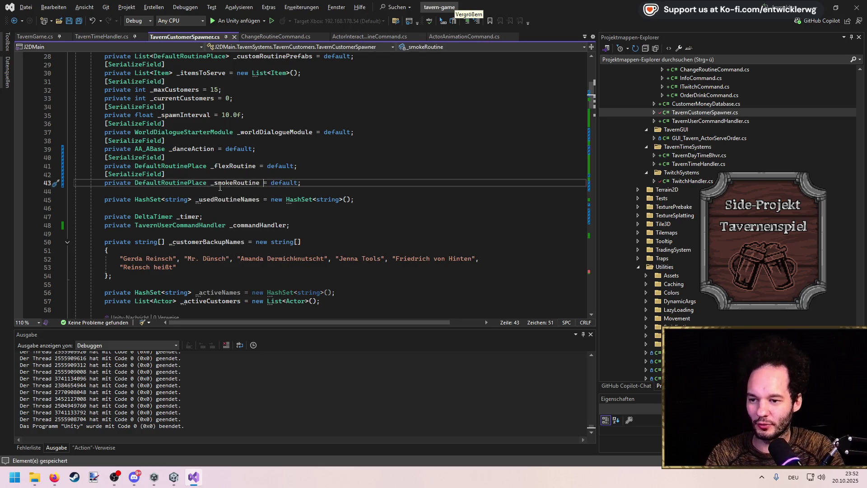
# Add a ChangeRoutineCommand entry using _smokeRoutine with key "!smoke" after the "!flex" entry, and save.
pyautogui.doubleClick(220, 187)
pyautogui.scroll(-10, 247, 191)
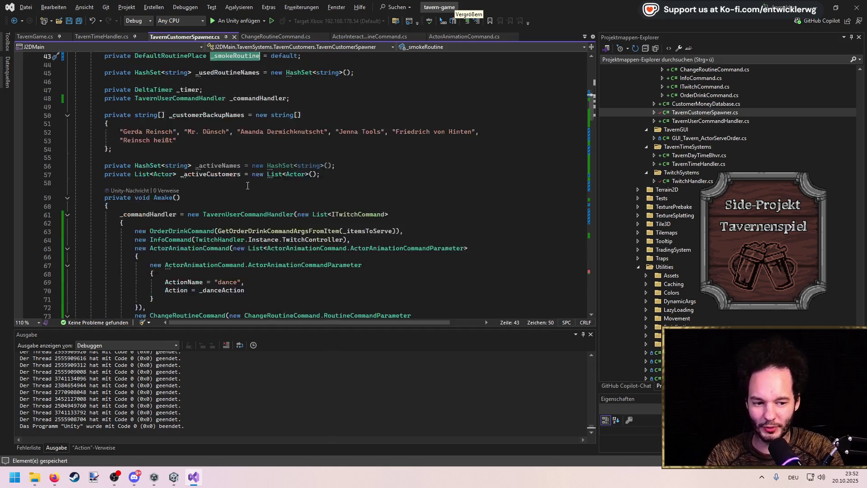
pyautogui.click(186, 215)
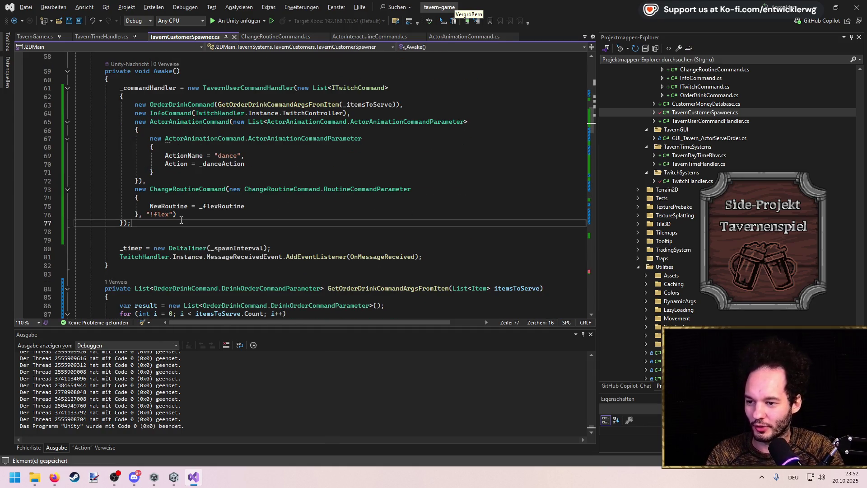
pyautogui.write(',')
pyautogui.press('Return')
pyautogui.write('new OrderDrinkCommand')
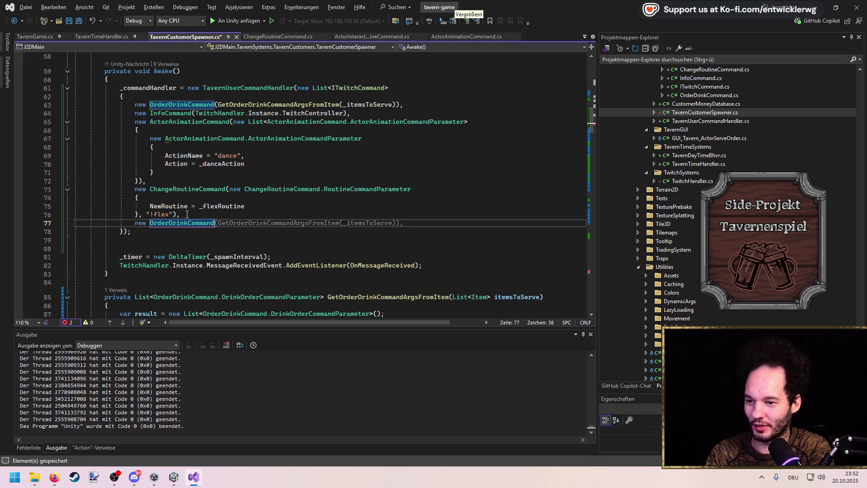
pyautogui.hotkey('ctrl', 'BackSpace')
pyautogui.write('Ch')
pyautogui.press('Tab')
pyautogui.press('Tab')
pyautogui.hotkey('ctrl', 's')
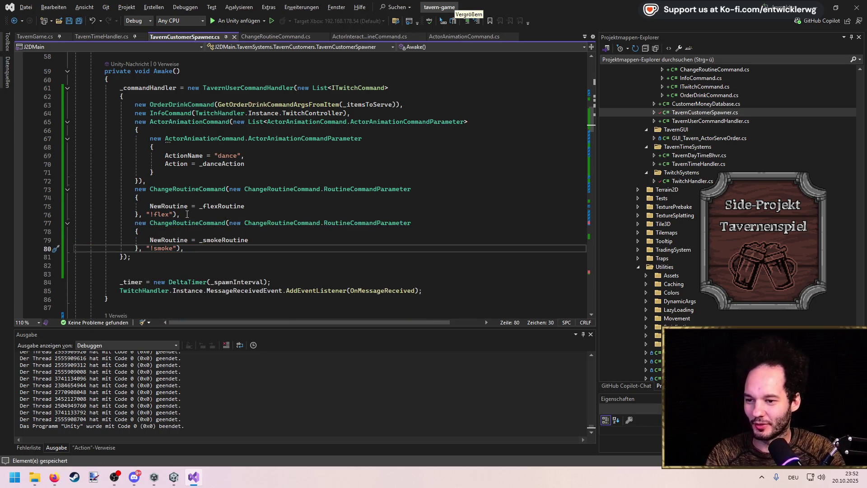
pyautogui.hotkey('shift', 'Up')
pyautogui.hotkey('shift', 'Up')
pyautogui.hotkey('shift', 'Up')
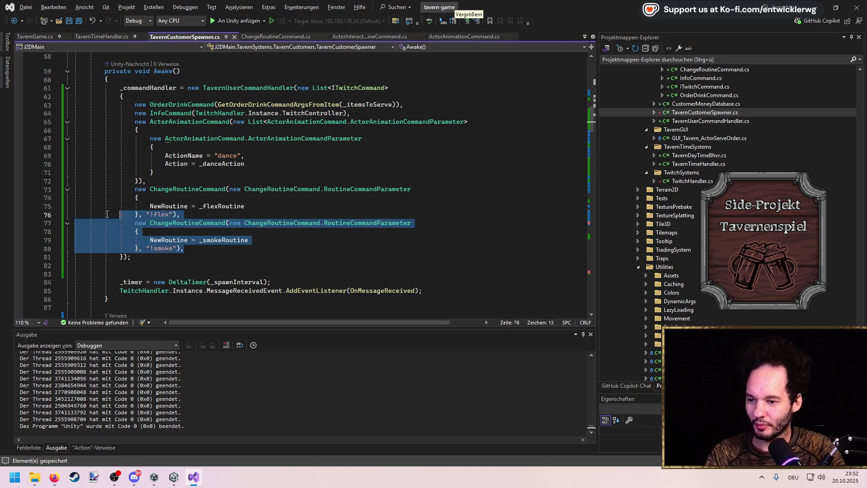
pyautogui.press('Up')
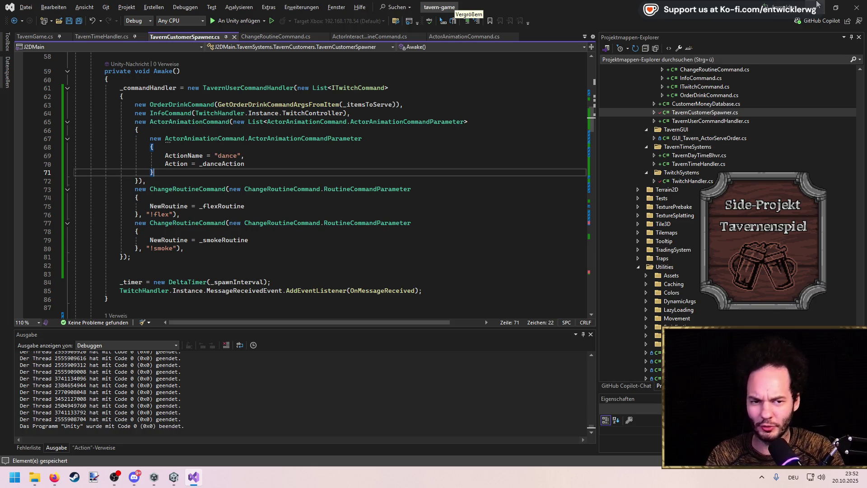
pyautogui.click(817, 4)
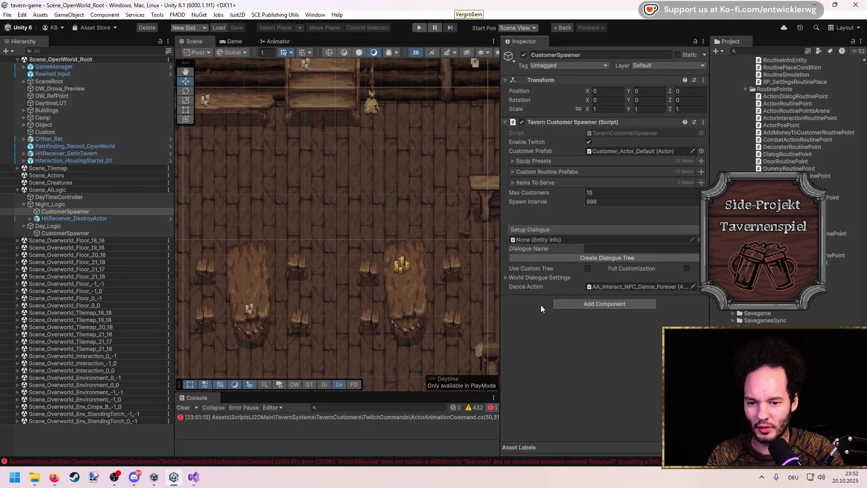
# Open ActorAnimationCommand.cs at line 50, where the missing ResumeAI call errors, then return to Unity.
pyautogui.doubleClick(428, 420)
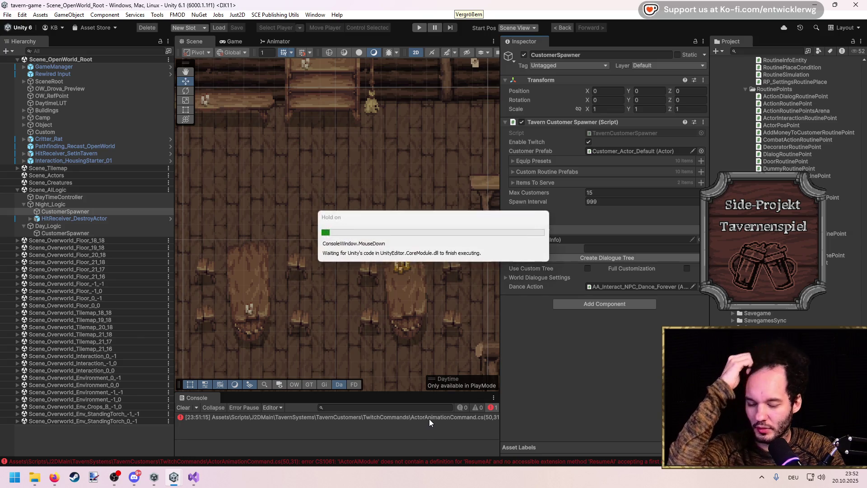
pyautogui.scroll(2, 257, 235)
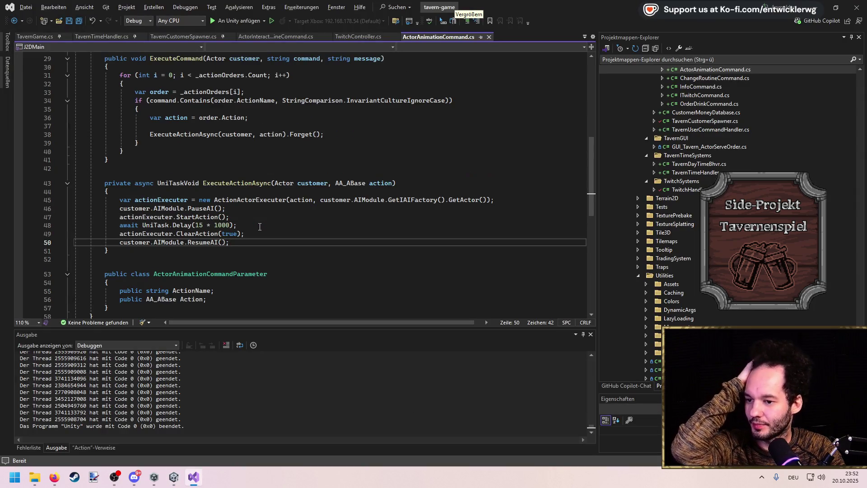
pyautogui.scroll(9, 260, 226)
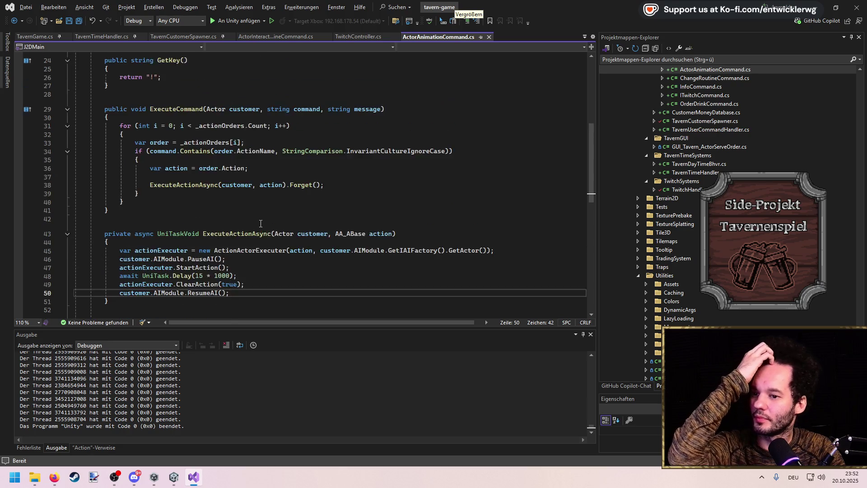
pyautogui.scroll(-10, 262, 224)
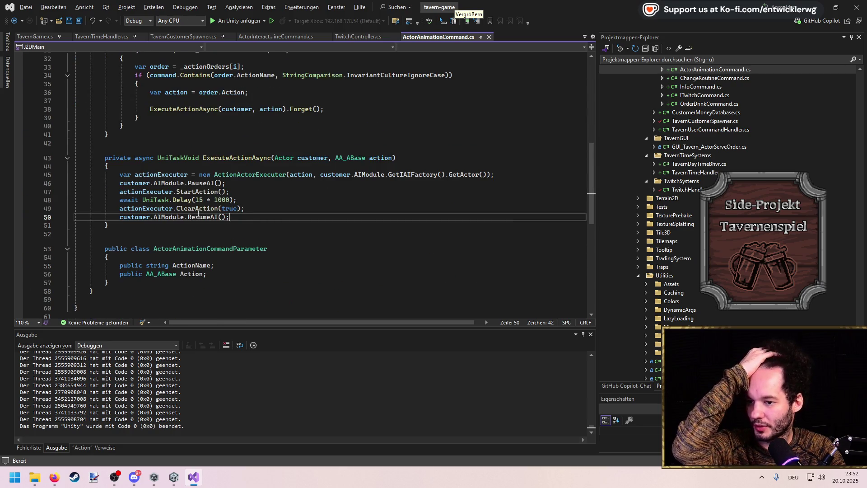
pyautogui.hotkey('alt', 'Tab')
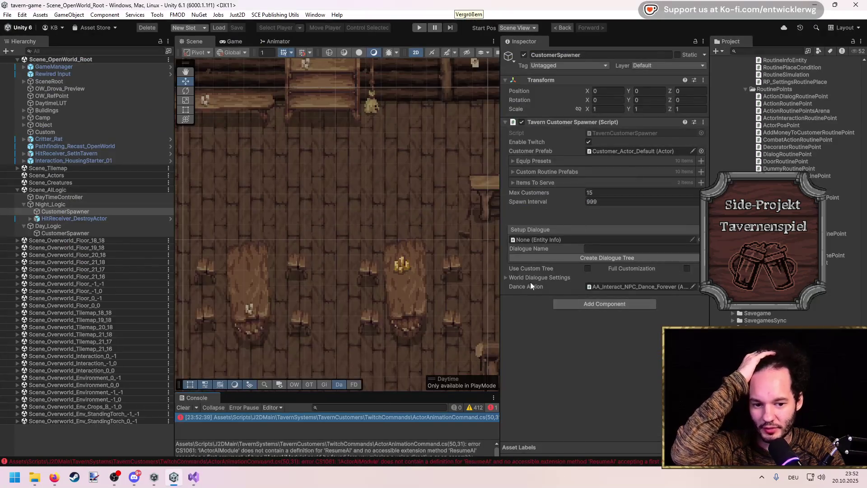
# Replace the broken ResumeAI call in ActorAnimationCommand.cs with StartAI() and save.
pyautogui.doubleClick(199, 419)
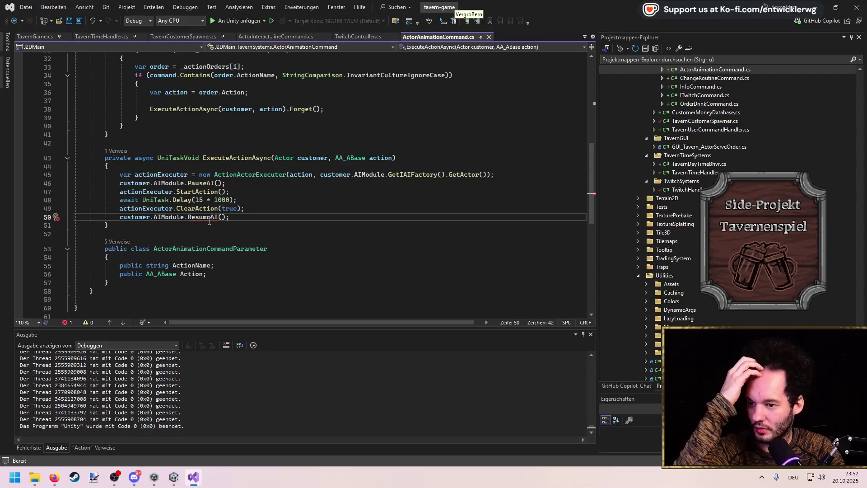
pyautogui.moveTo(230, 217); pyautogui.dragTo(188, 218)
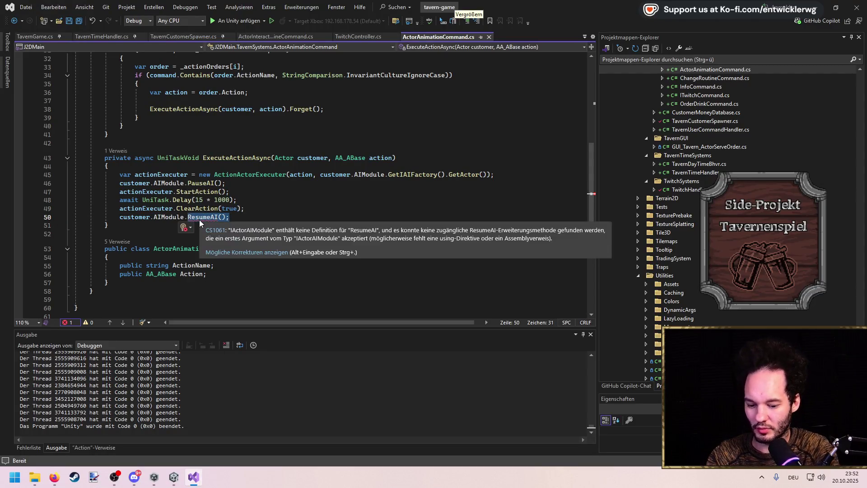
pyautogui.write('co')
pyautogui.press('BackSpace')
pyautogui.press('BackSpace')
pyautogui.write('St')
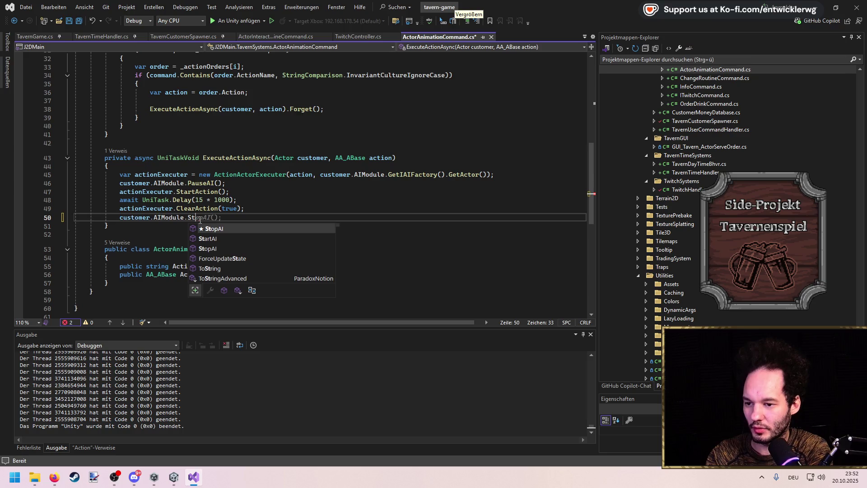
pyautogui.press('BackSpace')
pyautogui.press('BackSpace')
pyautogui.write('pasu')
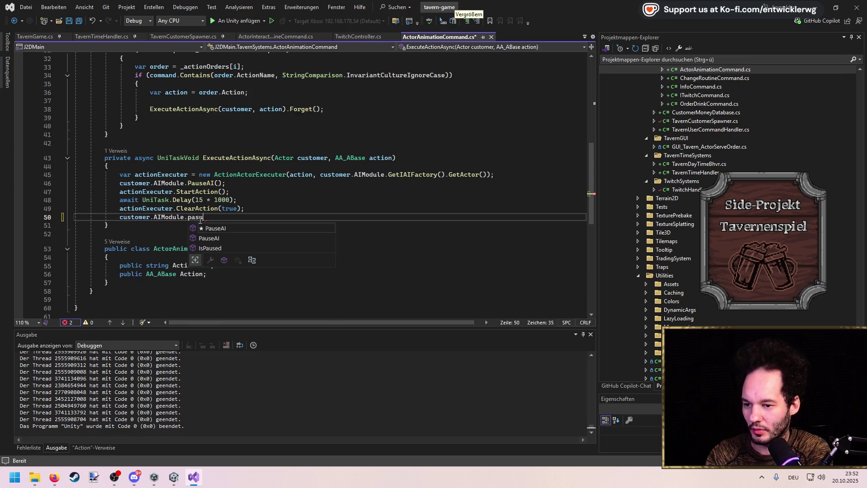
pyautogui.press('BackSpace')
pyautogui.press('BackSpace')
pyautogui.press('BackSpace')
pyautogui.press('BackSpace')
pyautogui.write('Star')
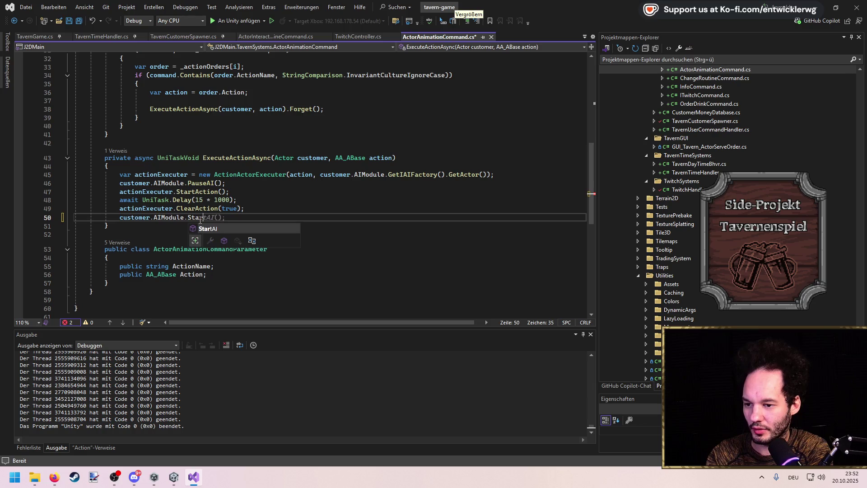
pyautogui.write('tAI()')
pyautogui.hotkey('ctrl', 's')
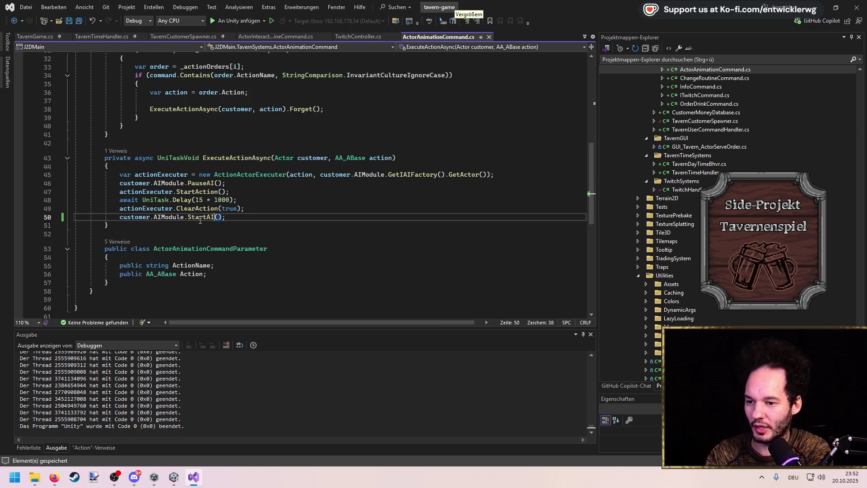
# Read the StartAI definition through IActorAIModule.cs to its end, then close that file.
pyautogui.press('F12')
pyautogui.scroll(-1, 216, 224)
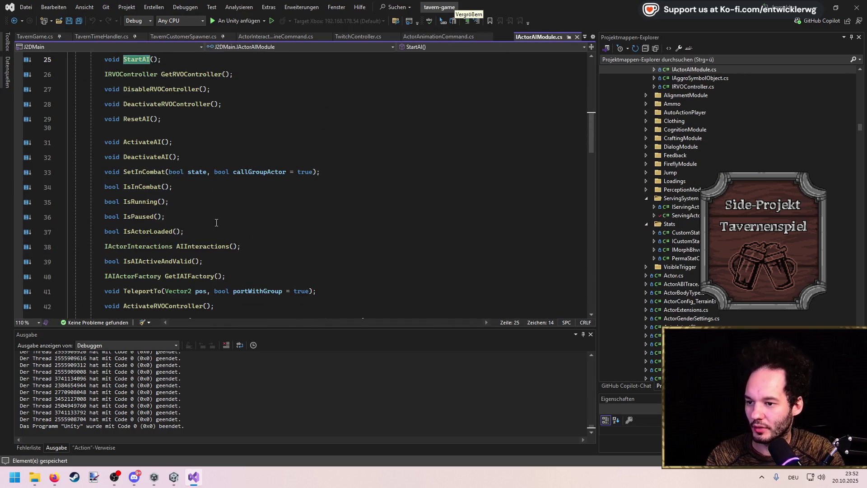
pyautogui.scroll(-6, 217, 220)
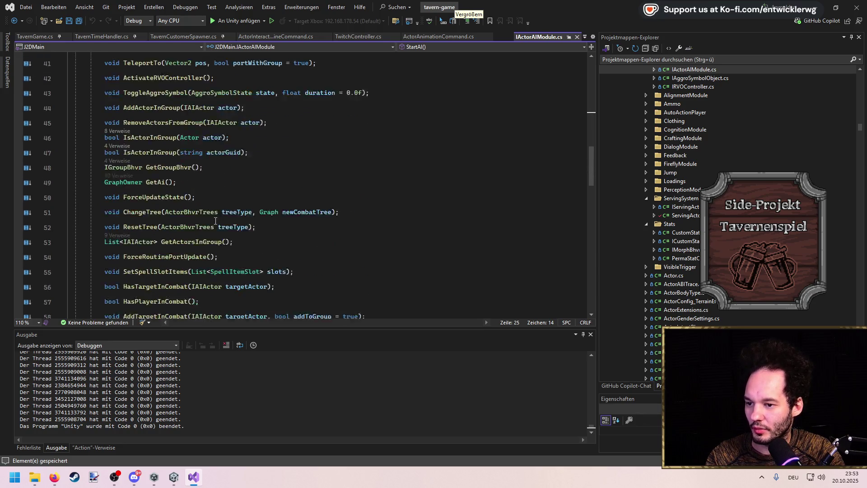
pyautogui.scroll(-9, 215, 221)
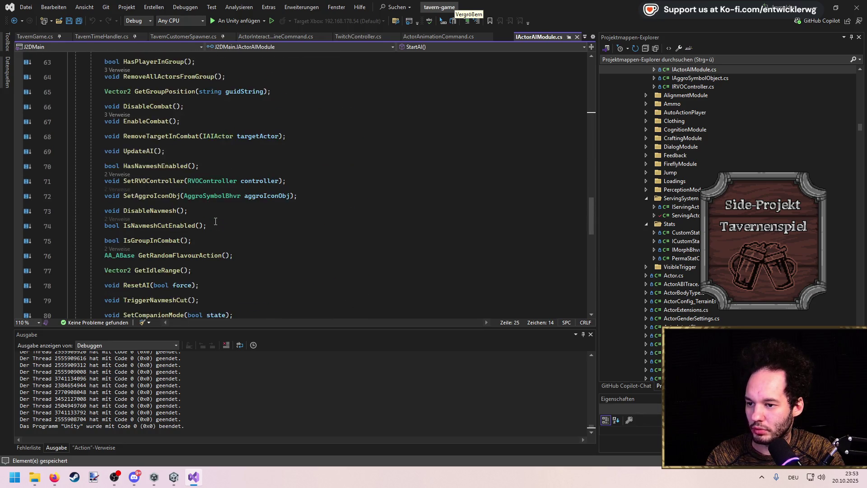
pyautogui.click(577, 36)
pyautogui.hotkey('alt', 'Tab')
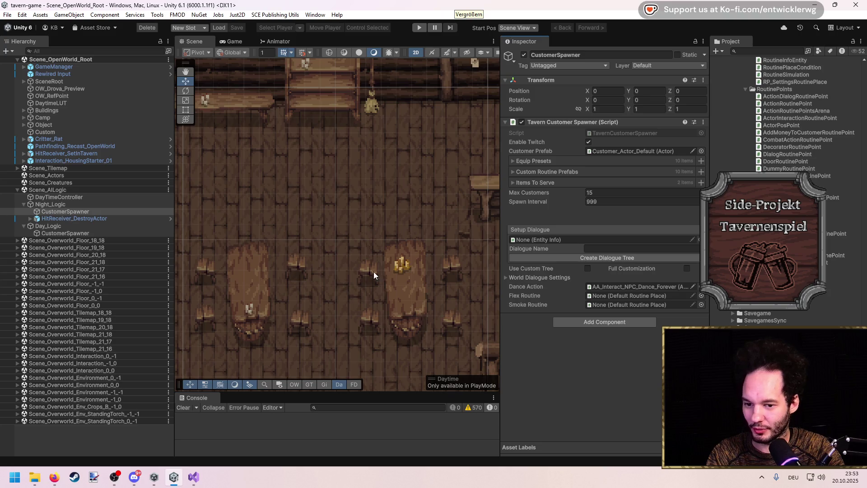
# Assign the Customer_Routine_Flex prefab from DefaultRoutines as the spawner's Flex Routine.
pyautogui.click(640, 286)
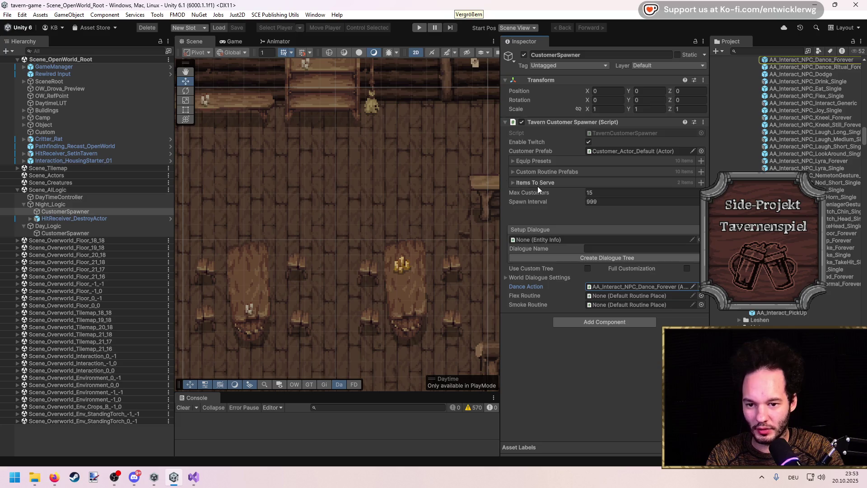
pyautogui.click(593, 151)
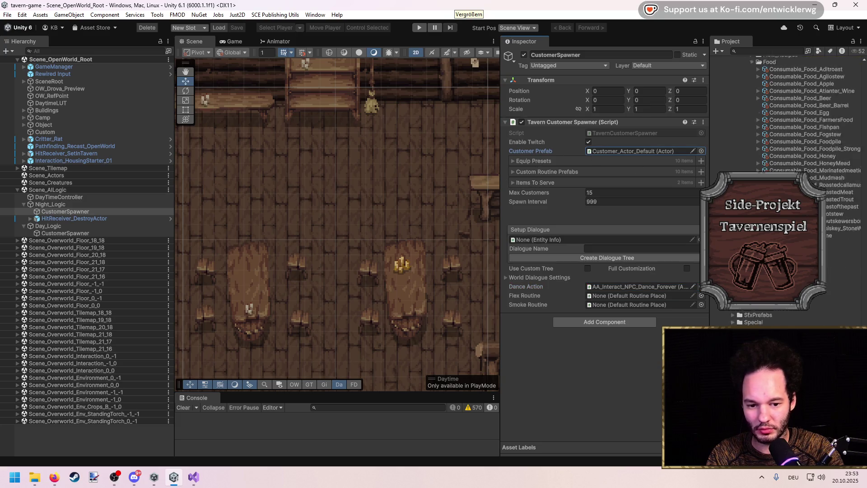
pyautogui.click(740, 314)
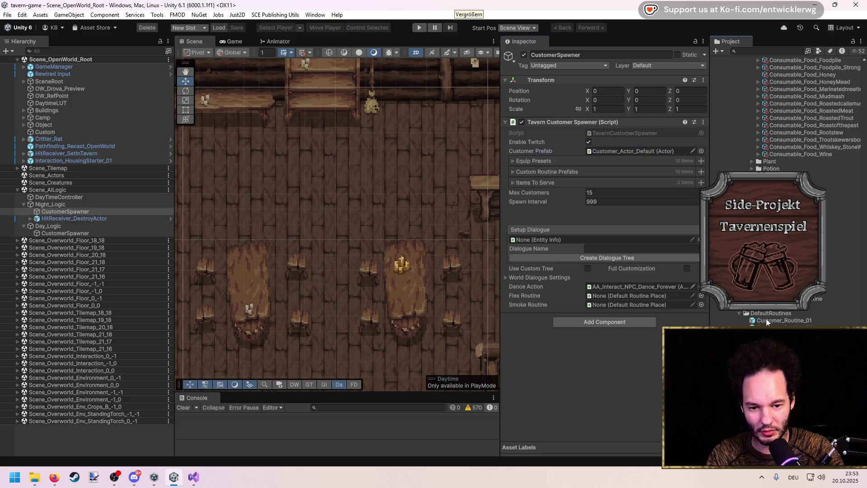
pyautogui.moveTo(778, 324); pyautogui.dragTo(632, 296)
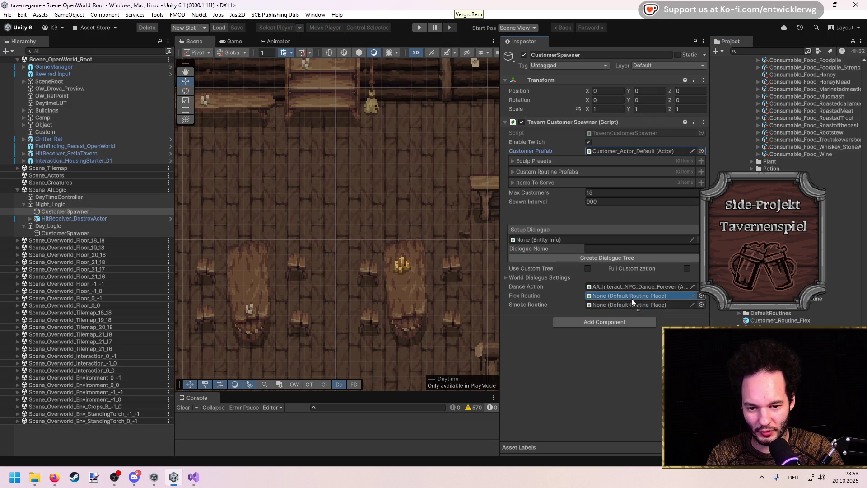
# Add a Customer_Routine_Flex instance under Scene_AllLogic and rename it Customer_Routine_Smoke.
pyautogui.moveTo(362, 293); pyautogui.dragTo(109, 195)
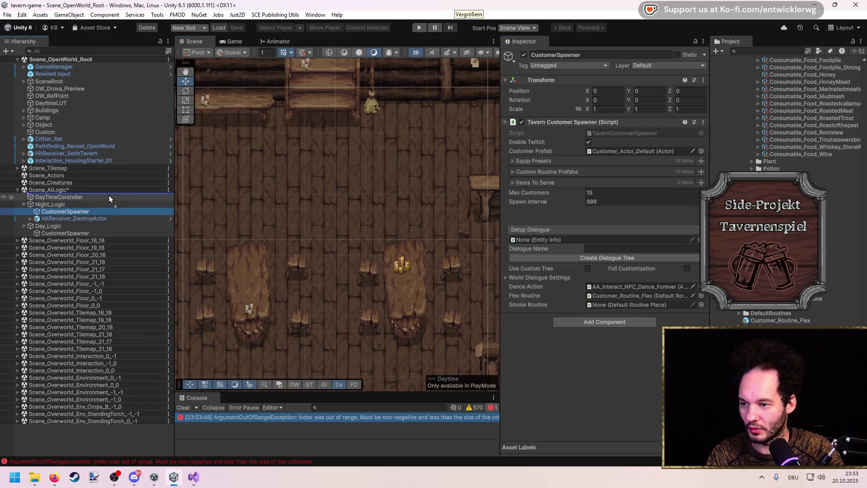
pyautogui.press('BackSpace')
pyautogui.press('BackSpace')
pyautogui.press('BackSpace')
pyautogui.write('Smoke')
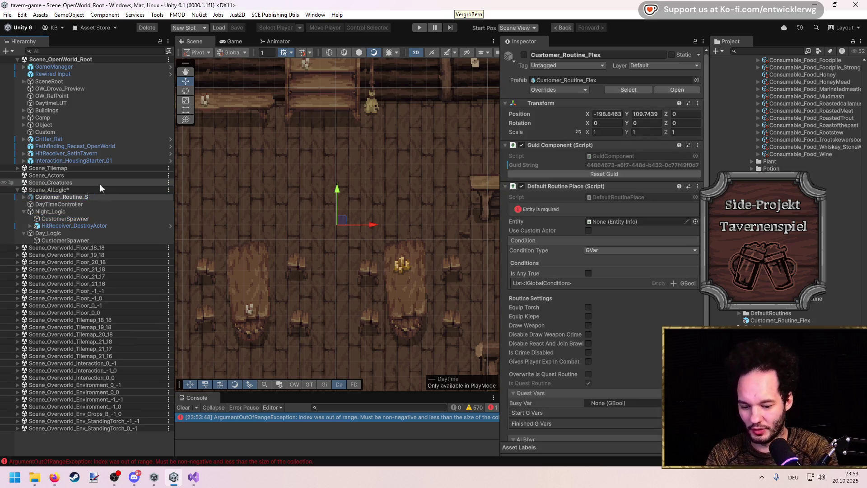
pyautogui.press('Return')
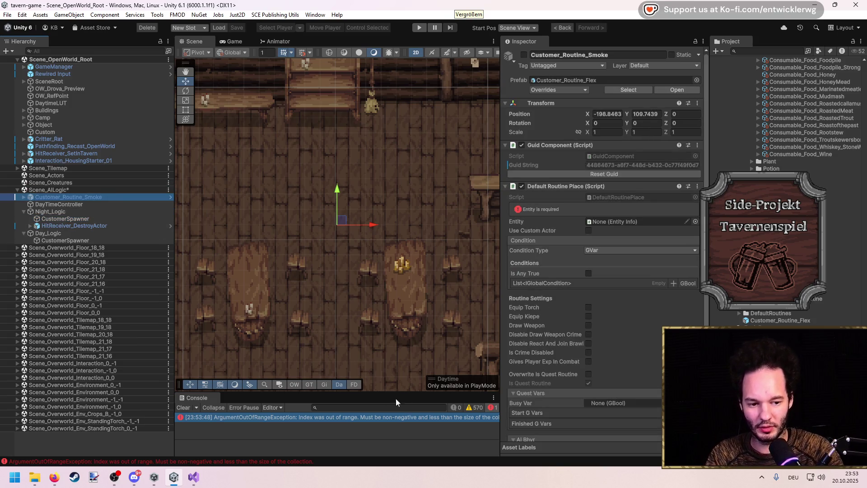
# Browse the ActorInteractionRoutineCommand and ActorAnimationCommand code, then open ChangeRoutineCommand.cs.
pyautogui.click(195, 479)
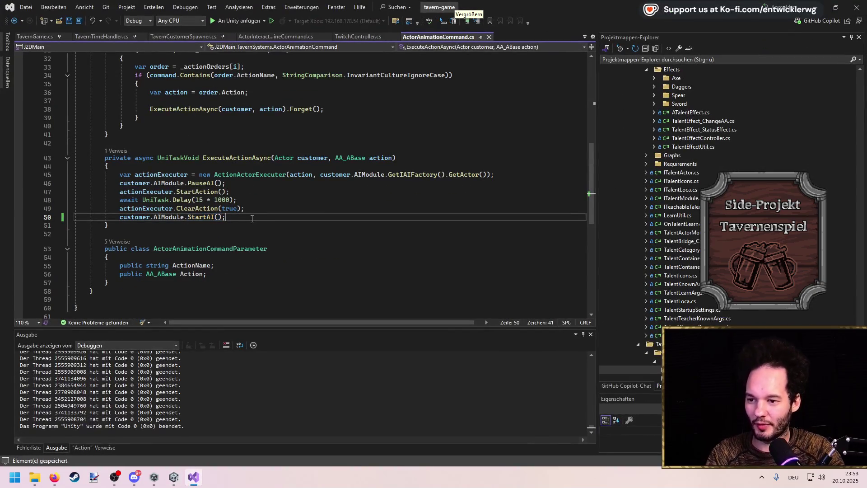
pyautogui.click(262, 36)
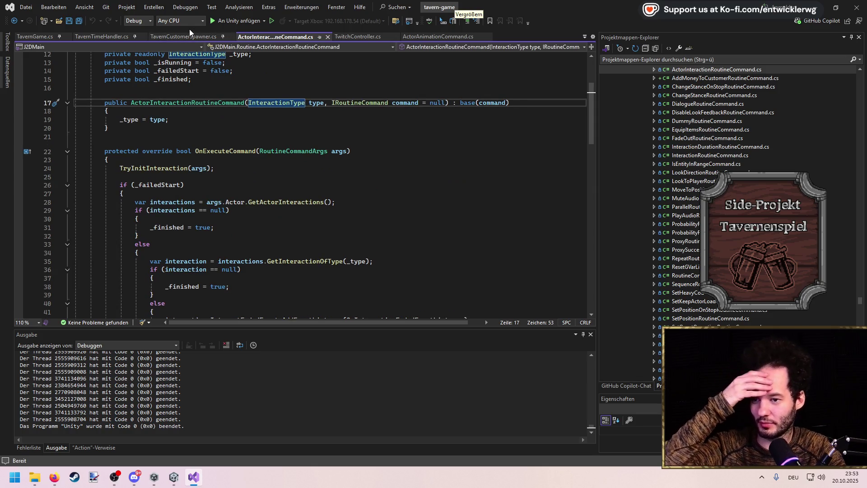
pyautogui.click(438, 36)
pyautogui.scroll(4, 346, 214)
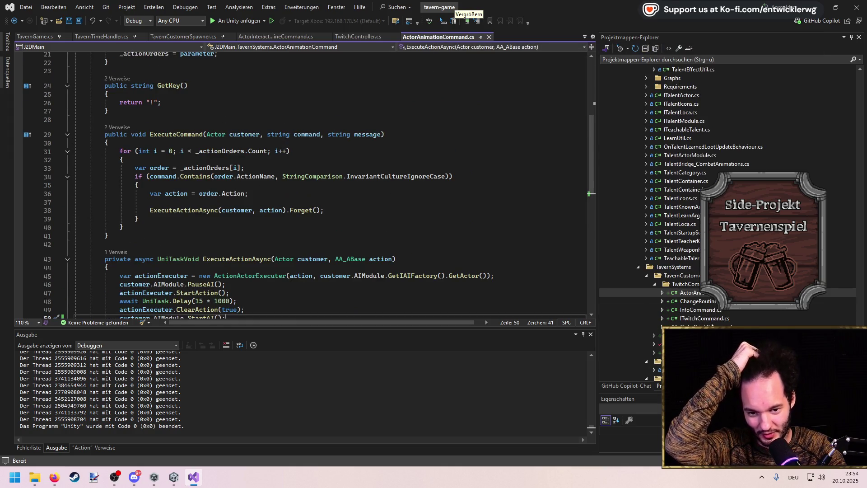
pyautogui.doubleClick(703, 301)
pyautogui.scroll(-5, 214, 218)
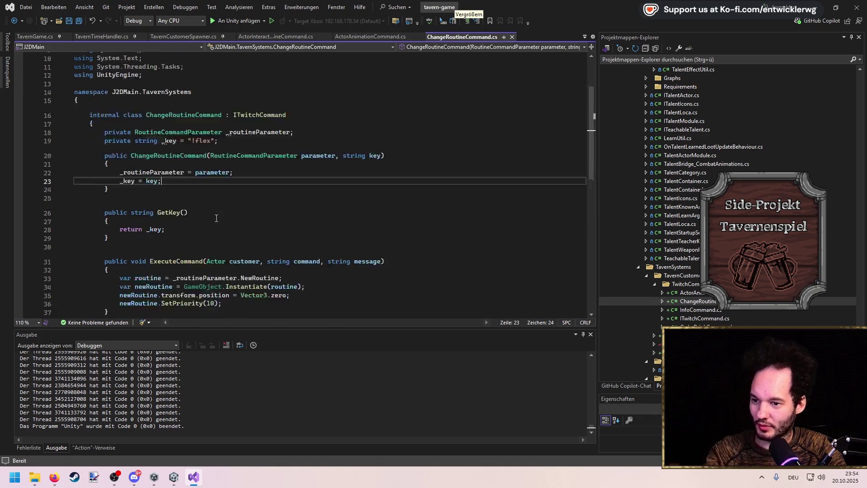
# Add newRoutine.gameObject.SetActive(true); after the SetPriority line and save the file.
pyautogui.click(321, 210)
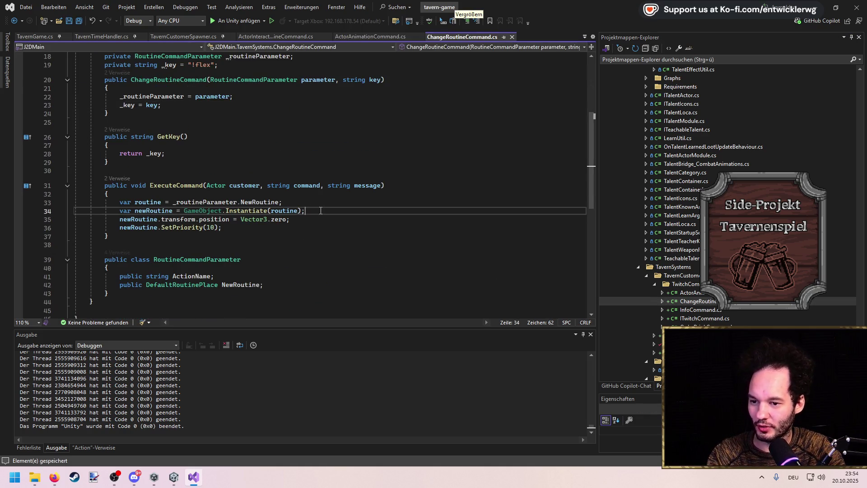
pyautogui.press('Down')
pyautogui.press('Down')
pyautogui.press('Return')
pyautogui.write('newR')
pyautogui.press('Tab')
pyautogui.write('.ga')
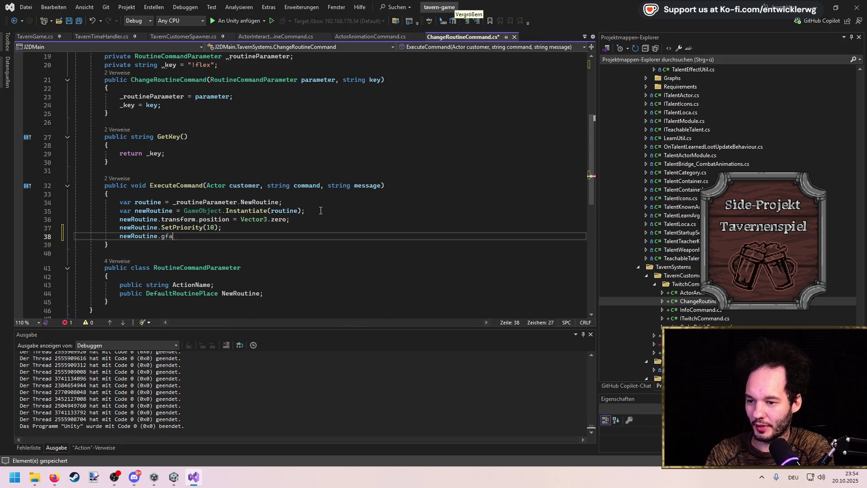
pyautogui.write('meObject.SetActive')
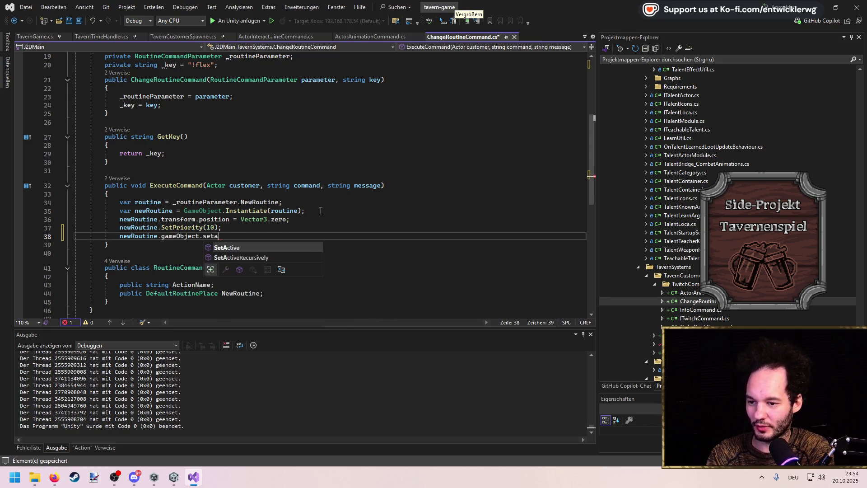
pyautogui.write('(true);')
pyautogui.press('End')
pyautogui.hotkey('ctrl', 's')
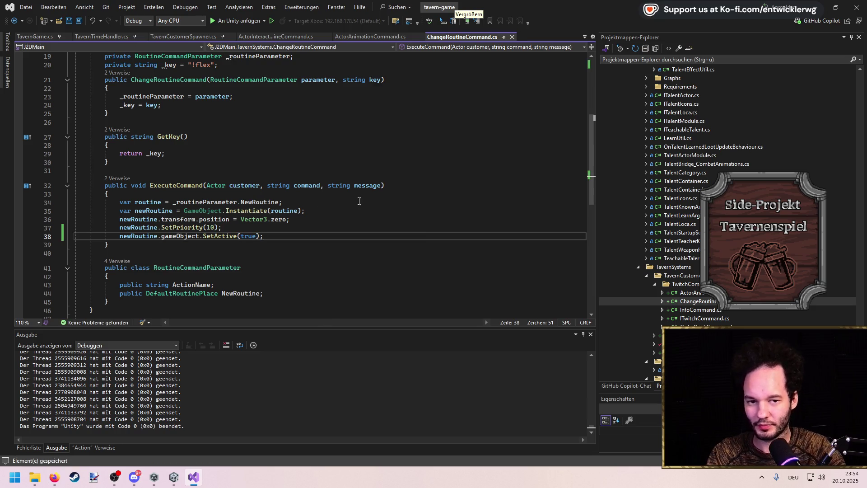
pyautogui.hotkey('alt', 'Tab')
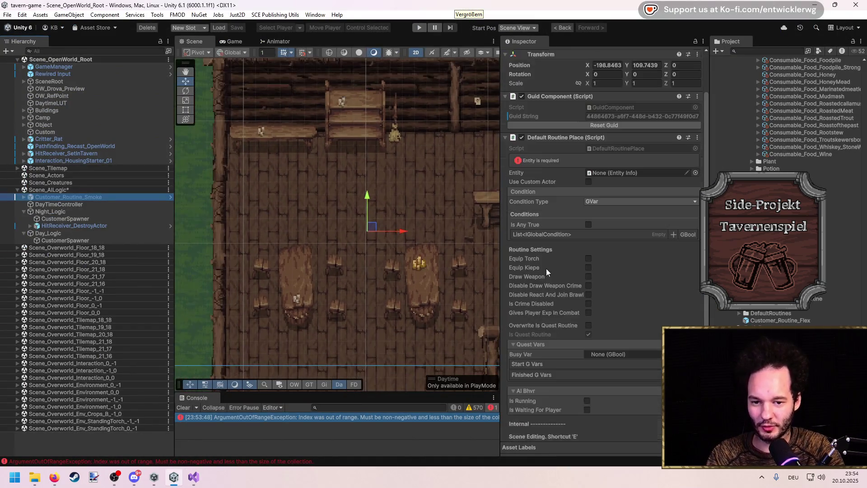
# Expand Customer_Routine_Smoke and its Entry, then reset the routine's position to zero.
pyautogui.scroll(-5, 546, 268)
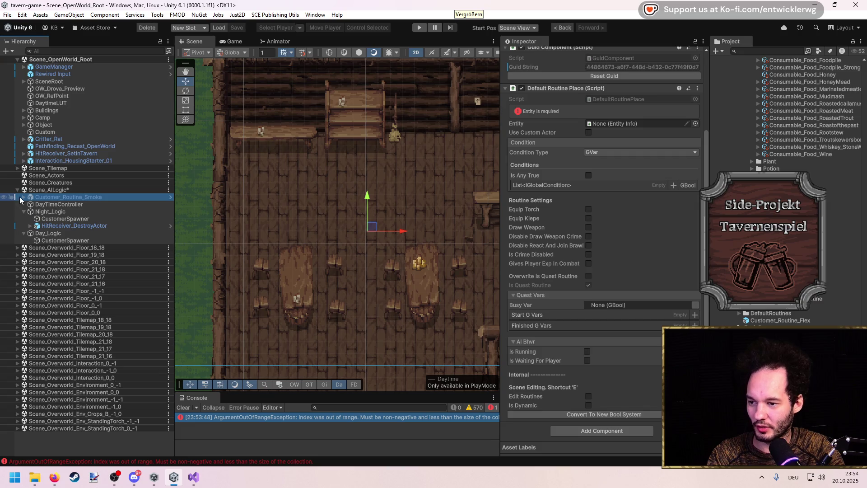
pyautogui.click(23, 197)
pyautogui.scroll(3, 352, 184)
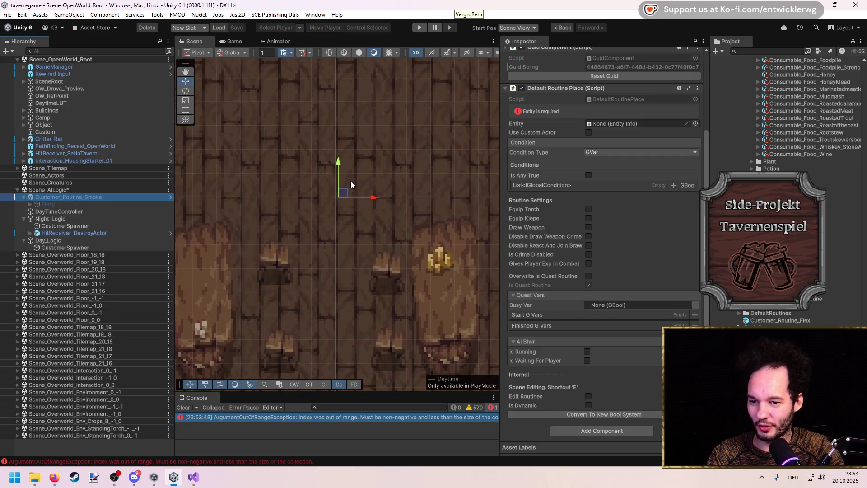
pyautogui.scroll(-5, 352, 185)
pyautogui.click(29, 204)
pyautogui.moveTo(50, 210); pyautogui.dragTo(50, 208)
pyautogui.click(497, 260)
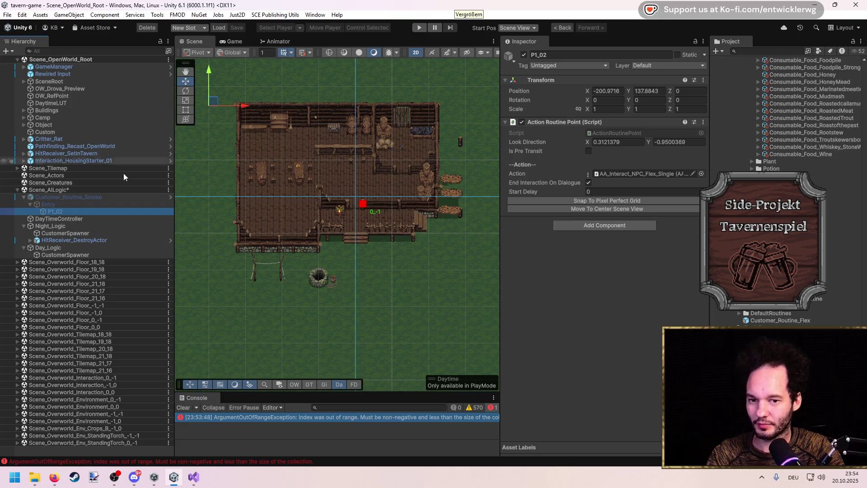
pyautogui.click(59, 197)
pyautogui.click(607, 114)
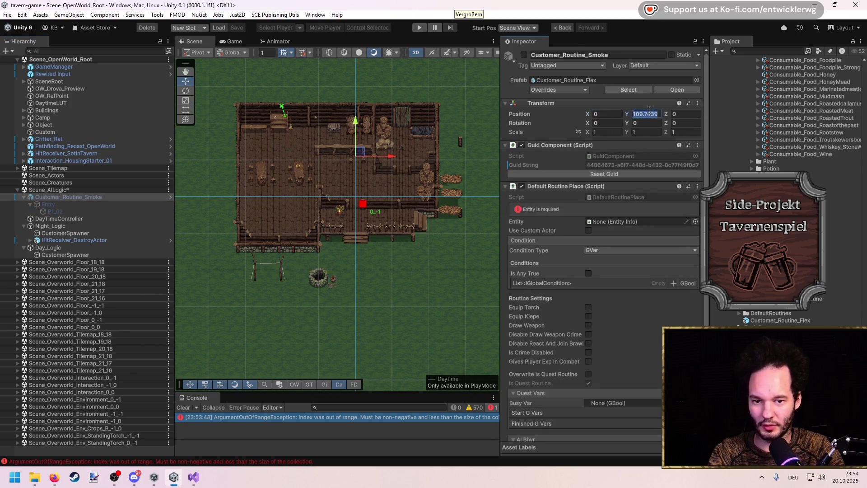
pyautogui.write('0')
# Move P1_02 outside the tavern and give it action AA_Interact_NPC_Smoke_Forever with Duration 10.
pyautogui.click(64, 212)
pyautogui.moveTo(285, 140)
pyautogui.mouseDown()
pyautogui.moveTo(357, 253)
pyautogui.moveTo(382, 252)
pyautogui.mouseUp()
pyautogui.scroll(3, 383, 248)
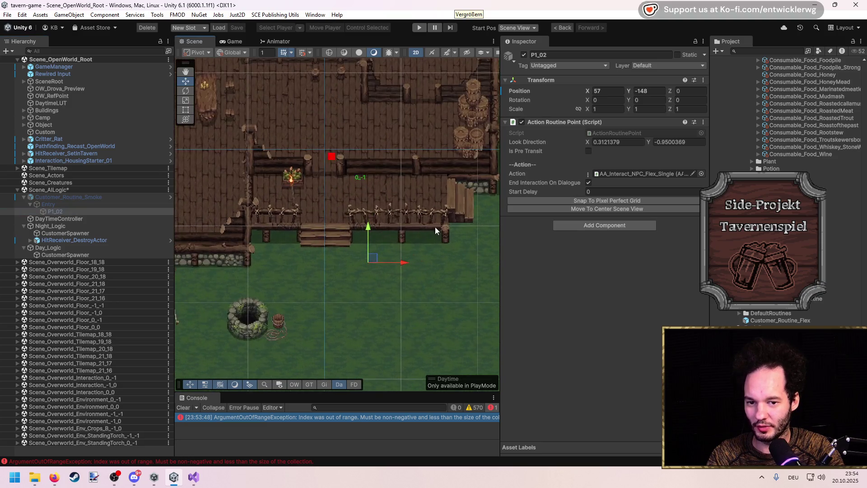
pyautogui.click(589, 174)
pyautogui.write('smoke')
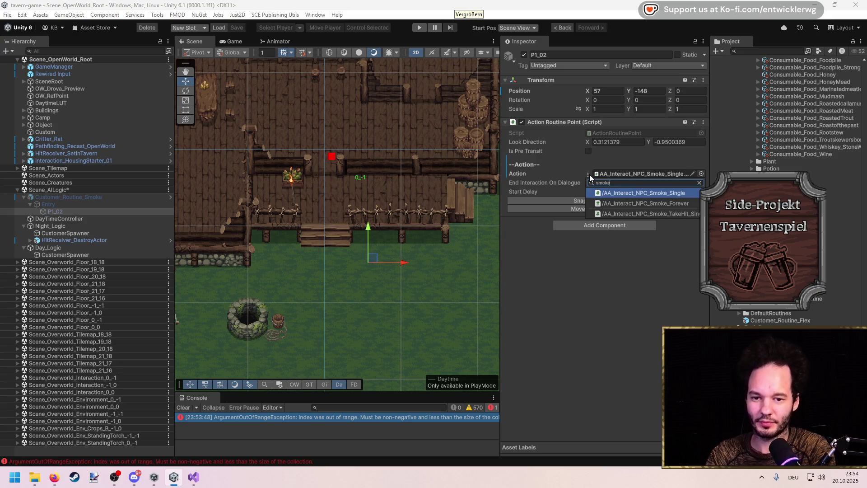
pyautogui.press('Down')
pyautogui.press('Return')
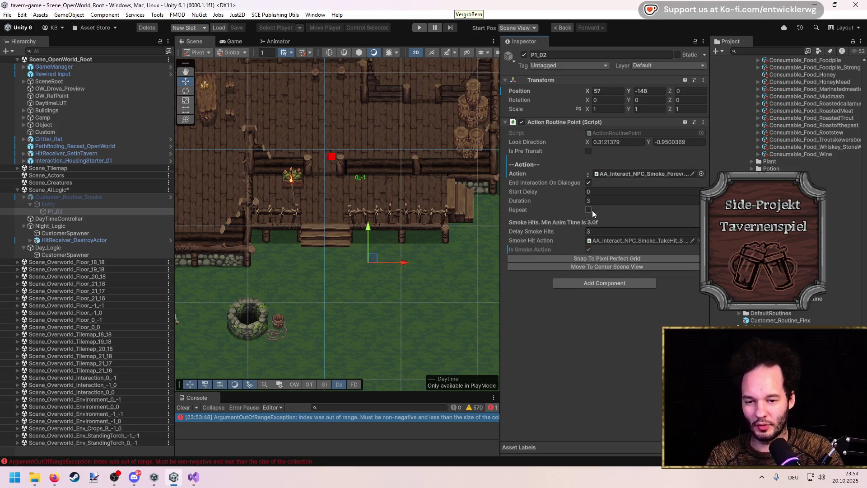
pyautogui.write('0')
pyautogui.press('Return')
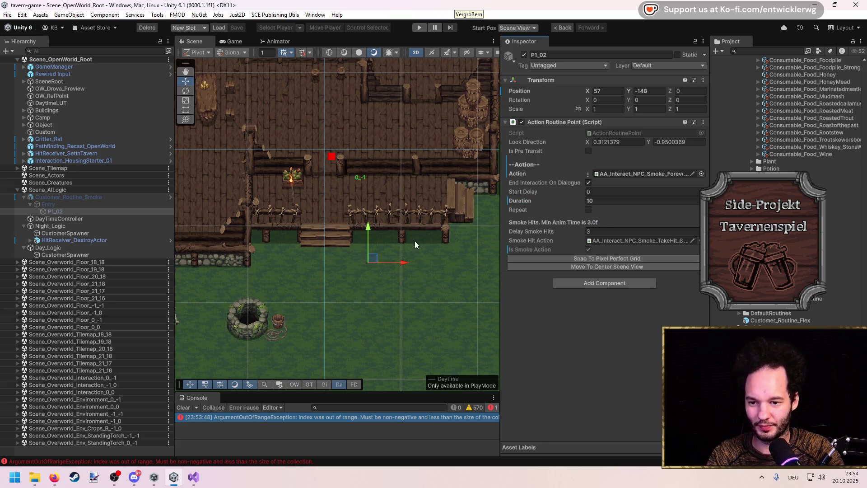
pyautogui.click(63, 197)
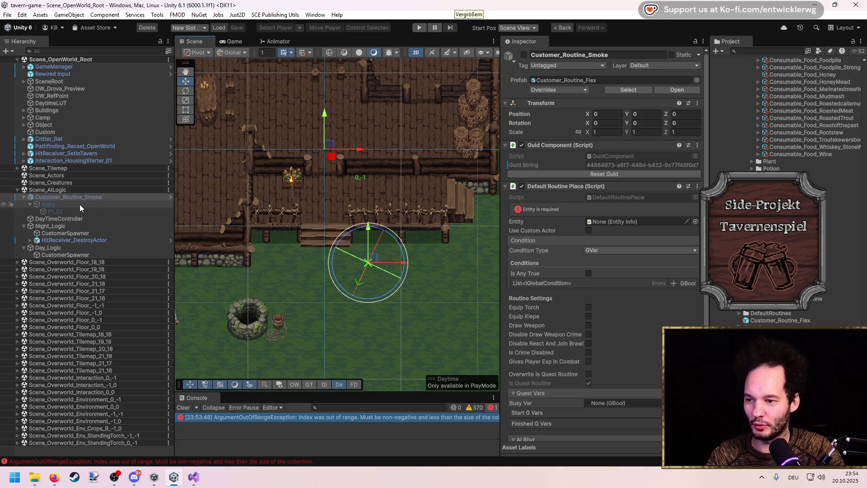
pyautogui.click(189, 471)
# Check the new SetActive line in ChangeRoutineCommand.cs before returning to Unity.
pyautogui.press('Down')
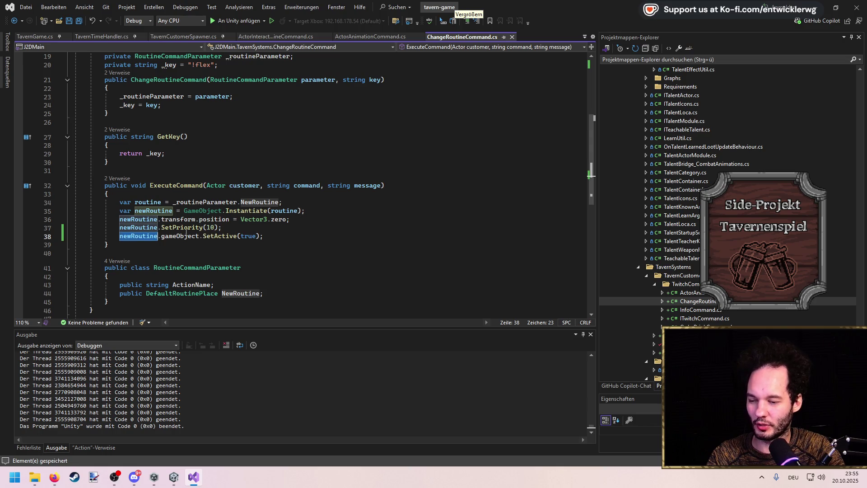
pyautogui.click(307, 236)
pyautogui.hotkey('alt', 'Tab')
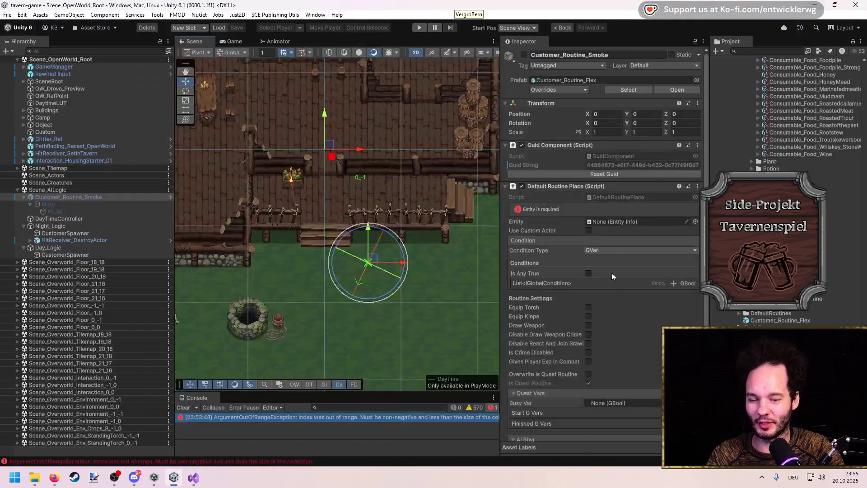
# Save Customer_Routine_Smoke as an original prefab in the Project panel and save the scene.
pyautogui.click(77, 211)
pyautogui.click(605, 310)
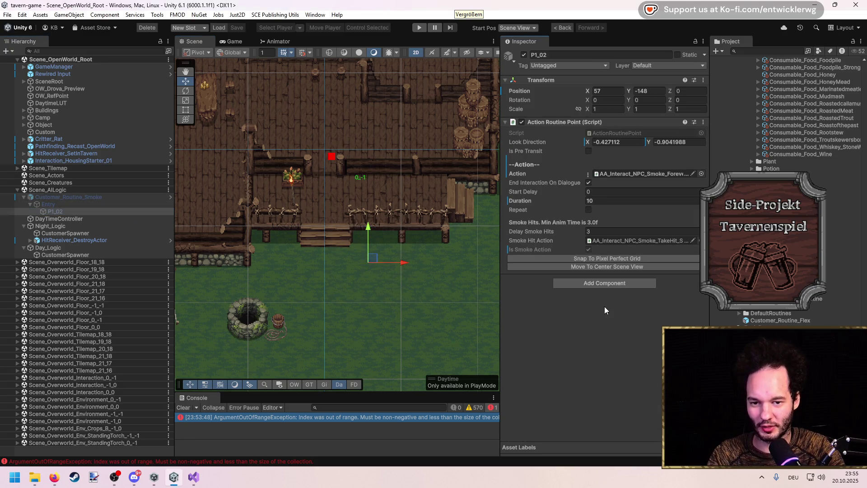
pyautogui.click(90, 197)
pyautogui.moveTo(104, 199); pyautogui.dragTo(797, 318)
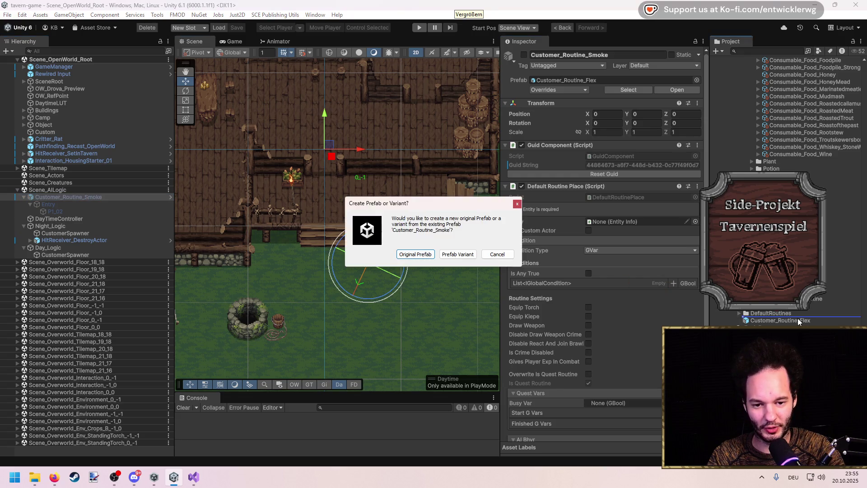
pyautogui.click(431, 255)
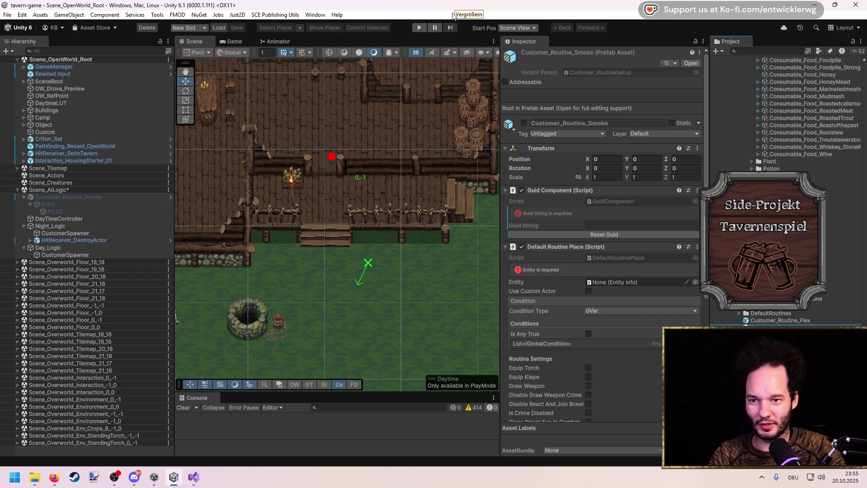
pyautogui.hotkey('ctrl', 's')
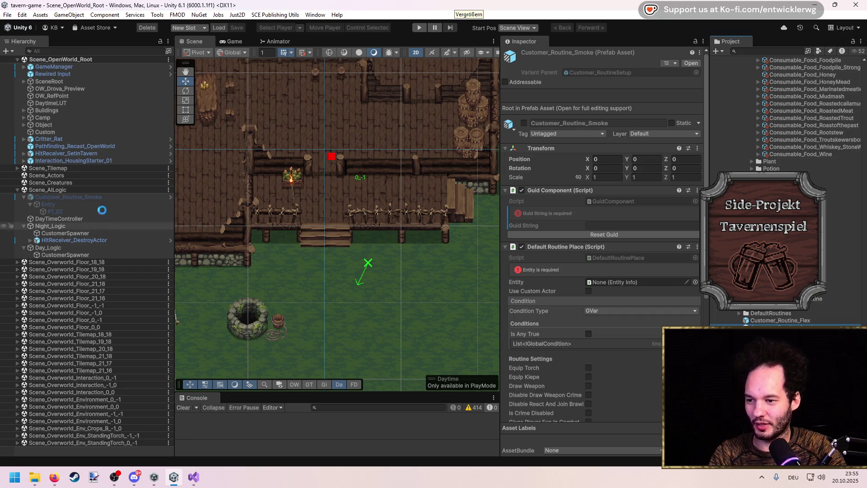
# Inspect Customer_Routine_Smoke's Entry and P1_02 children, then delete it from the scene.
pyautogui.click(77, 211)
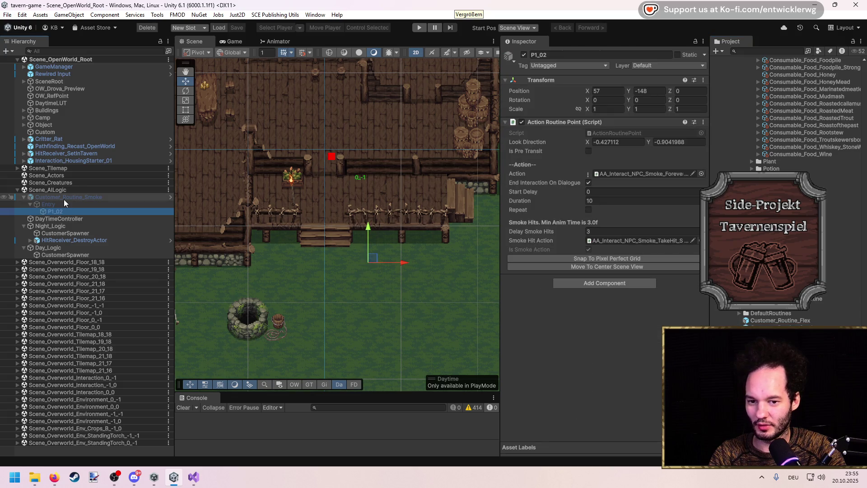
pyautogui.click(63, 199)
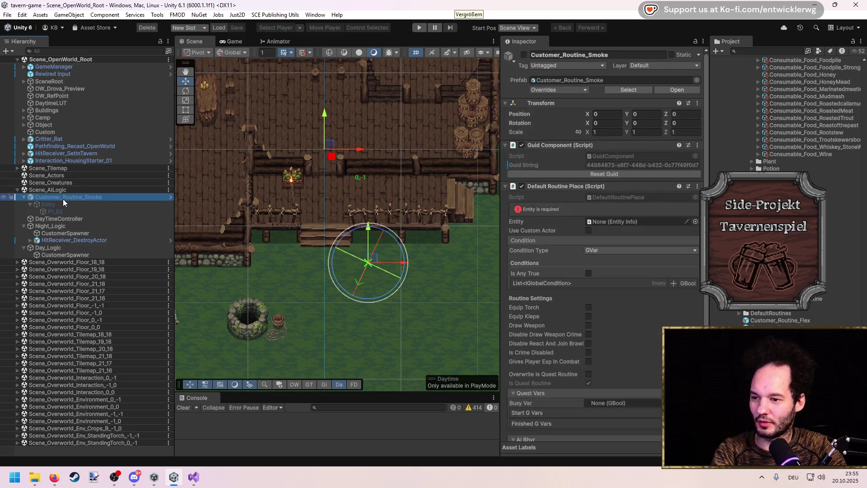
pyautogui.click(61, 211)
pyautogui.click(60, 206)
pyautogui.press('Down')
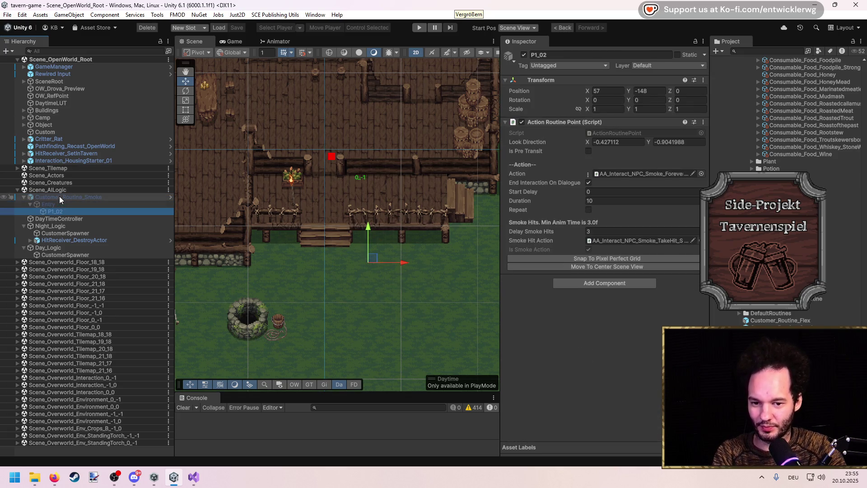
pyautogui.click(60, 199)
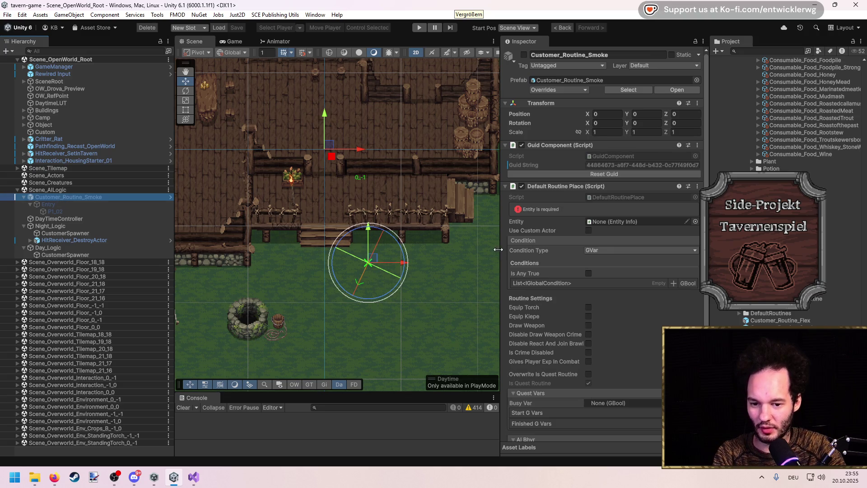
pyautogui.scroll(2, 254, 249)
pyautogui.press('Down')
pyautogui.press('Down')
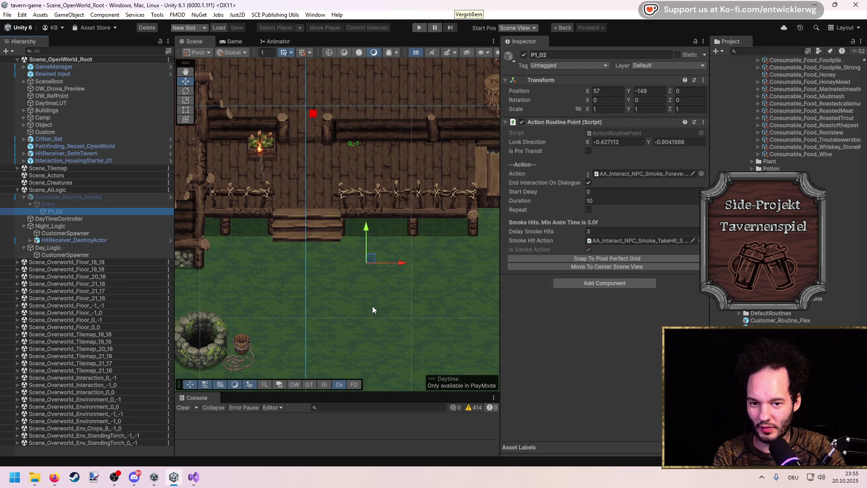
pyautogui.press('Up')
pyautogui.press('Up')
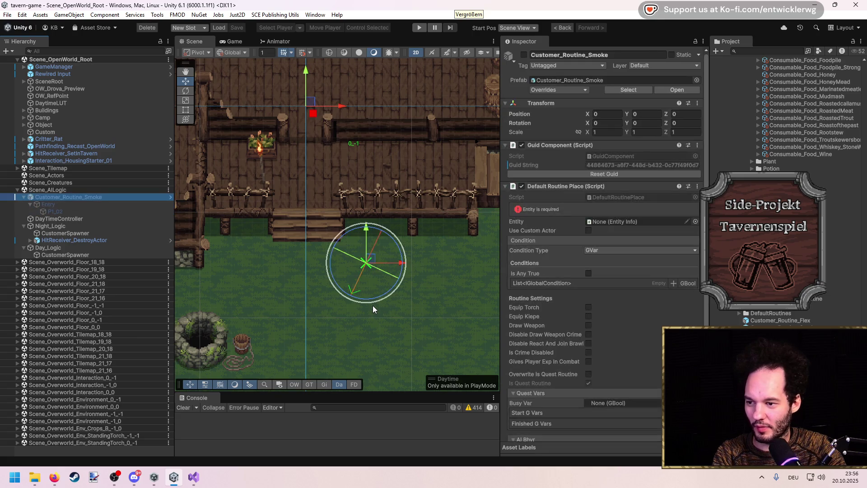
pyautogui.press('Left')
pyautogui.press('Delete')
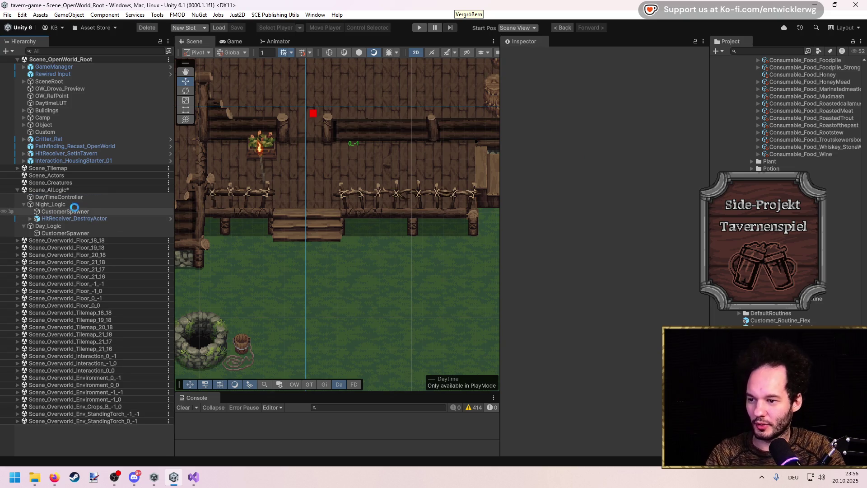
# Assign the Customer_Routine_Smoke prefab as the night CustomerSpawner's Smoke Routine.
pyautogui.click(67, 205)
pyautogui.press('Down')
pyautogui.click(609, 294)
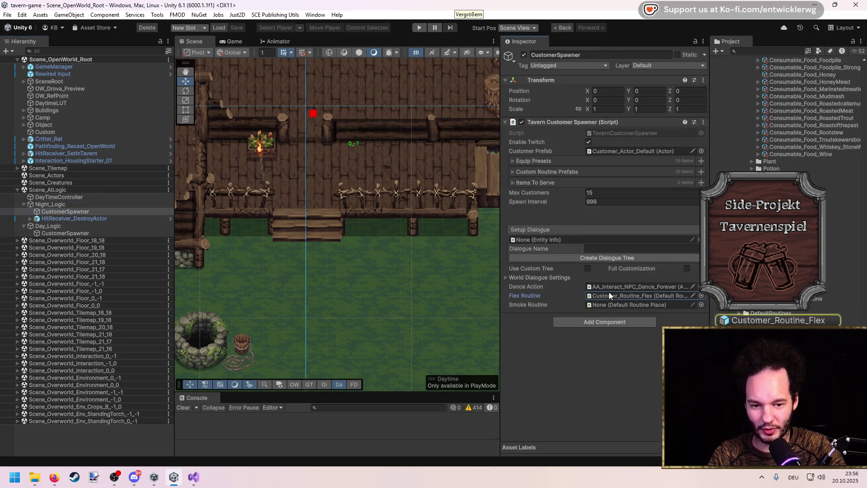
pyautogui.moveTo(745, 308); pyautogui.dragTo(643, 305)
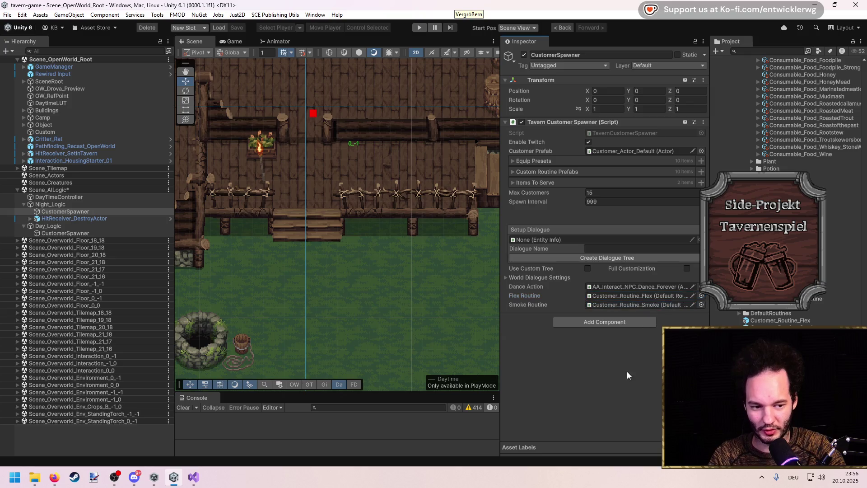
pyautogui.moveTo(300, 209)
pyautogui.mouseDown()
pyautogui.moveTo(305, 277)
pyautogui.moveTo(376, 389)
pyautogui.moveTo(400, 403)
pyautogui.mouseUp()
pyautogui.scroll(3, 298, 240)
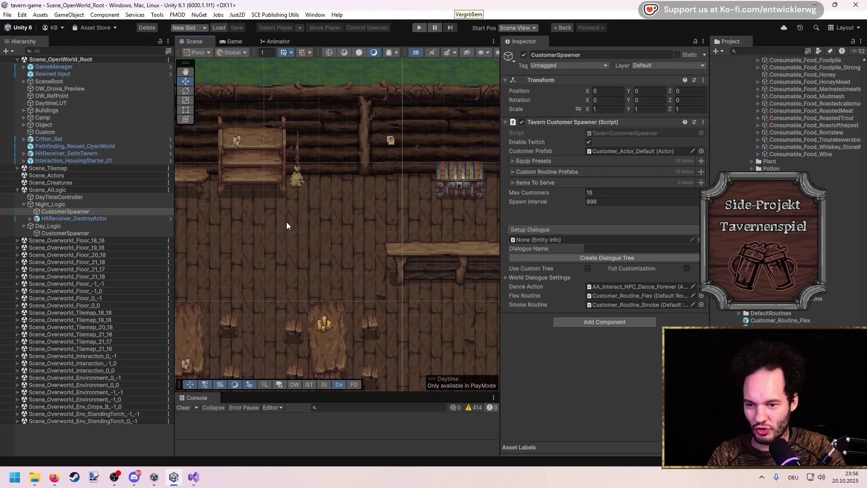
pyautogui.click(653, 298)
# Open the Customer_Routine_Flex prefab and select its P1_02 point.
pyautogui.click(748, 321)
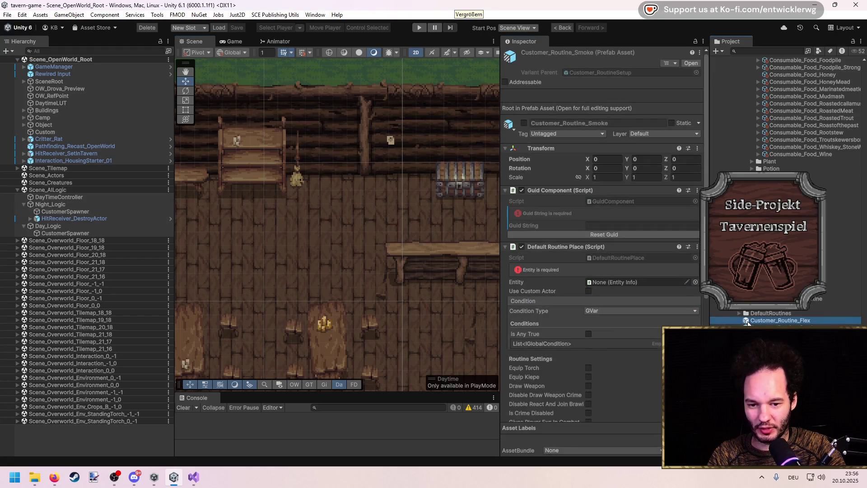
pyautogui.doubleClick(747, 321)
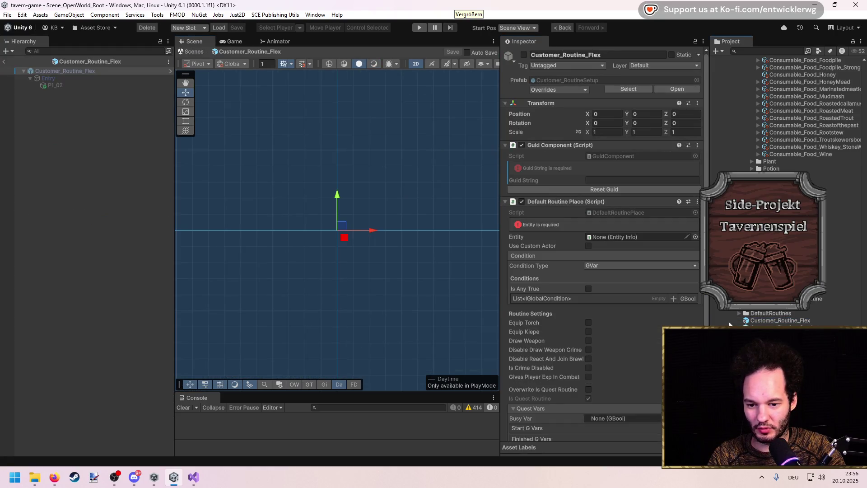
pyautogui.click(55, 85)
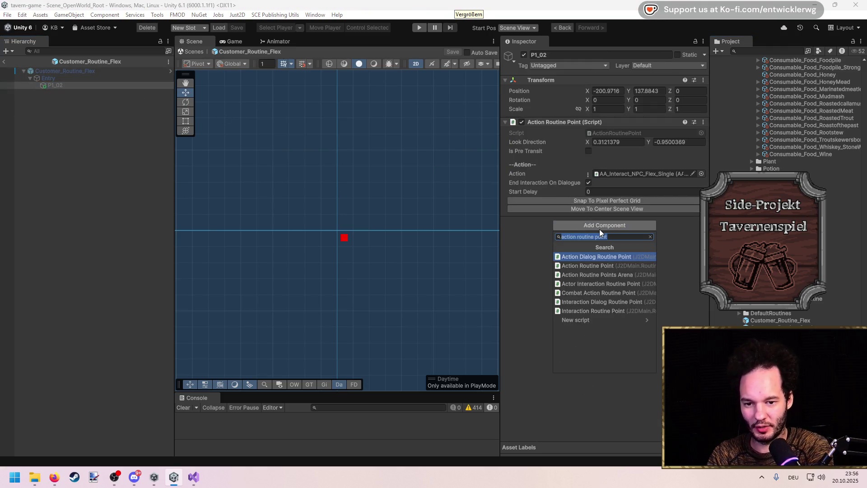
# Add a Wait Routine Point component to P1_02 and open its script in Visual Studio.
pyautogui.write('destro')
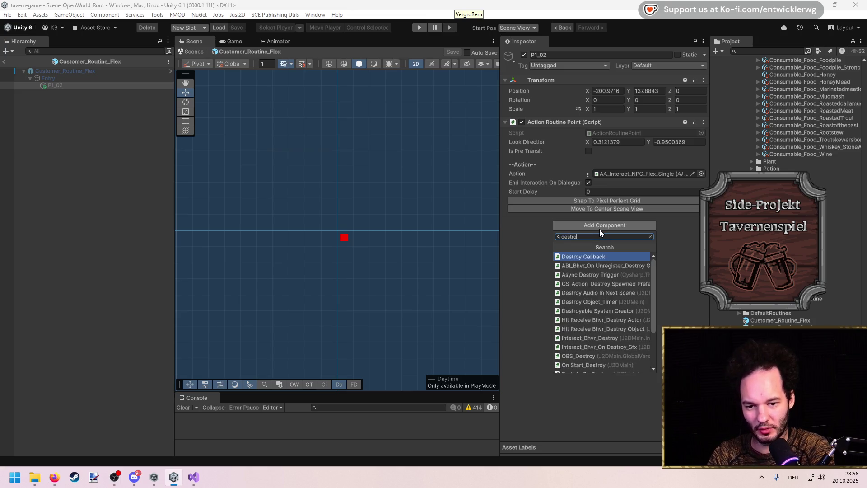
pyautogui.write(' p')
pyautogui.hotkey('ctrl', 'a')
pyautogui.write('actor destr')
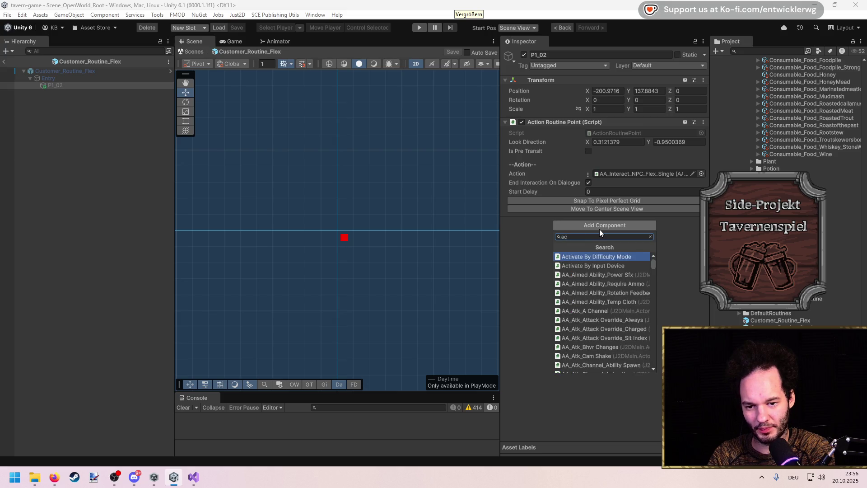
pyautogui.hotkey('ctrl', 'a')
pyautogui.write('routine point')
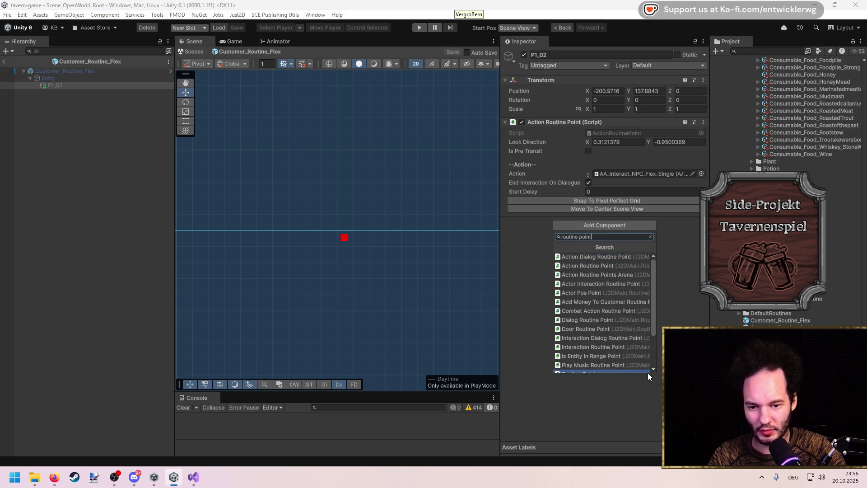
pyautogui.scroll(-2, 627, 310)
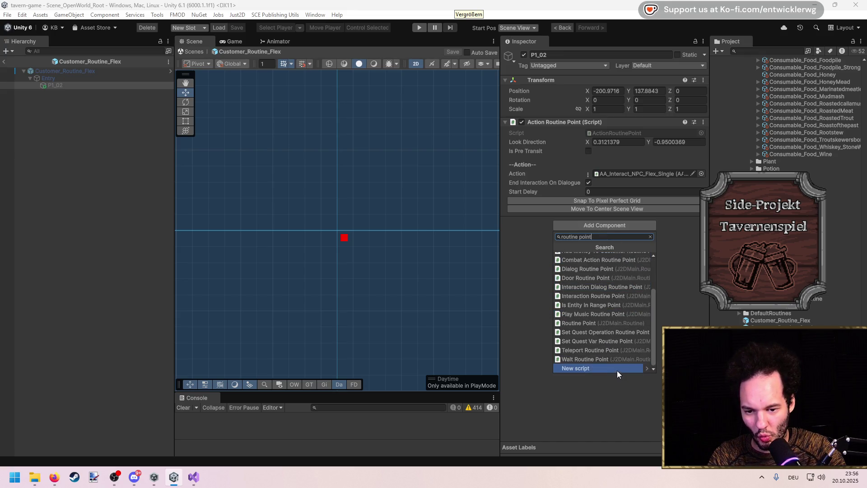
pyautogui.moveTo(655, 353); pyautogui.dragTo(659, 307)
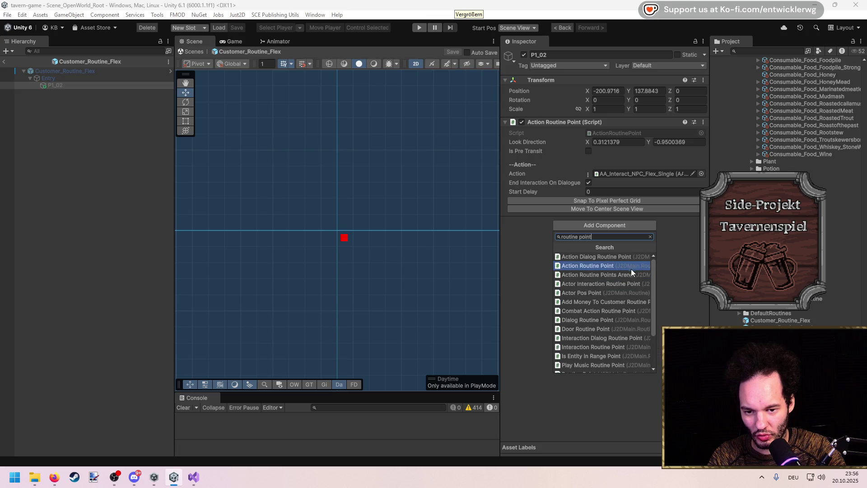
pyautogui.scroll(-2, 621, 269)
pyautogui.click(608, 358)
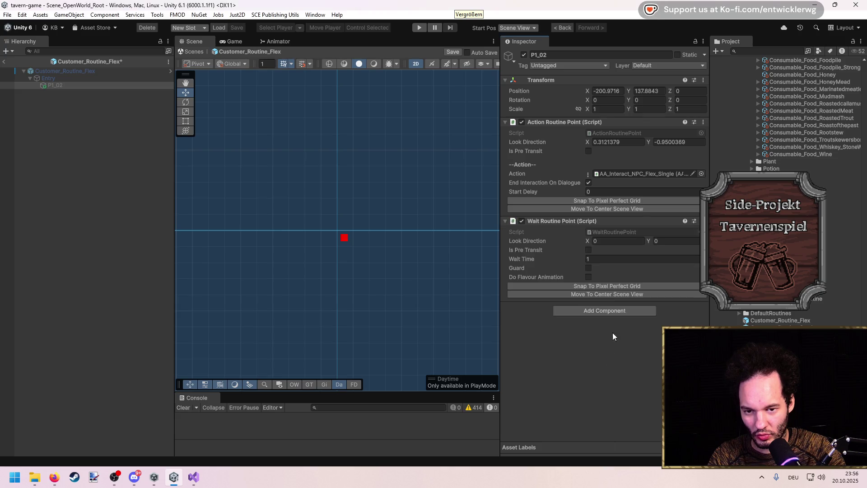
pyautogui.click(614, 233)
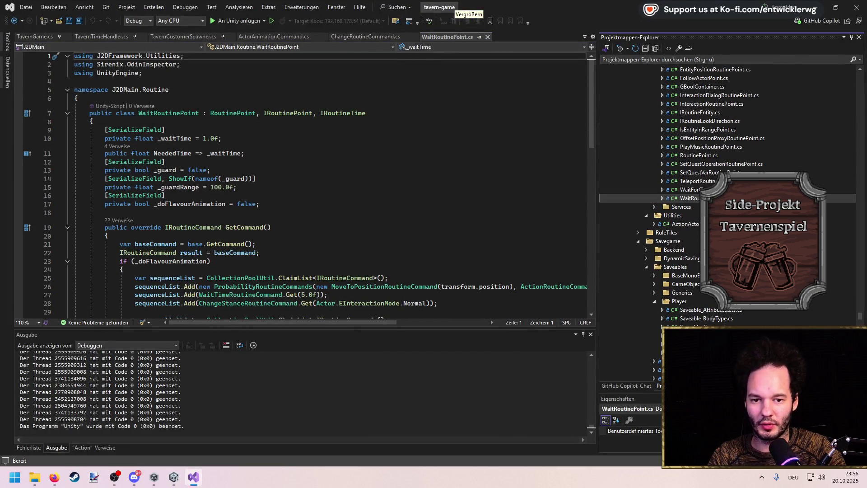
# Duplicate WaitRoutinePoint.cs as DestroyObjRoutinePoint.cs and rename its class to match.
pyautogui.scroll(5, 728, 194)
pyautogui.scroll(-4, 727, 194)
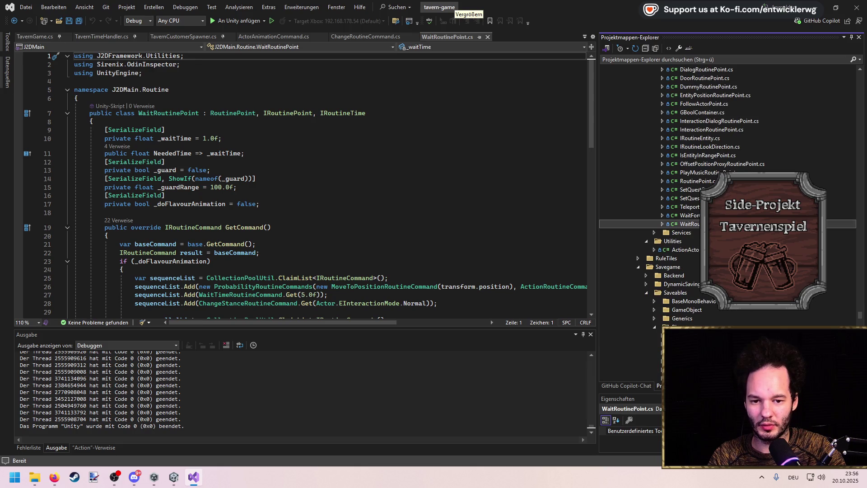
pyautogui.hotkey('ctrl', 'c')
pyautogui.hotkey('ctrl', 'v')
pyautogui.press('F2')
pyautogui.write('De')
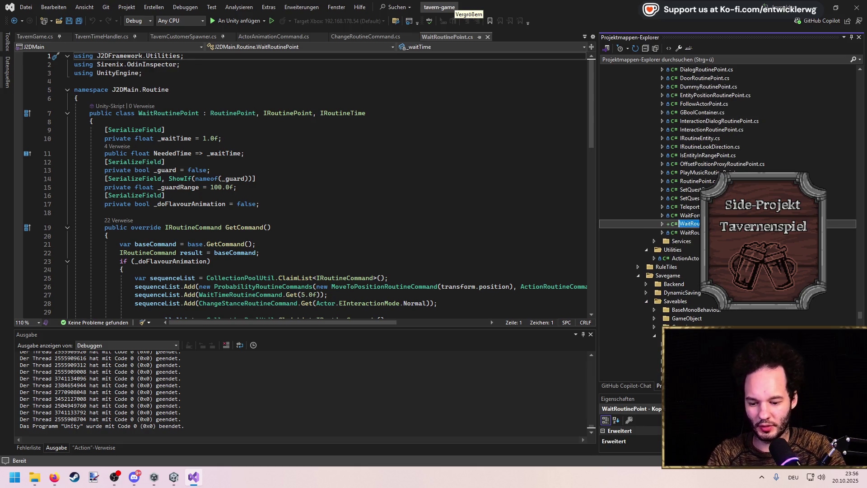
pyautogui.write('stroyC')
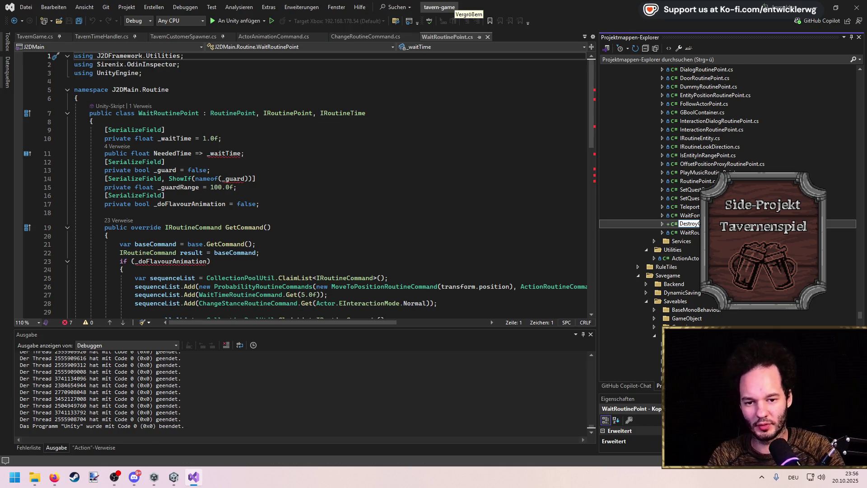
pyautogui.press('Return')
pyautogui.doubleClick(704, 68)
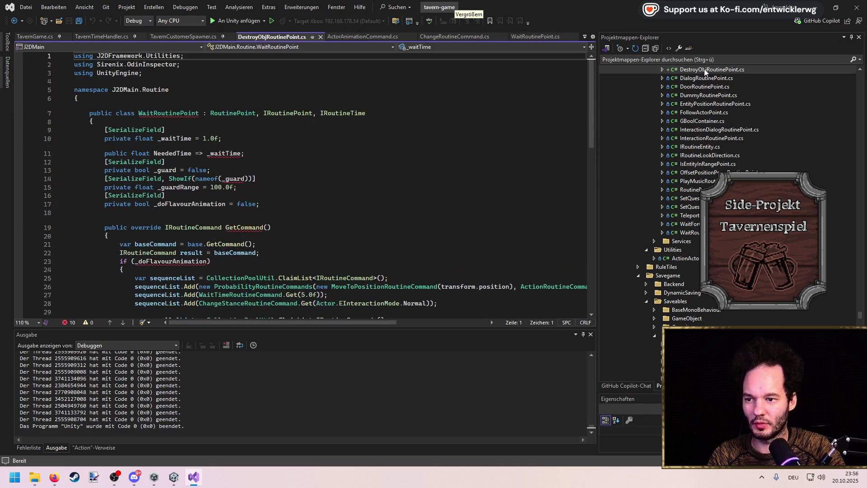
pyautogui.press('F2')
pyautogui.press('Return')
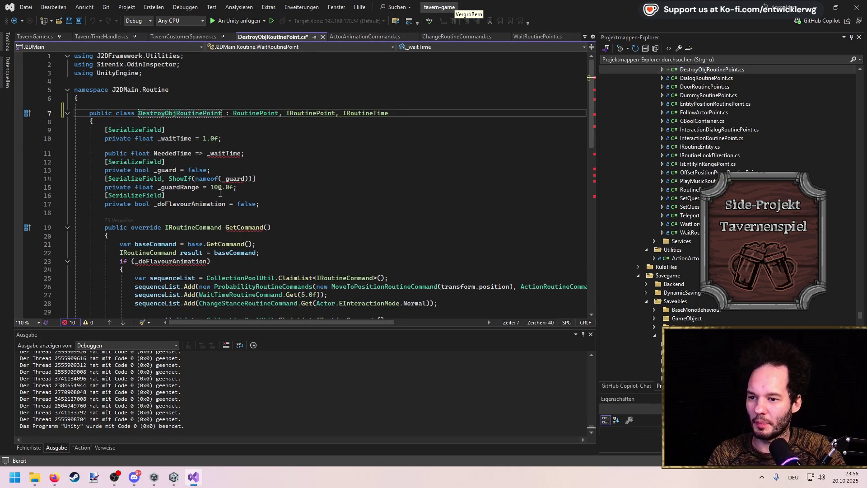
# Replace the wait-time fields with a GameObject _objToDestroy field defaulting to null.
pyautogui.moveTo(105, 131)
pyautogui.mouseDown()
pyautogui.moveTo(295, 161)
pyautogui.moveTo(75, 101)
pyautogui.mouseUp()
pyautogui.press('Delete')
pyautogui.doubleClick(144, 88)
pyautogui.write('Game')
pyautogui.press('Tab')
pyautogui.hotkey('ctrl', 'shift', 'Right')
pyautogui.write('_objTo')
pyautogui.write('Destroy')
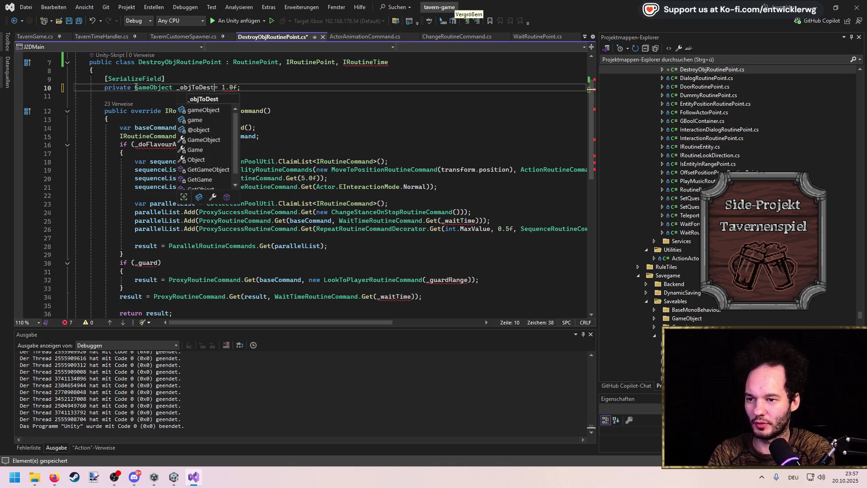
pyautogui.press('BackSpace')
pyautogui.press('BackSpace')
pyautogui.press('BackSpace')
pyautogui.write('null')
# Drop the extra interfaces, strip GetCommand to its return line, and delete IsActorWaitingAtPoint.
pyautogui.press('Up')
pyautogui.press('Up')
pyautogui.press('Up')
pyautogui.hotkey('shift', 'End')
pyautogui.hotkey('ctrl', 'shift', 'Left')
pyautogui.hotkey('ctrl', 'shift', 'Left')
pyautogui.press('BackSpace')
pyautogui.press('Down')
pyautogui.press('Down')
pyautogui.press('Down')
pyautogui.press('Down')
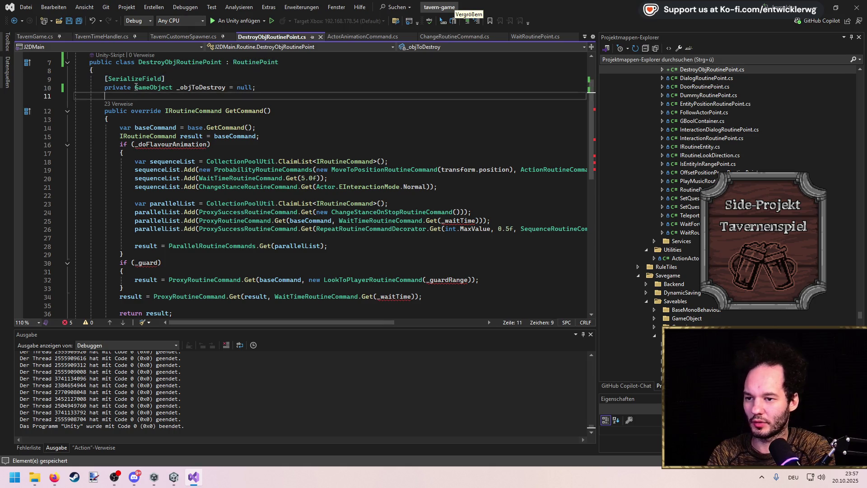
pyautogui.hotkey('shift', 'Down')
pyautogui.hotkey('shift', 'Down')
pyautogui.hotkey('shift', 'Down')
pyautogui.press('Delete')
pyautogui.hotkey('ctrl', 'shift', 'l')
pyautogui.hotkey('ctrl', 'shift', 'l')
pyautogui.hotkey('ctrl', 'shift', 'l')
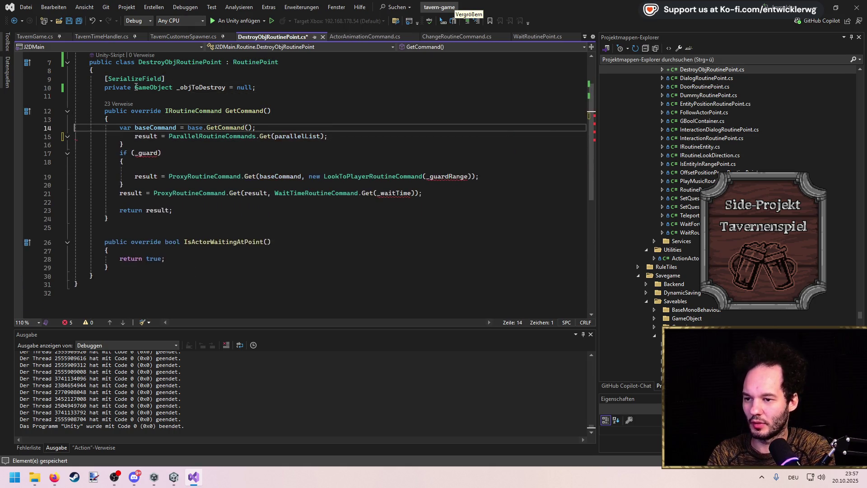
pyautogui.press('Down')
pyautogui.press('Down')
pyautogui.press('Down')
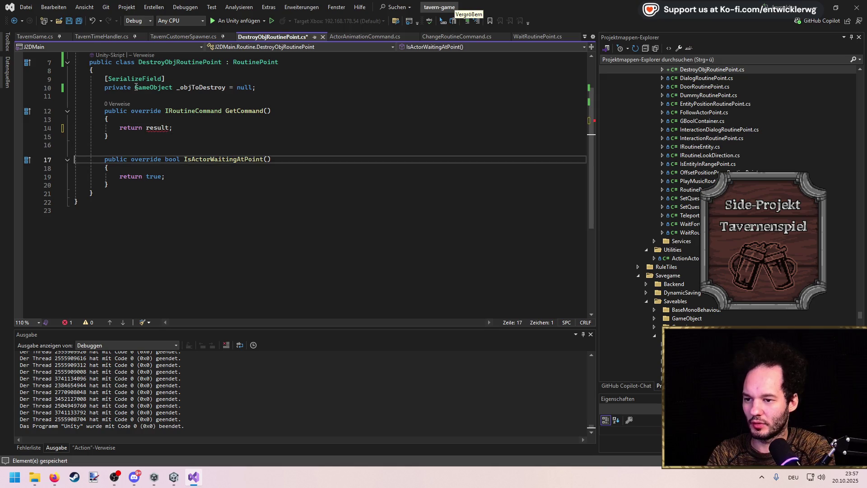
pyautogui.press('Up')
pyautogui.hotkey('ctrl', 'shift', 'l')
pyautogui.hotkey('ctrl', 'shift', 'l')
pyautogui.hotkey('ctrl', 'shift', 'l')
# Add a new DummyRoutineCommand line above the return and jump to its source file.
pyautogui.press('Up')
pyautogui.press('Up')
pyautogui.press('Up')
pyautogui.press('End')
pyautogui.press('Return')
pyautogui.write('new Dummy')
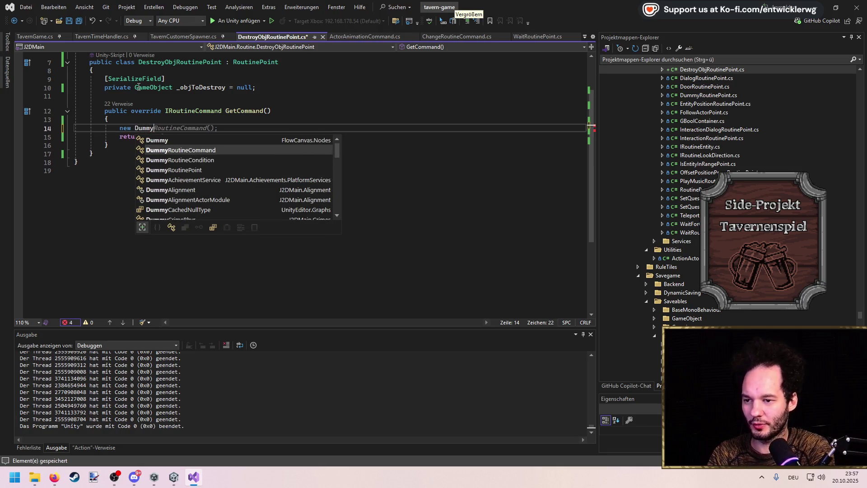
pyautogui.press('Tab')
pyautogui.press('F12')
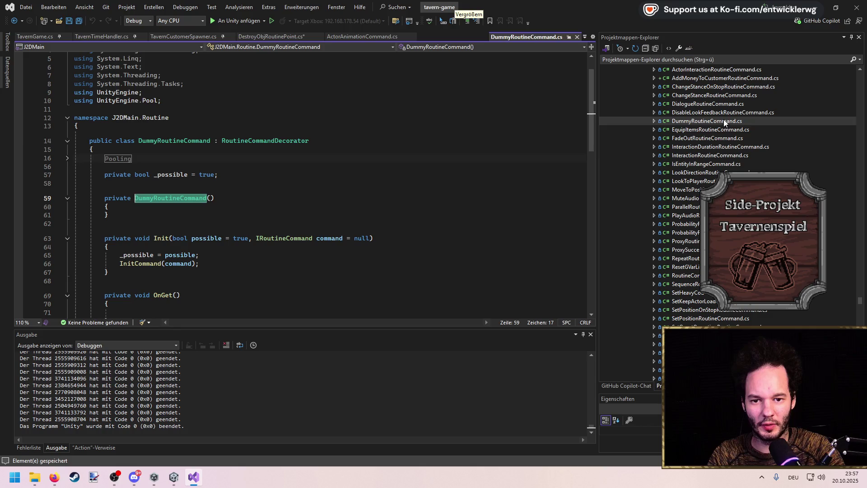
# Duplicate DummyRoutineCommand.cs as DestroyObjectRoutineCommand.cs.
pyautogui.click(724, 121)
pyautogui.hotkey('ctrl', 'c')
pyautogui.hotkey('ctrl', 'v')
pyautogui.press('F2')
pyautogui.write('DestroyC')
pyautogui.write('bjectR')
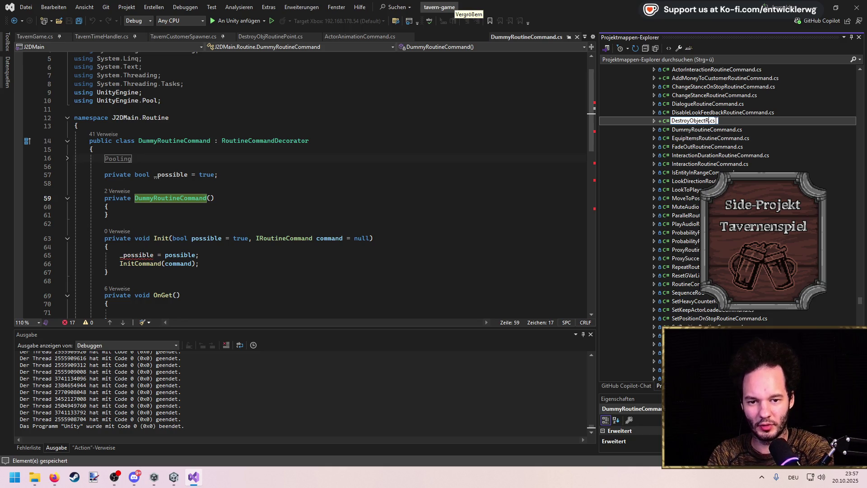
pyautogui.write('and')
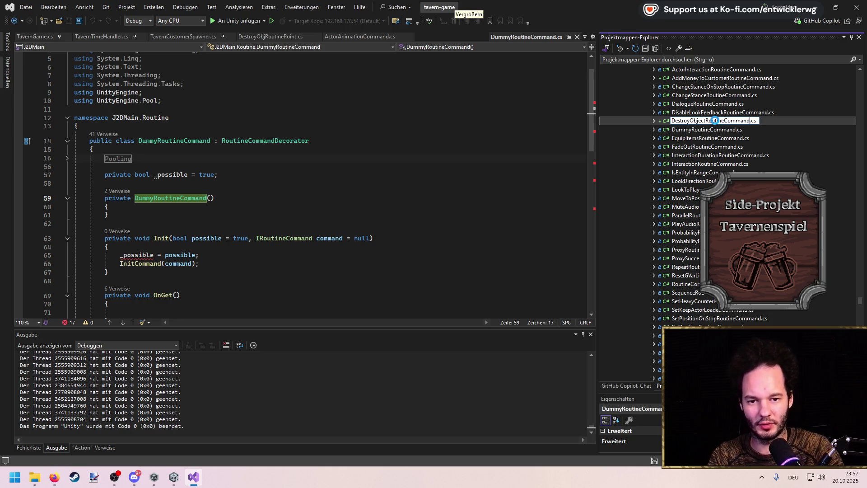
pyautogui.press('Return')
pyautogui.press('Return')
# Remove the pooling code, make the constructor public, and add a GameObject _objToDestroy field.
pyautogui.click(187, 172)
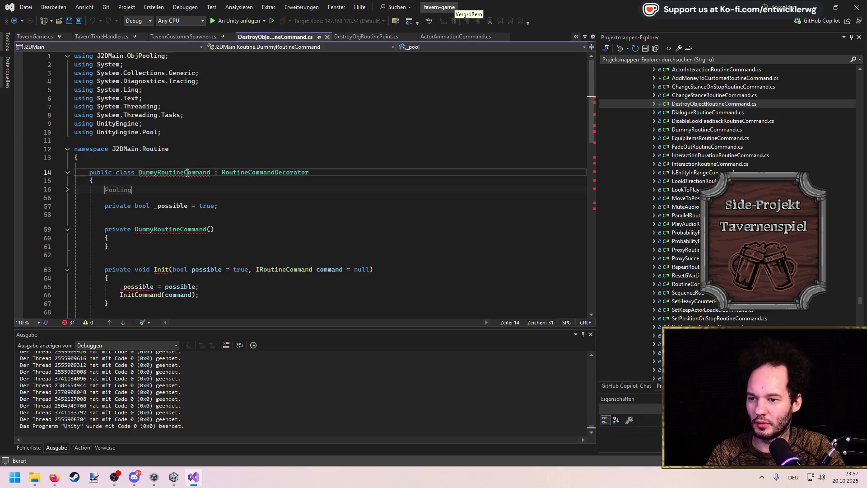
pyautogui.moveTo(103, 180)
pyautogui.mouseDown()
pyautogui.moveTo(203, 117)
pyautogui.moveTo(227, 211)
pyautogui.mouseUp()
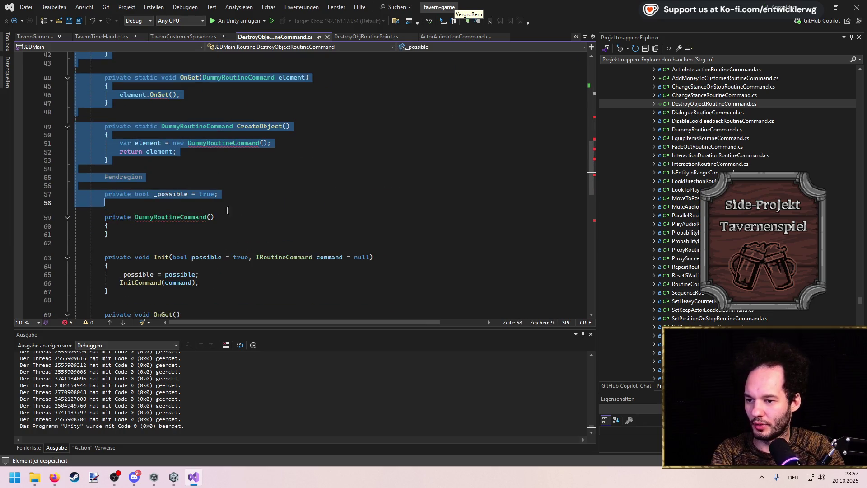
pyautogui.press('Delete')
pyautogui.doubleClick(117, 195)
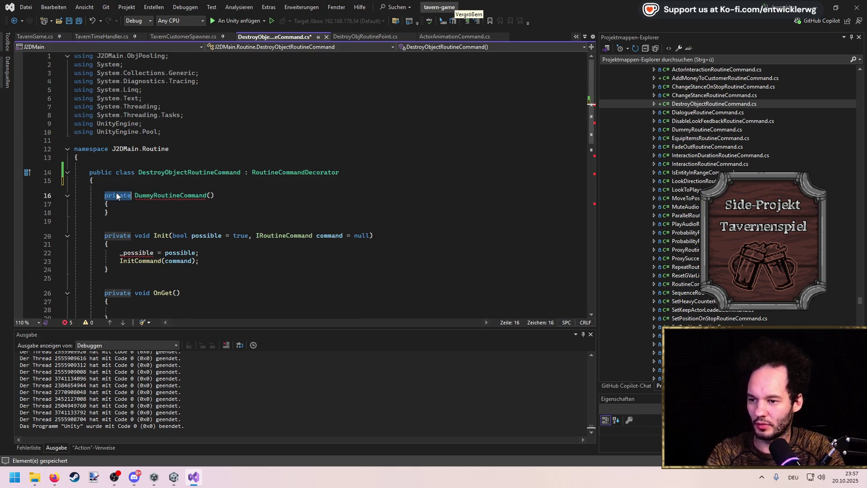
pyautogui.write('public')
pyautogui.hotkey('ctrl', 'Return')
pyautogui.write('private G')
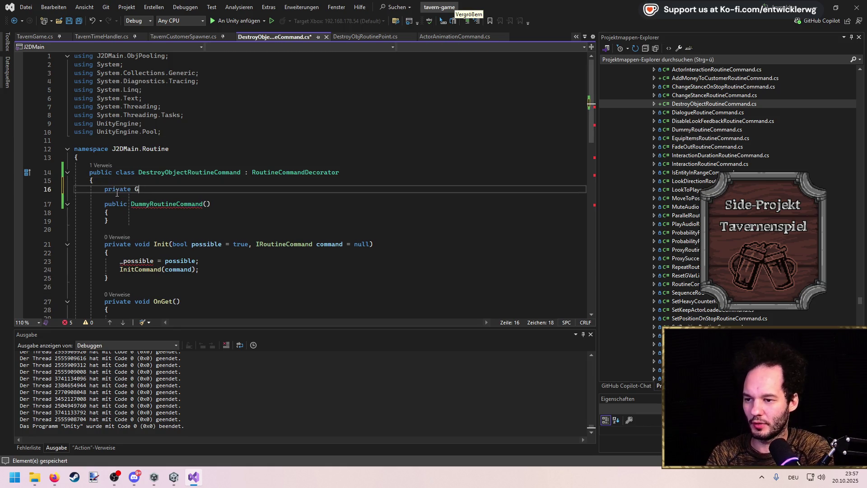
pyautogui.write('ameO _bojTo')
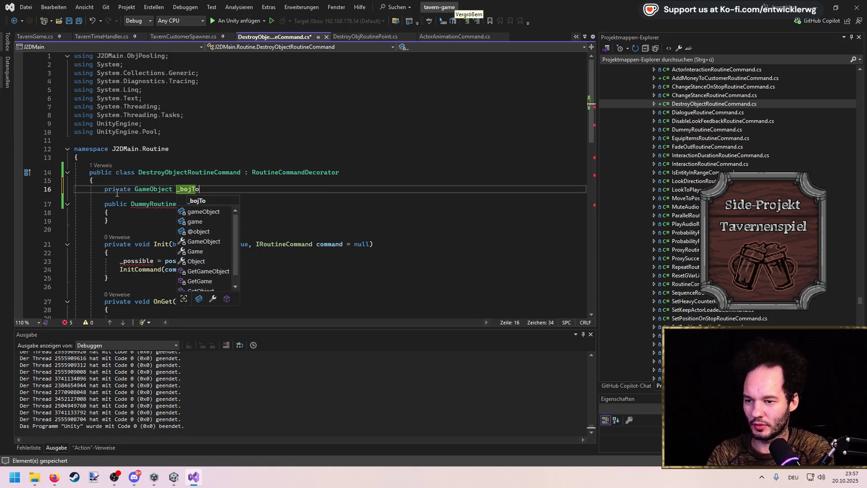
pyautogui.write('Destroy = null;')
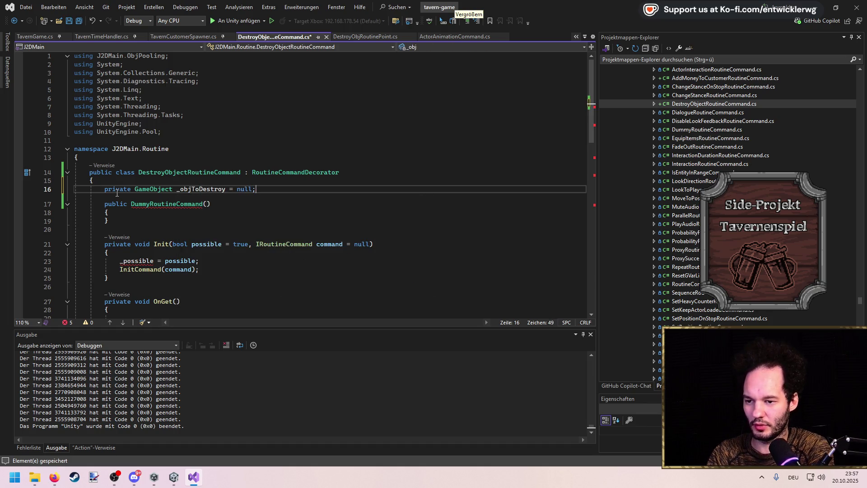
pyautogui.press('Return')
# Add an objToDestroy constructor parameter that sets the field, and delete the Init method.
pyautogui.press('Down')
pyautogui.press('End')
pyautogui.press('Left')
pyautogui.write('G')
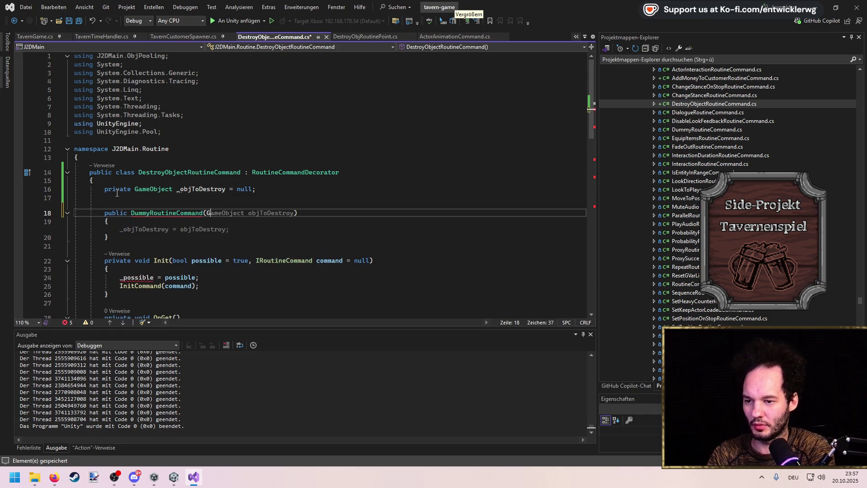
pyautogui.press('Tab')
pyautogui.scroll(-3, 148, 207)
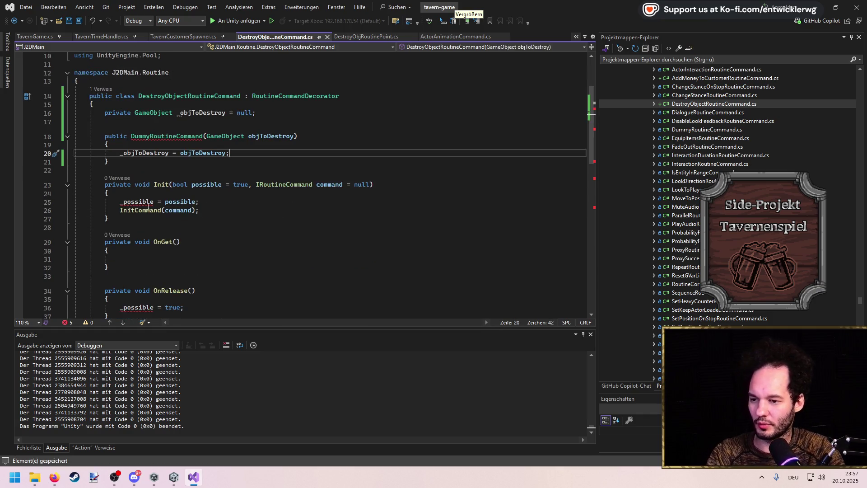
pyautogui.moveTo(128, 218); pyautogui.dragTo(74, 178)
pyautogui.press('Delete')
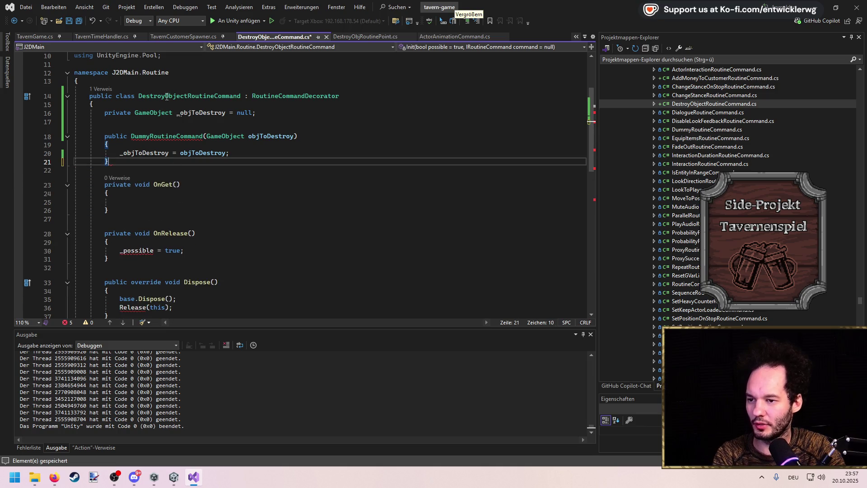
# Rename the constructor to DestroyObjectRoutineCommand.
pyautogui.click(170, 99)
pyautogui.doubleClick(168, 136)
pyautogui.hotkey('ctrl', 'v')
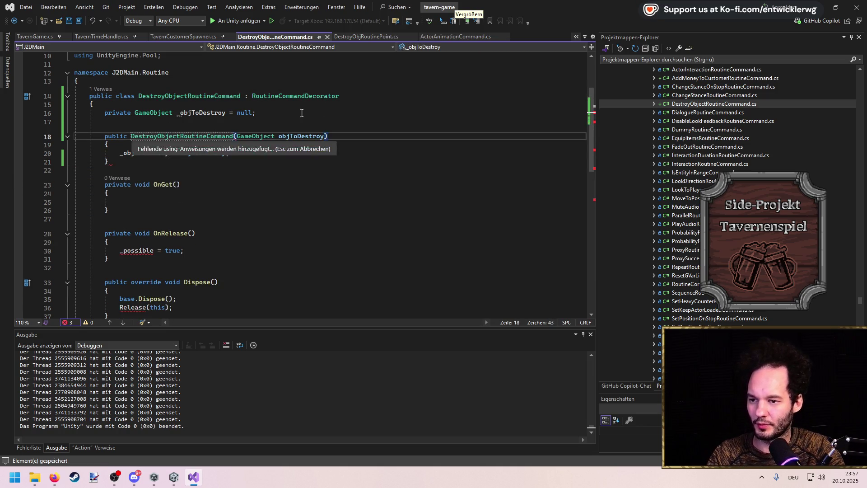
pyautogui.scroll(-2, 167, 210)
pyautogui.scroll(-1, 167, 210)
pyautogui.moveTo(108, 249)
pyautogui.mouseDown()
pyautogui.moveTo(77, 151)
pyautogui.moveTo(2, 92)
pyautogui.mouseUp()
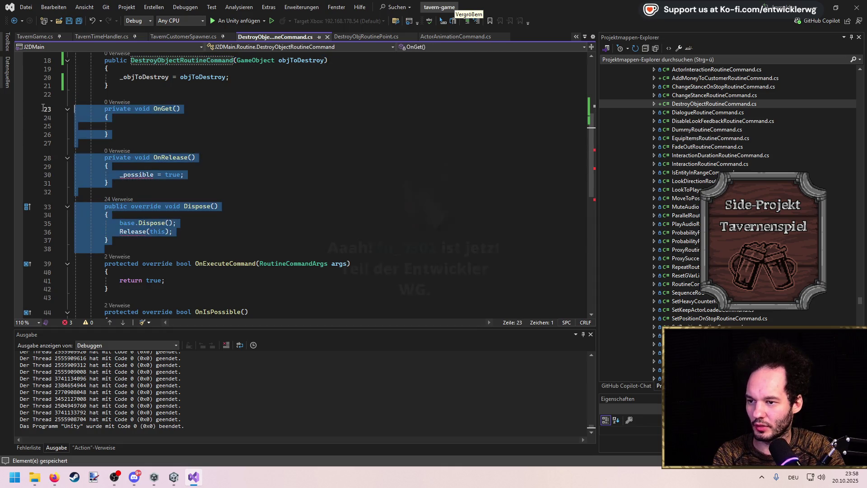
# Delete the OnGet, OnRelease and Dispose methods and save the file.
pyautogui.press('Delete')
pyautogui.press('BackSpace')
pyautogui.press('Return')
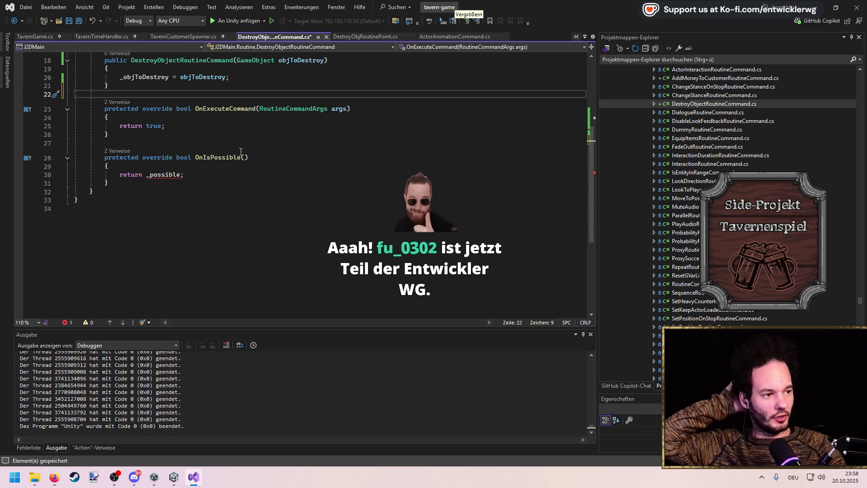
pyautogui.hotkey('ctrl', 's')
# Remove the OnIsPossible method and its leftover brace block.
pyautogui.scroll(2, 212, 194)
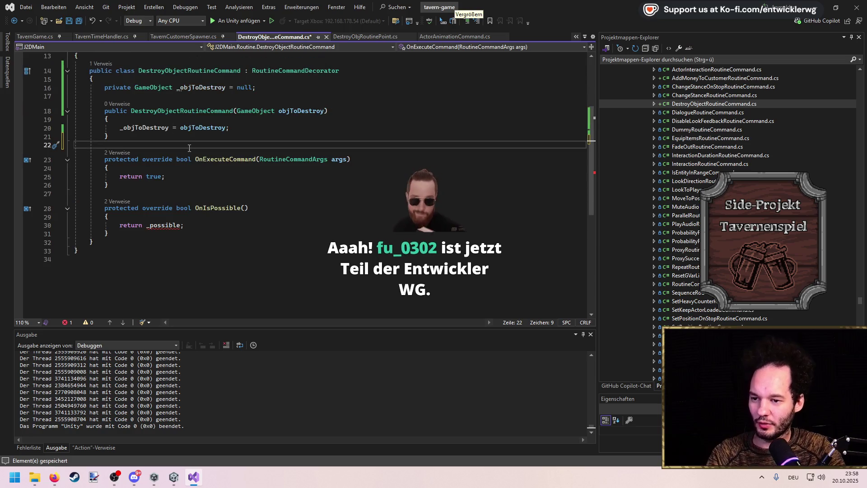
pyautogui.click(190, 230)
pyautogui.hotkey('shift', 'Home')
pyautogui.press('BackSpace')
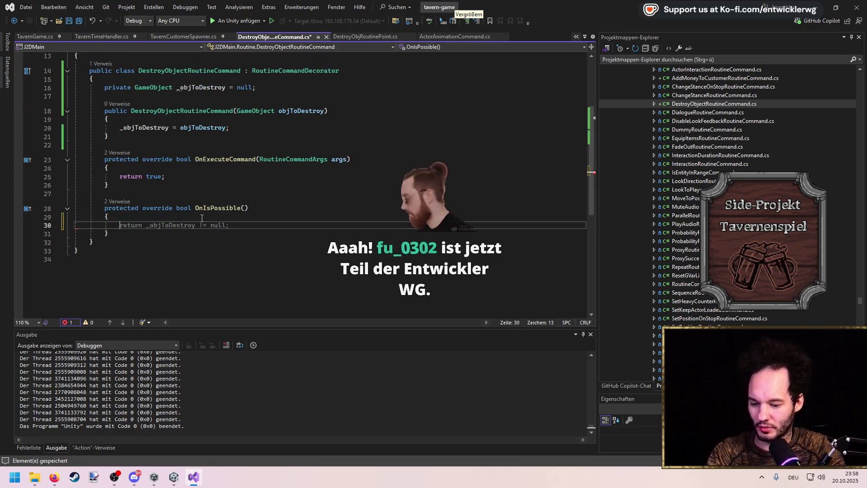
pyautogui.press('Up')
pyautogui.press('Up')
pyautogui.hotkey('ctrl', 'x')
pyautogui.press('Up')
pyautogui.hotkey('ctrl', 'x')
pyautogui.hotkey('ctrl', 'x')
pyautogui.hotkey('ctrl', 'x')
pyautogui.hotkey('ctrl', 's')
# Make OnExecuteCommand call GameObject.Destroy(_objToDestroy, 0.1f) and save.
pyautogui.press('Up')
pyautogui.press('Up')
pyautogui.press('Up')
pyautogui.press('End')
pyautogui.press('Return')
pyautogui.write('GameO')
pyautogui.write('.De(')
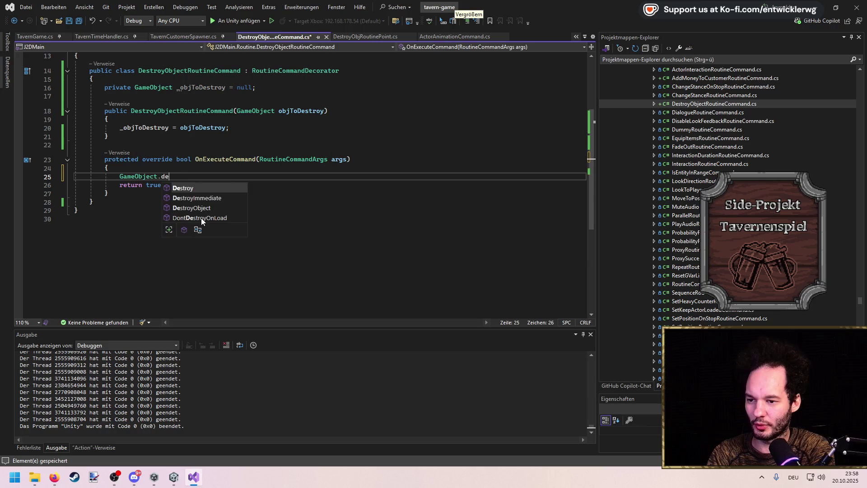
pyautogui.press('Escape')
pyautogui.press('Down')
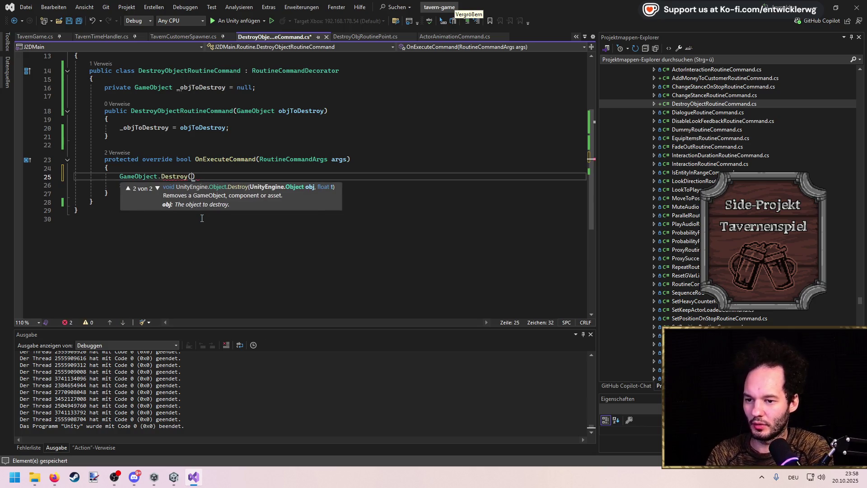
pyautogui.write('objToDestroy, ')
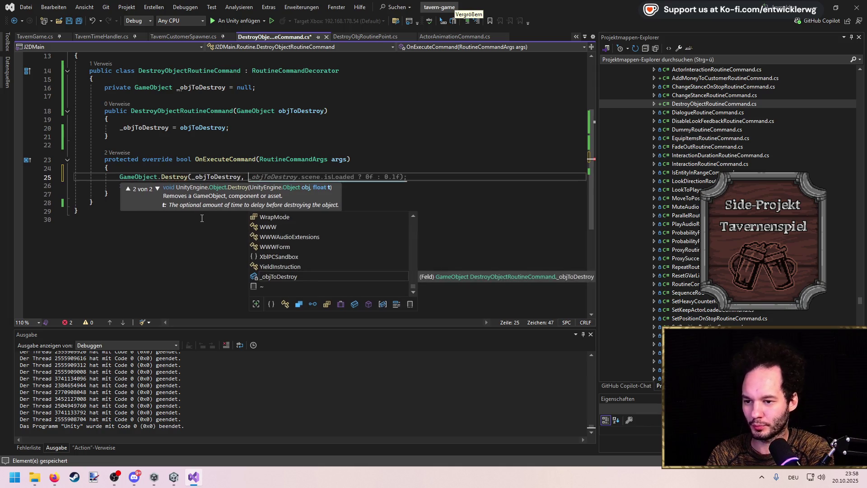
pyautogui.write('0.1f);')
pyautogui.hotkey('ctrl', 's')
# Check where DestroyObjectRoutineCommand is referenced, then return to the class name.
pyautogui.click(241, 71)
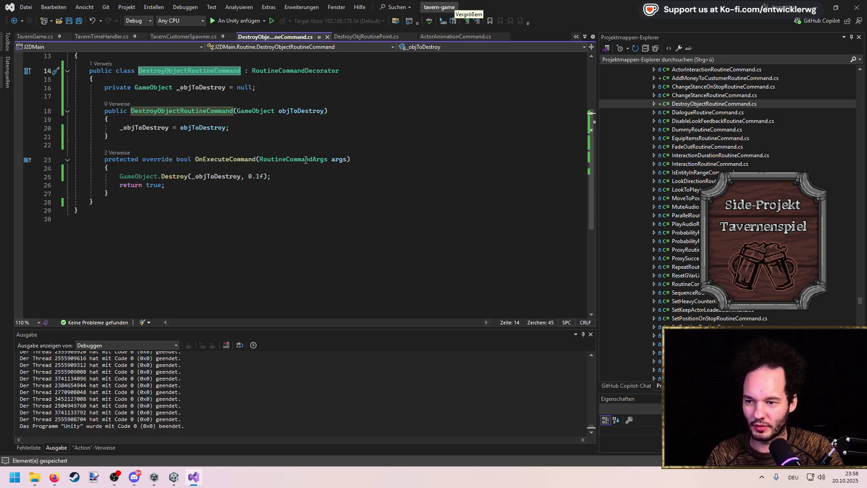
pyautogui.click(271, 145)
pyautogui.click(173, 70)
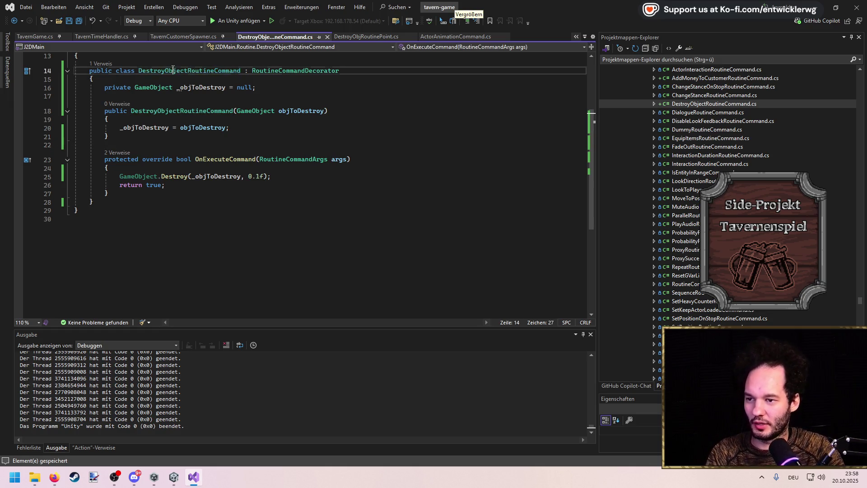
pyautogui.click(186, 88)
pyautogui.hotkey('ctrl', '-')
pyautogui.press('Down')
pyautogui.press('Down')
pyautogui.press('Down')
pyautogui.click(343, 137)
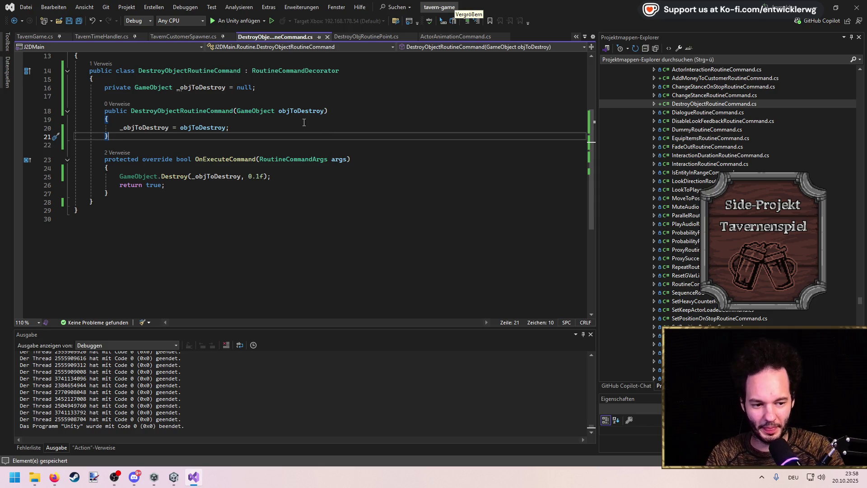
pyautogui.hotkey('ctrl', '-')
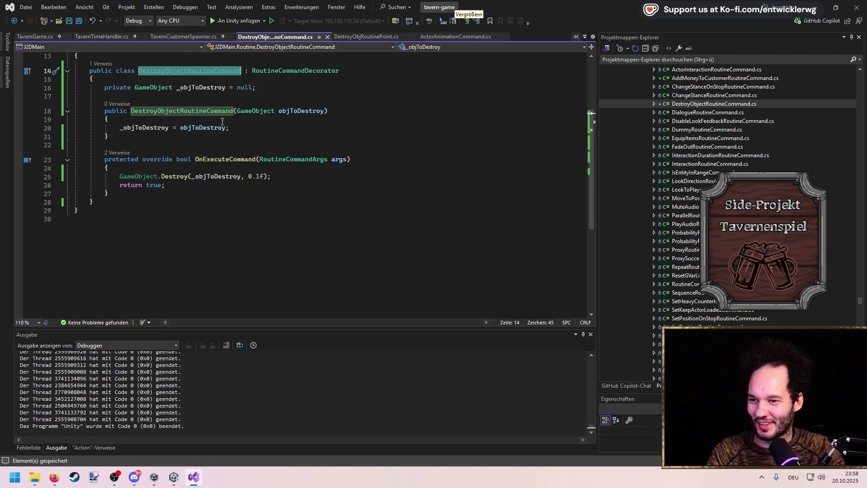
pyautogui.scroll(3, 260, 161)
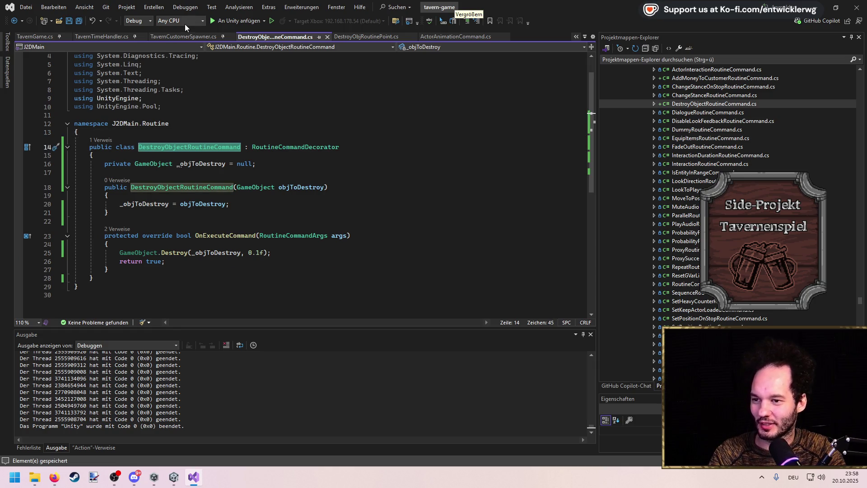
# Make DestroyObjRoutinePoint's GetCommand return a new DestroyObjectRoutineCommand, then save all files.
pyautogui.click(366, 37)
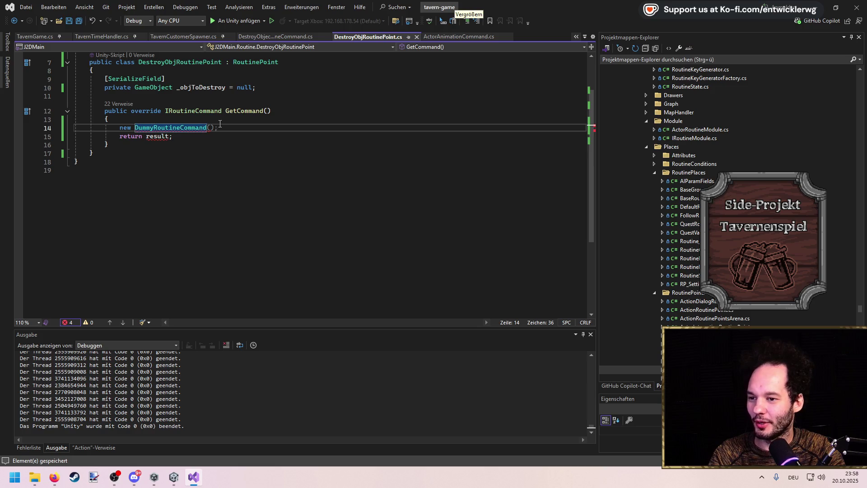
pyautogui.moveTo(224, 136); pyautogui.dragTo(120, 129)
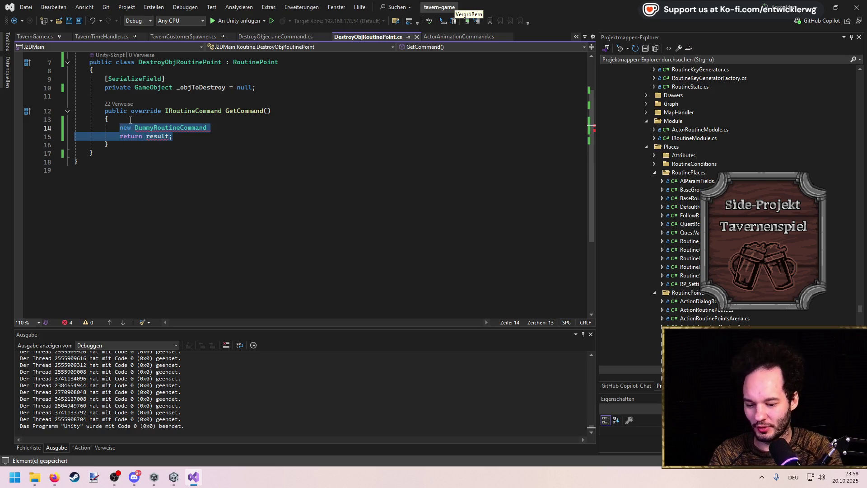
pyautogui.write('retun')
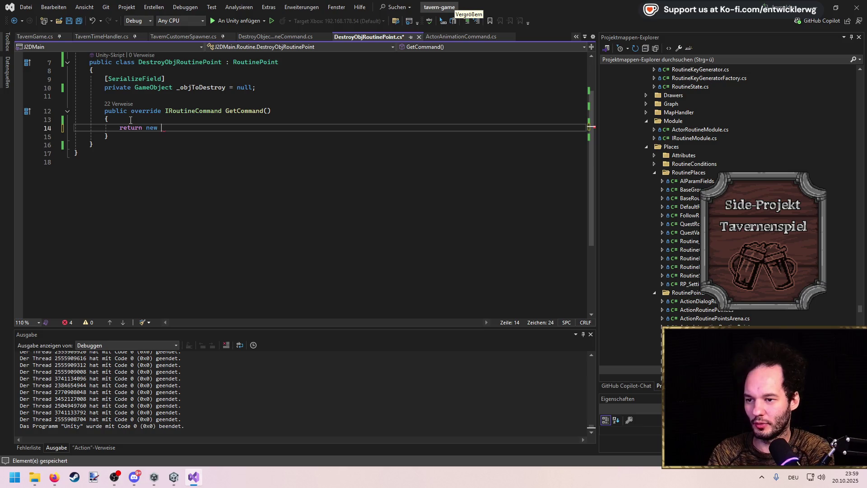
pyautogui.press('Tab')
pyautogui.hotkey('ctrl', 's')
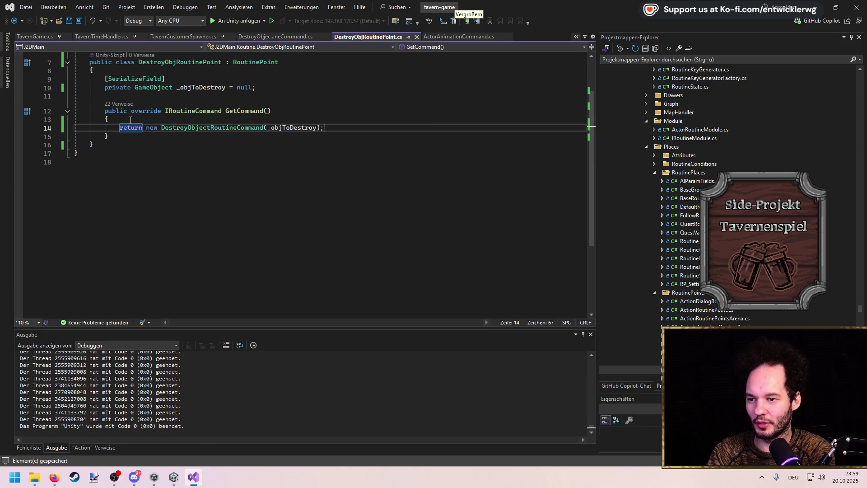
pyautogui.hotkey('ctrl', 'k')
pyautogui.hotkey('ctrl', 's')
# Let Unity reload the new scripts, then come back to Visual Studio.
pyautogui.hotkey('alt', 'Tab')
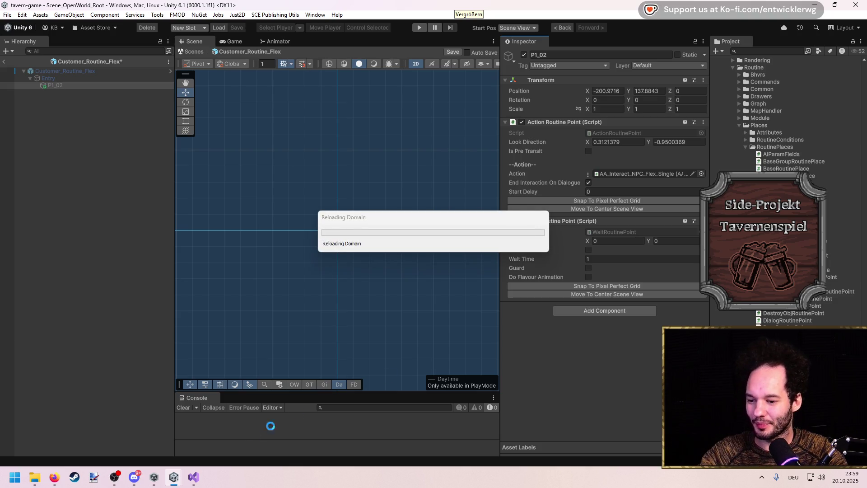
pyautogui.click(197, 478)
pyautogui.hotkey('ctrl', '-')
pyautogui.hotkey('ctrl', '-')
# Insert _objToDestroy.SetActive(false) before the Destroy call in OnExecuteCommand, then return to Unity.
pyautogui.hotkey('ctrl', 'shift', '-')
pyautogui.press('F12')
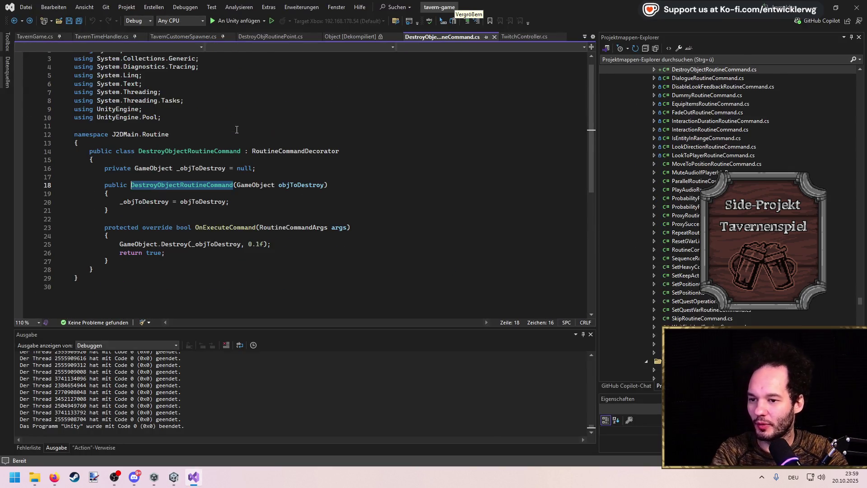
pyautogui.click(260, 235)
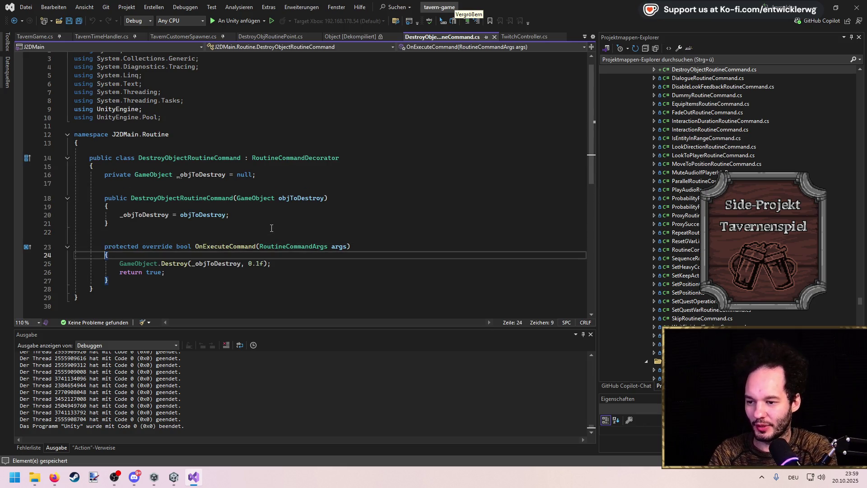
pyautogui.press('Return')
pyautogui.write('_')
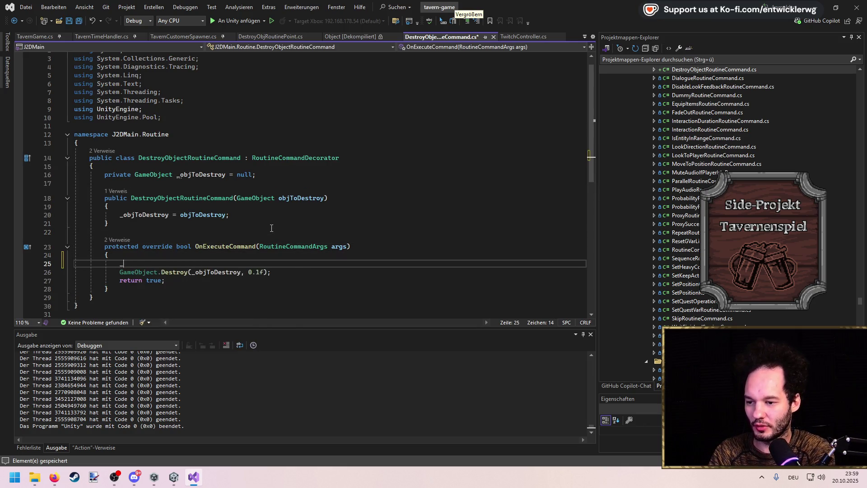
pyautogui.write('objToDestroy')
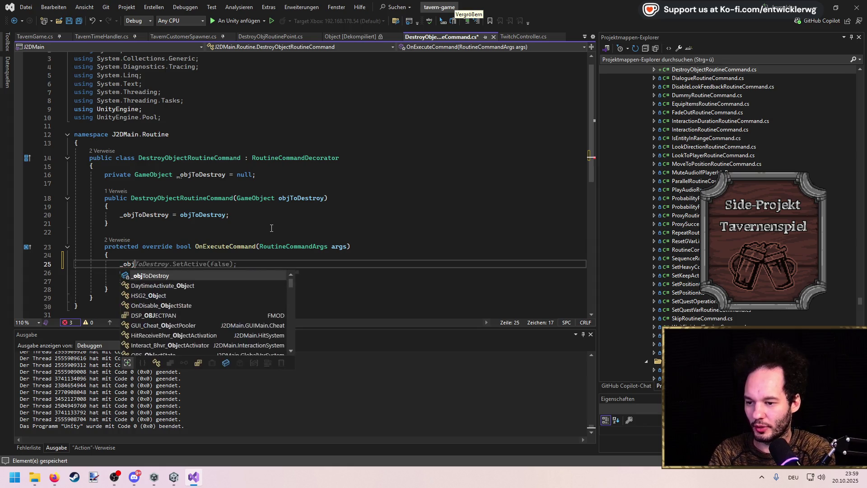
pyautogui.press('Tab')
pyautogui.write('.SetA')
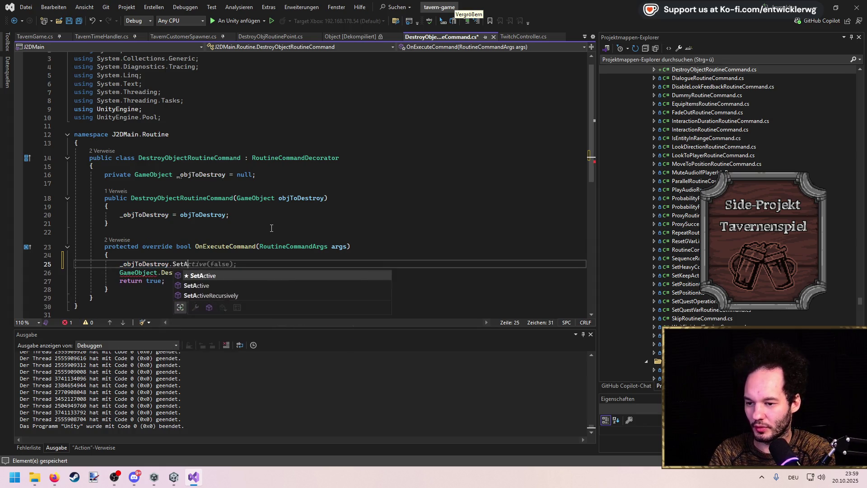
pyautogui.press('Tab')
pyautogui.press('Down')
pyautogui.press('End')
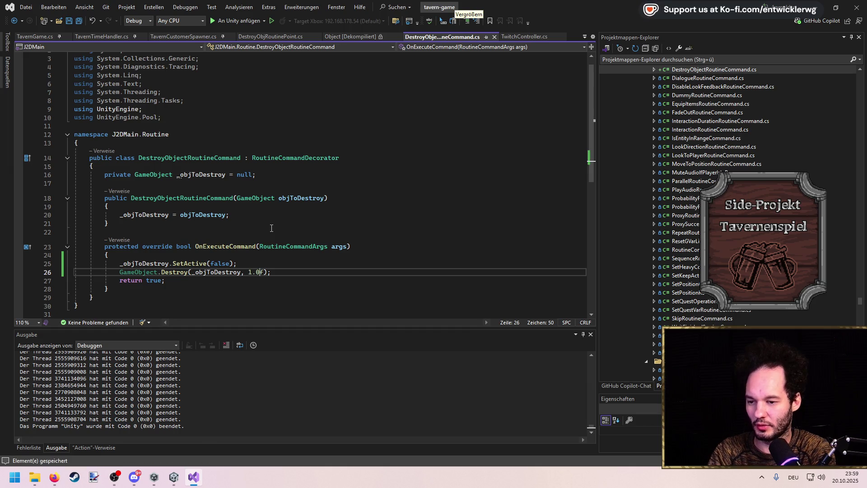
pyautogui.hotkey('alt', 'Tab')
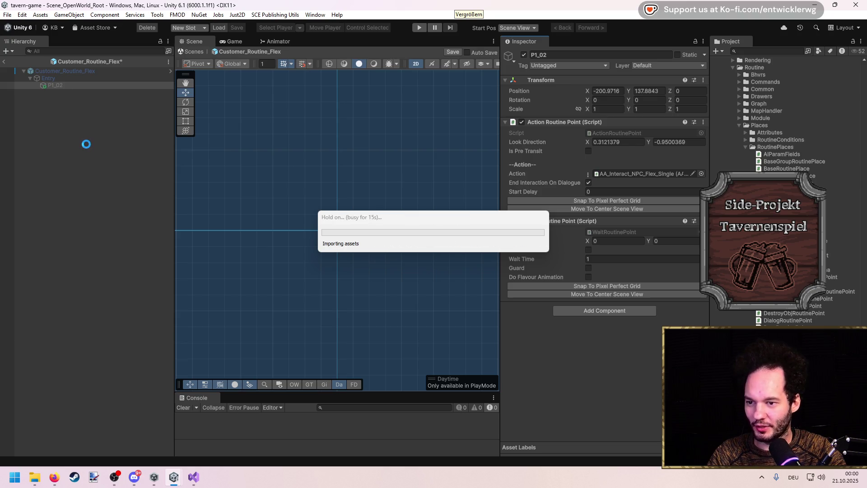
# Replace Flex P1_02's Wait Routine Point with a Destroy Obj Routine Point targeting Customer_Routine_Flex, then save.
pyautogui.rightClick(558, 224)
pyautogui.click(601, 241)
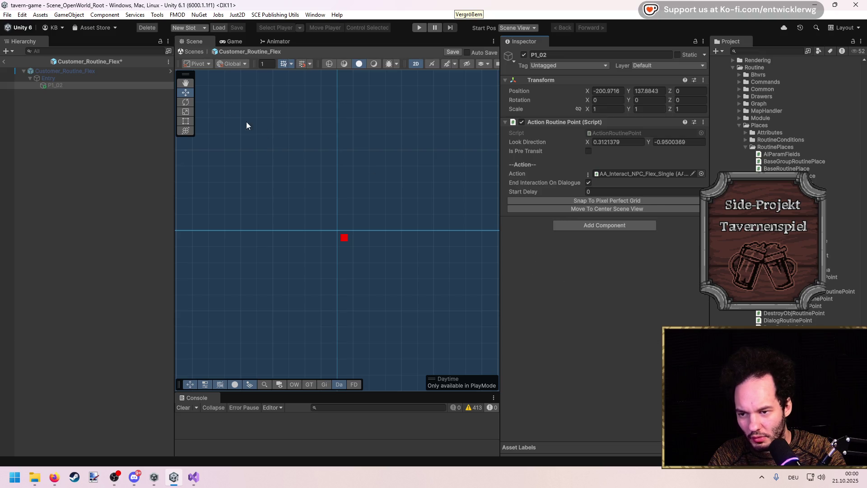
pyautogui.click(576, 223)
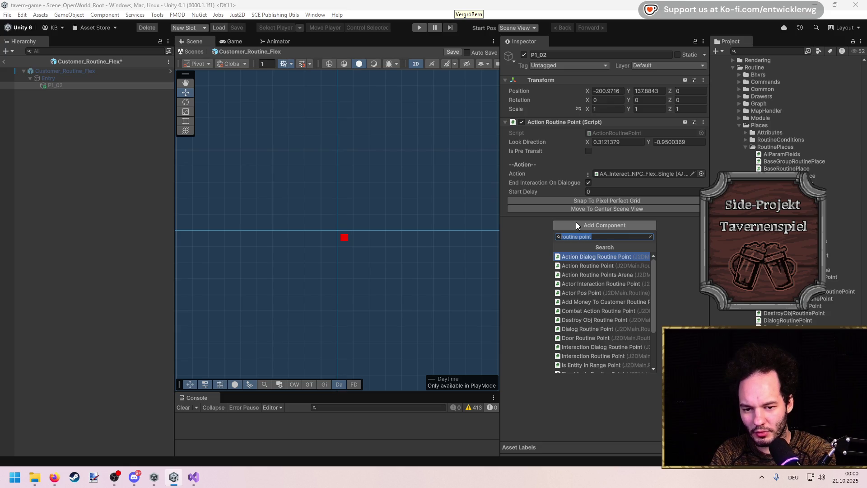
pyautogui.write('destroy obj')
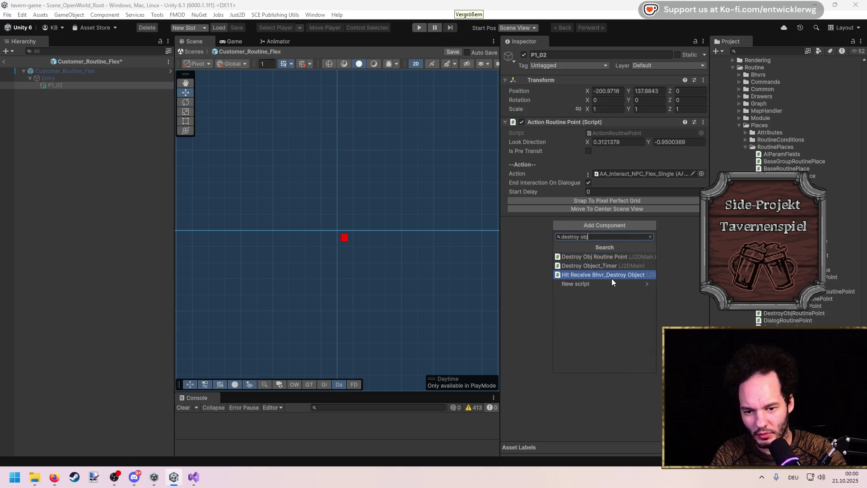
pyautogui.click(611, 257)
pyautogui.moveTo(64, 71); pyautogui.dragTo(611, 257)
pyautogui.hotkey('ctrl', 's')
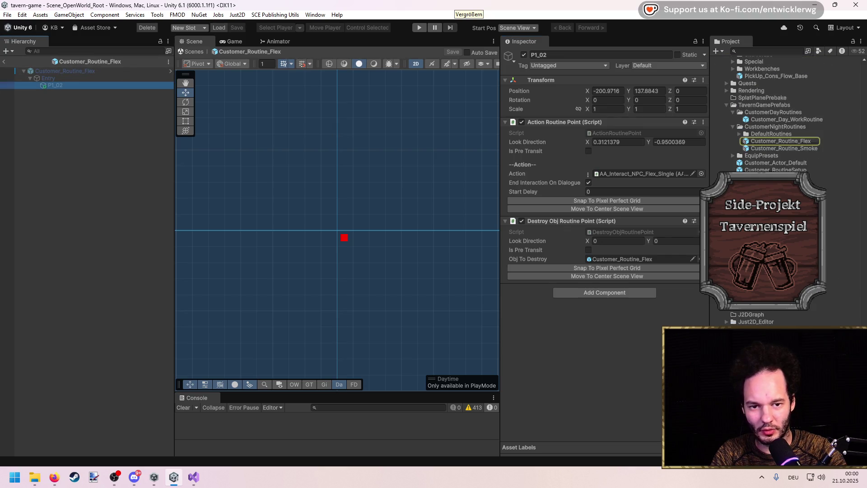
# In Customer_Routine_Smoke, give P1_02 a Destroy Obj Routine Point targeting the prefab itself and save.
pyautogui.click(805, 149)
pyautogui.doubleClick(806, 151)
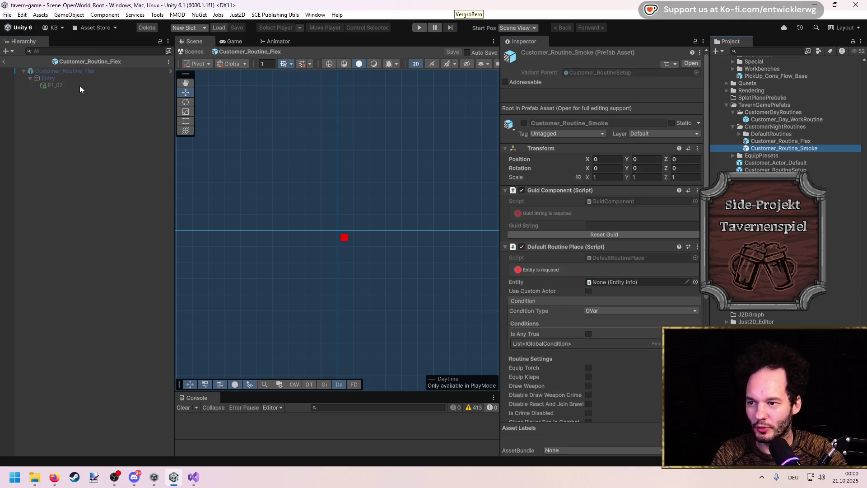
pyautogui.click(55, 85)
pyautogui.click(597, 284)
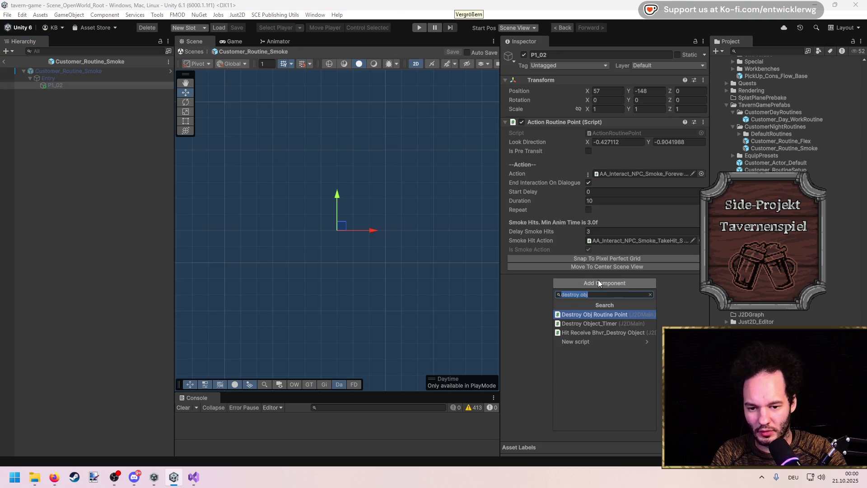
pyautogui.write('destroy obj')
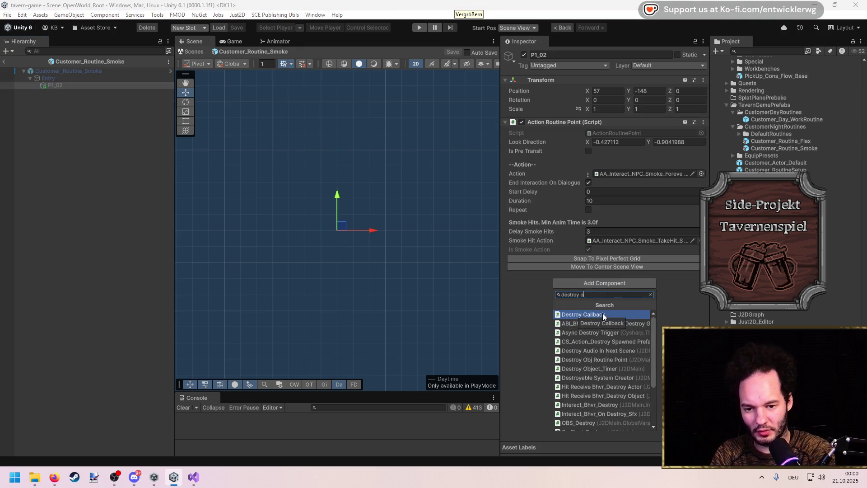
pyautogui.click(604, 314)
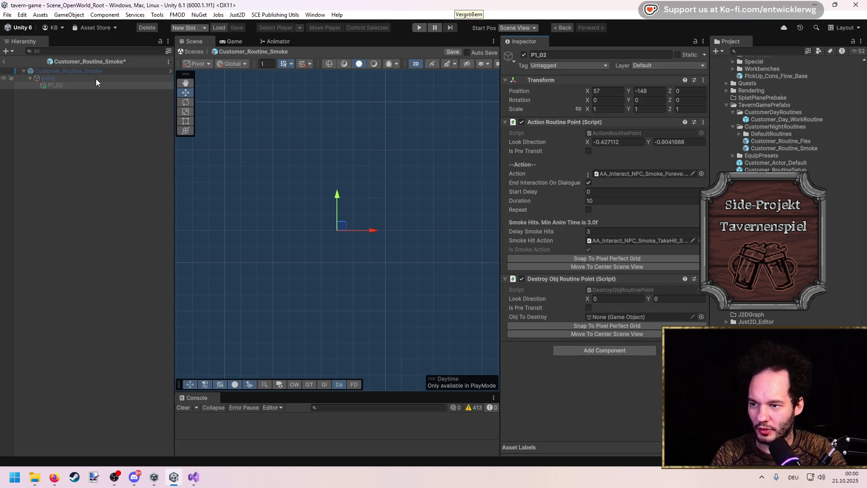
pyautogui.click(619, 317)
pyautogui.moveTo(620, 317); pyautogui.dragTo(620, 317)
pyautogui.hotkey('ctrl', 's')
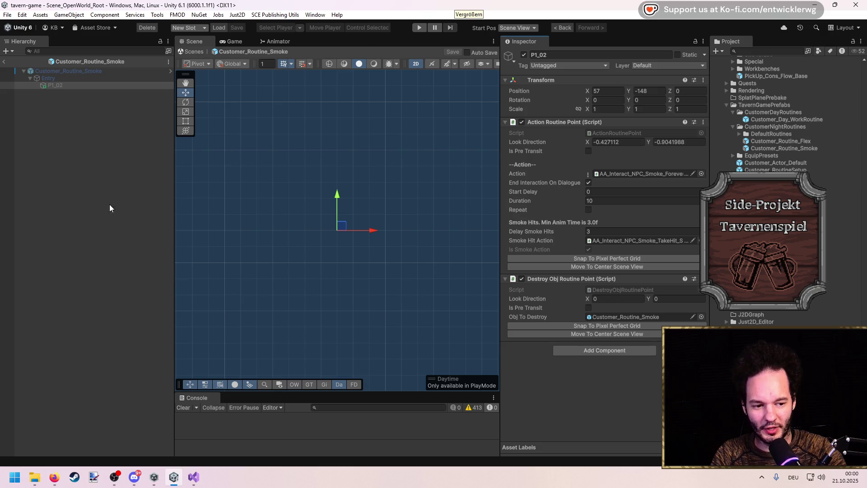
pyautogui.click(87, 177)
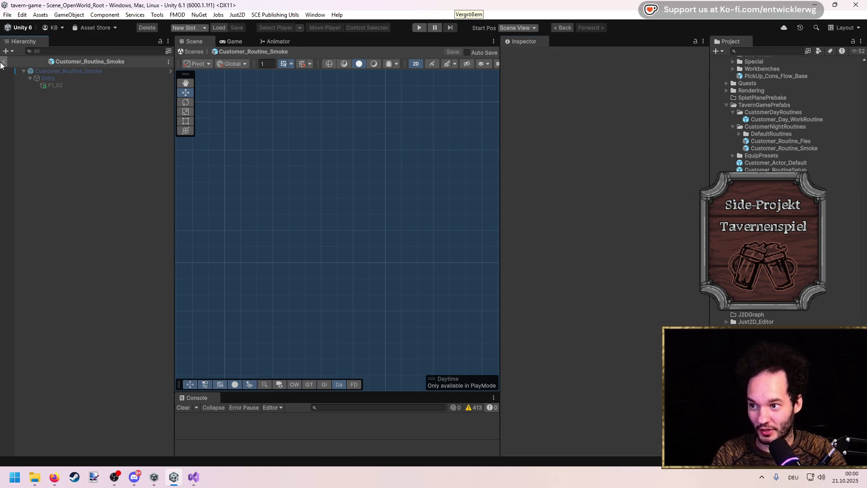
# Widen the Scene view and pan and zoom it to centre the tavern, keeping the spawner settings visible.
pyautogui.scroll(-3, 317, 226)
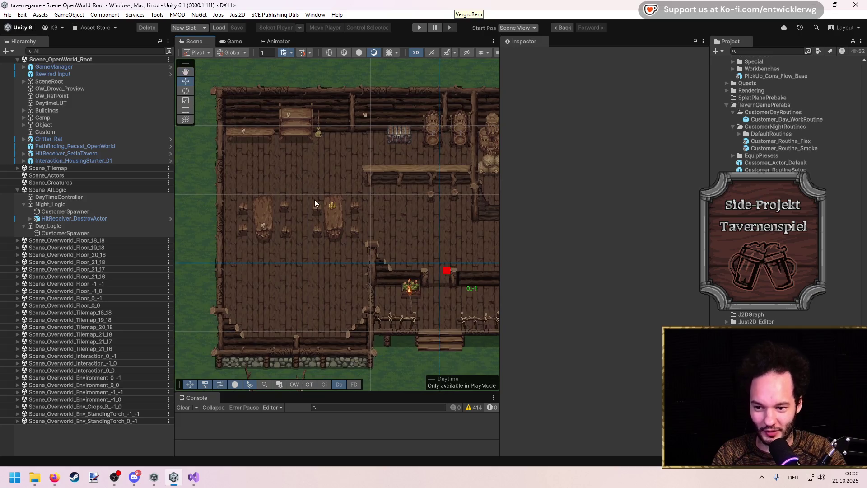
pyautogui.scroll(-3, 310, 207)
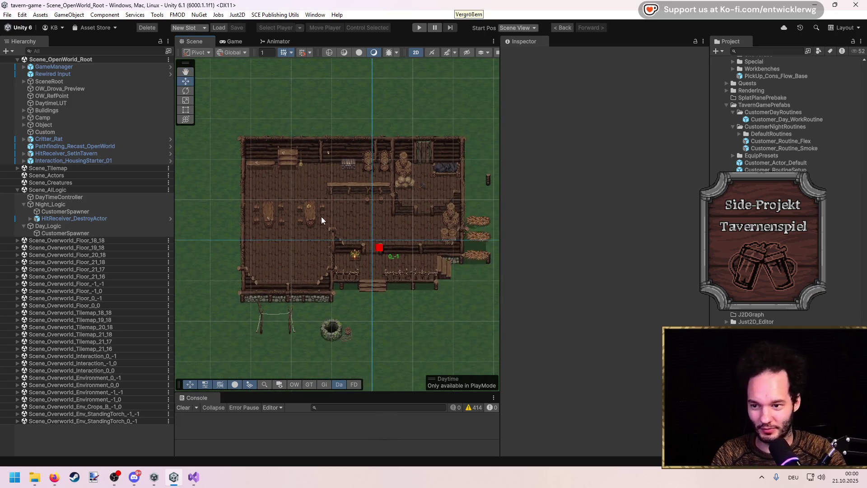
pyautogui.scroll(2, 324, 236)
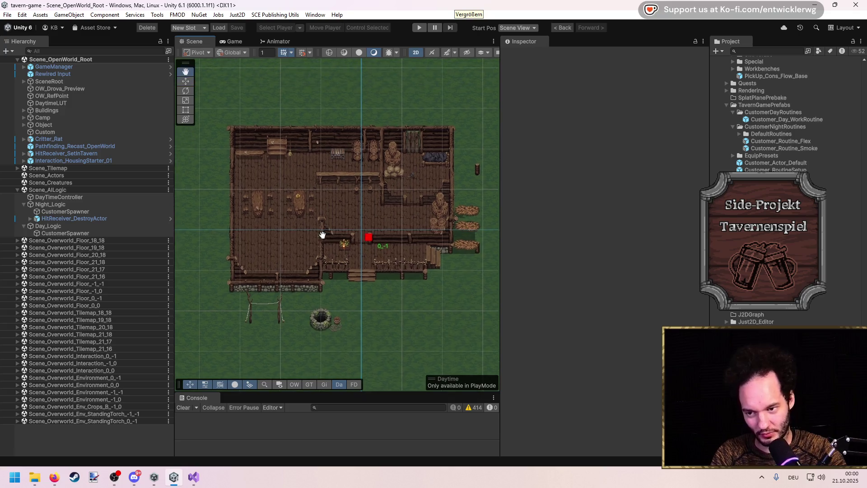
pyautogui.moveTo(501, 214)
pyautogui.mouseDown()
pyautogui.moveTo(722, 219)
pyautogui.moveTo(672, 220)
pyautogui.mouseUp()
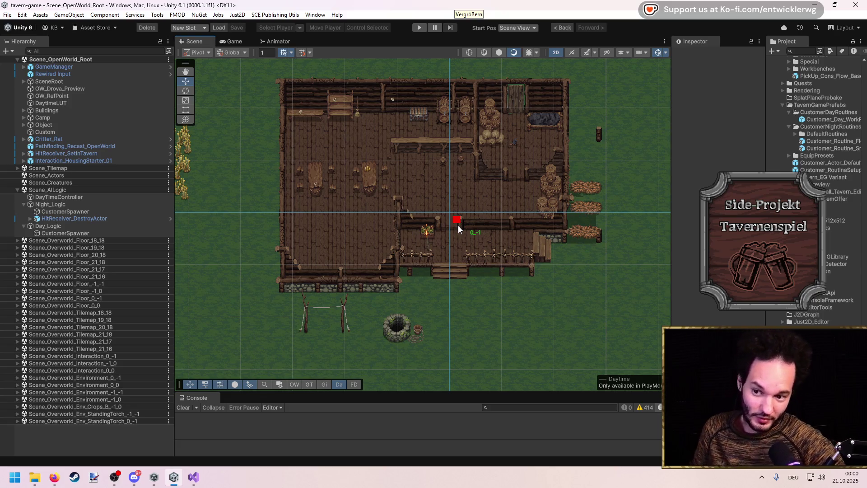
pyautogui.scroll(-3, 400, 186)
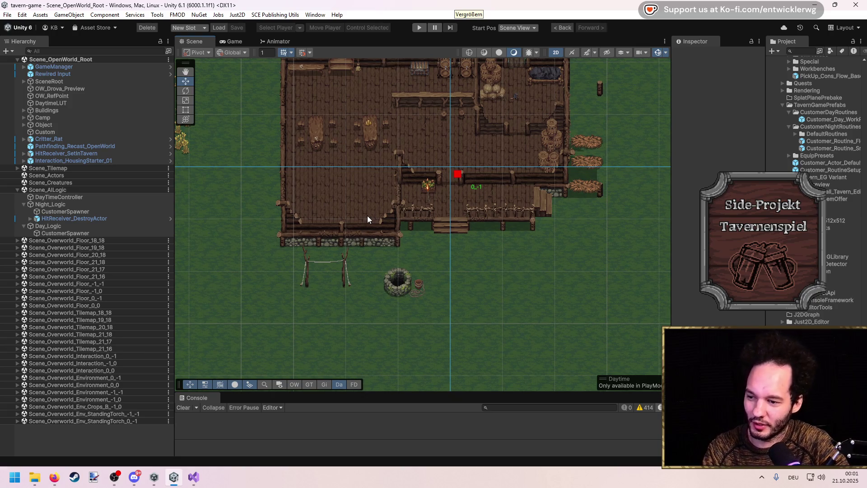
pyautogui.moveTo(354, 228); pyautogui.dragTo(387, 202)
pyautogui.scroll(3, 387, 202)
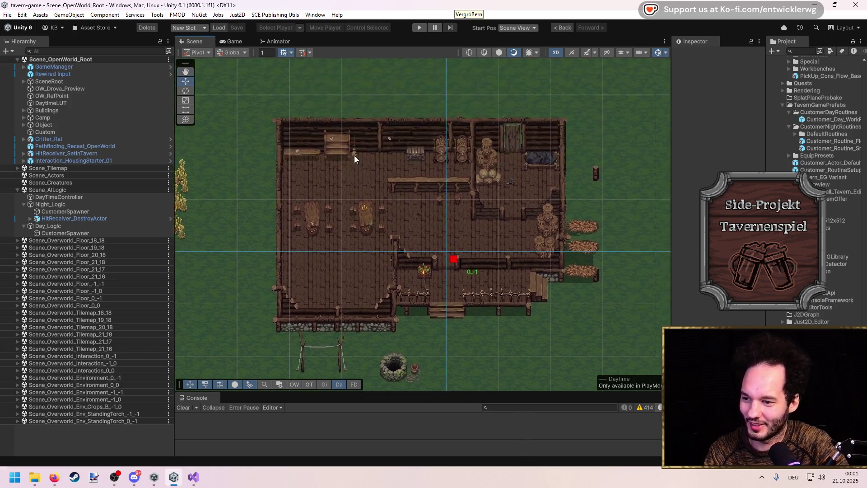
pyautogui.moveTo(672, 153)
pyautogui.mouseDown()
pyautogui.moveTo(526, 154)
pyautogui.moveTo(675, 154)
pyautogui.mouseUp()
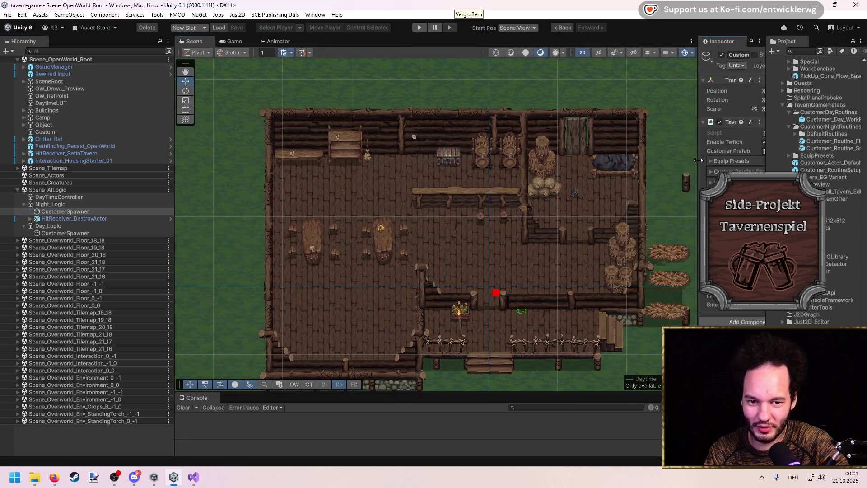
pyautogui.scroll(2, 358, 172)
pyautogui.scroll(3, 358, 172)
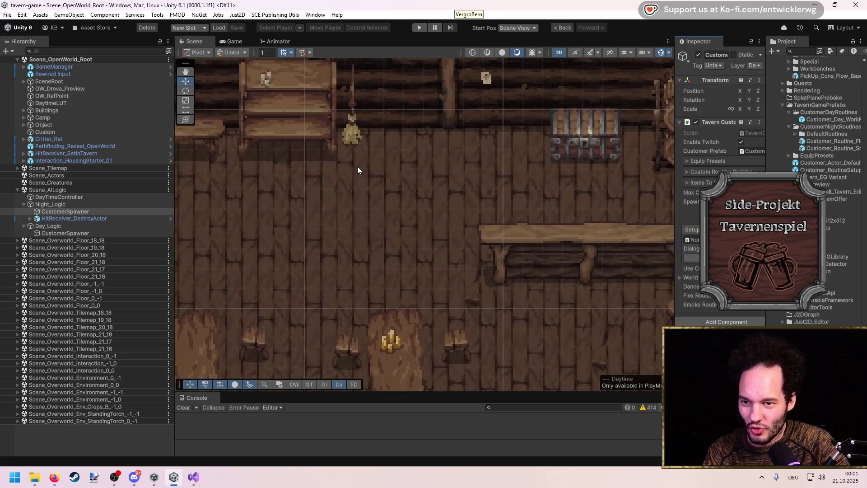
# Enter Play mode, enlarge the Console to read the error, skip to night with N, and maximize the Game view.
pyautogui.click(419, 28)
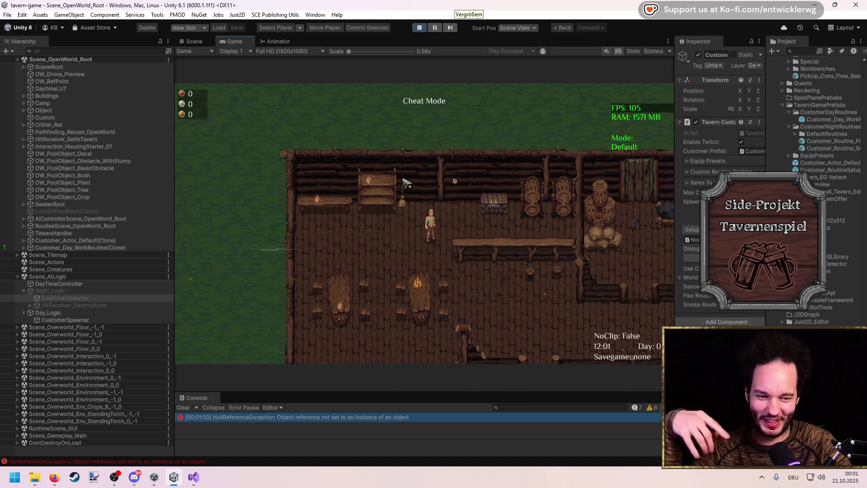
pyautogui.moveTo(360, 393)
pyautogui.mouseDown()
pyautogui.moveTo(353, 306)
pyautogui.moveTo(368, 252)
pyautogui.moveTo(381, 380)
pyautogui.mouseUp()
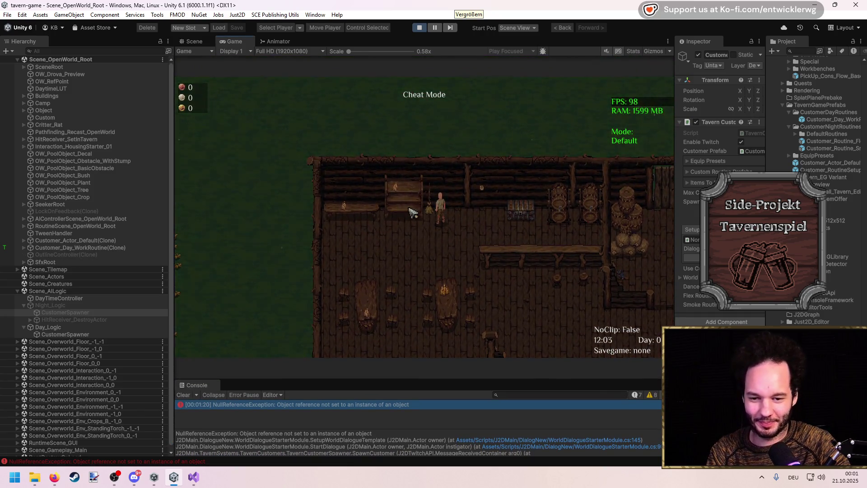
pyautogui.press('n')
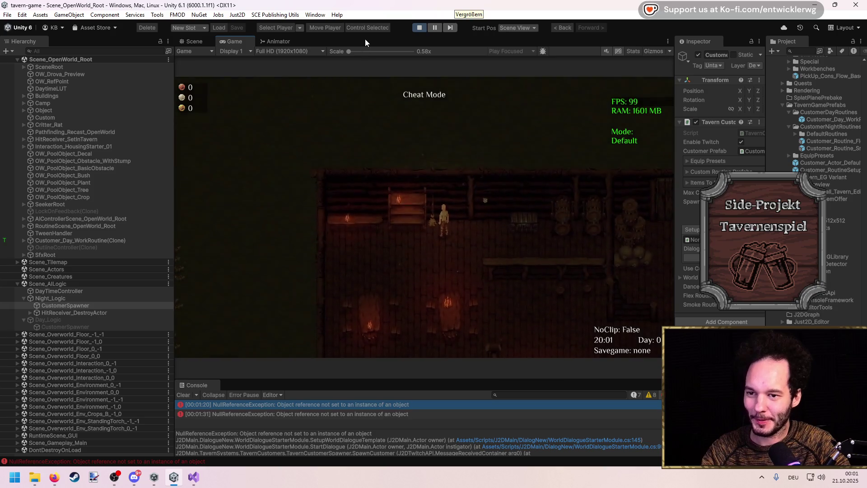
pyautogui.hotkey('shift', 'space')
pyautogui.press('s')
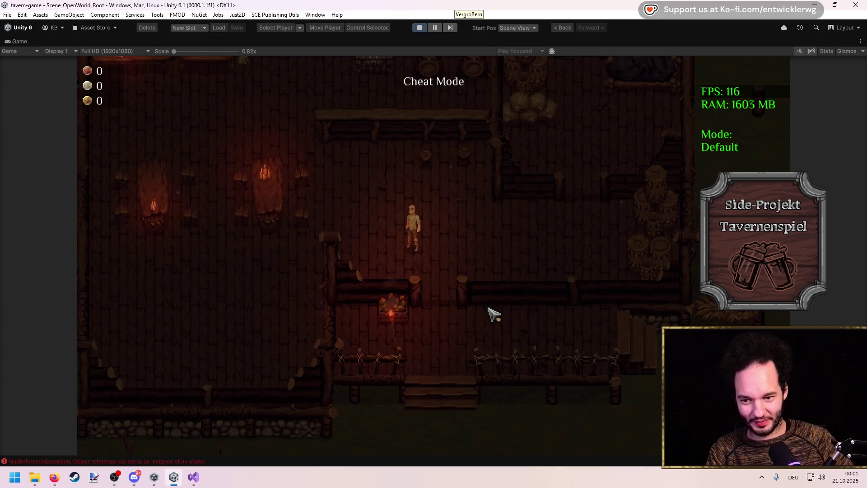
# Walk the player out of the tavern, past the well and west across the yard.
pyautogui.press('a')
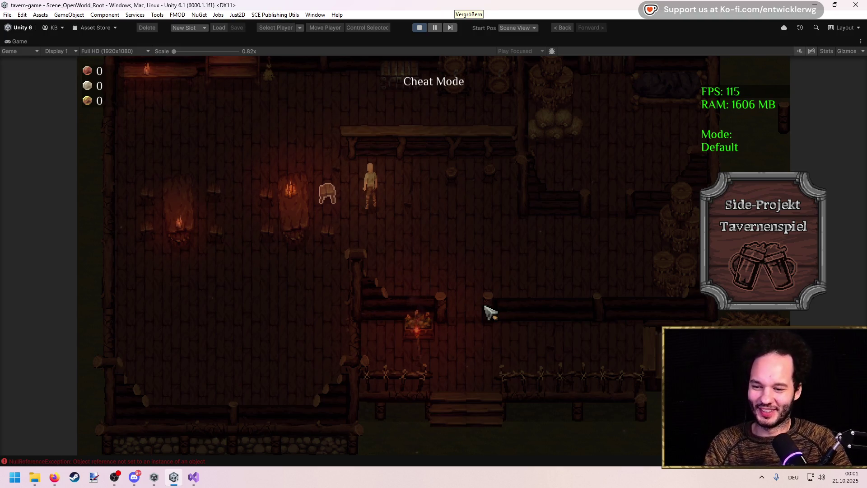
pyautogui.press('s')
pyautogui.press('d')
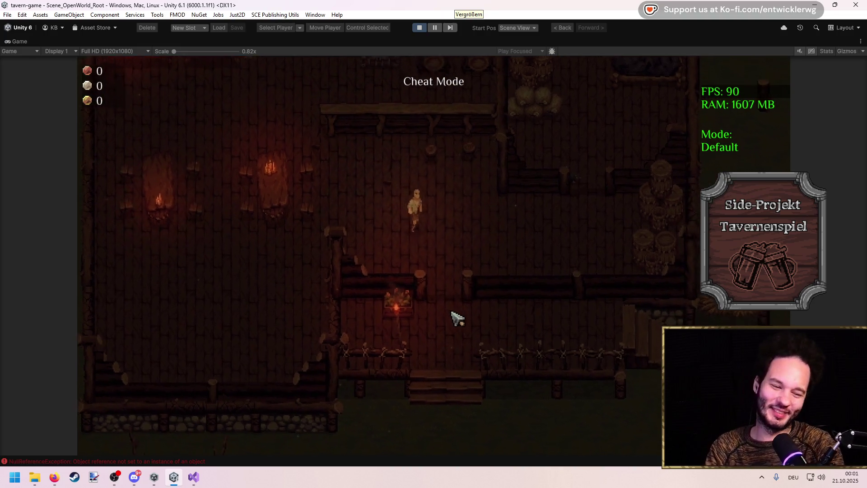
pyautogui.press('s')
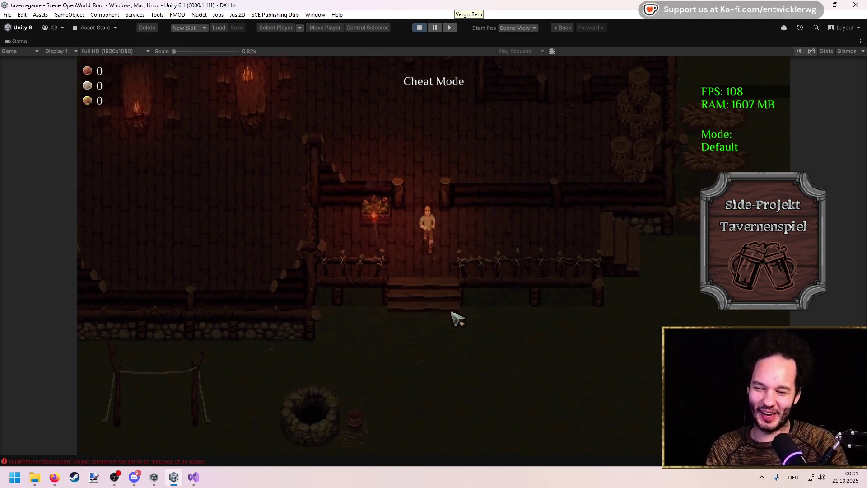
pyautogui.press('a')
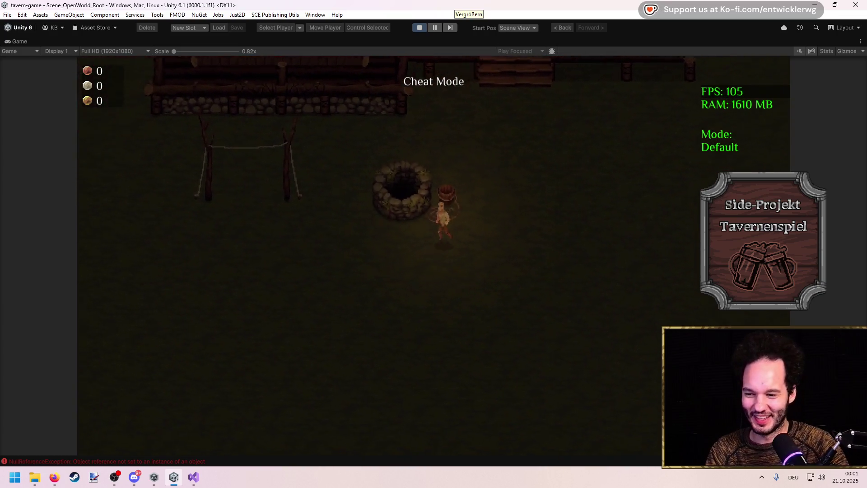
pyautogui.press('a')
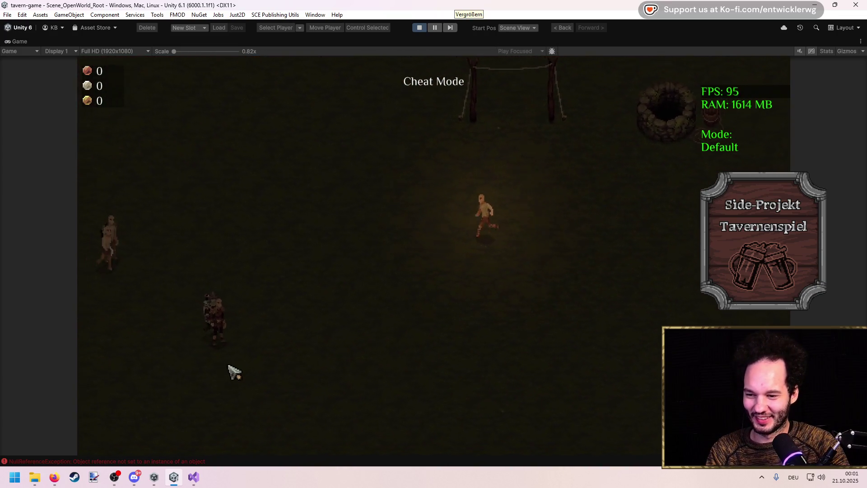
pyautogui.press('s')
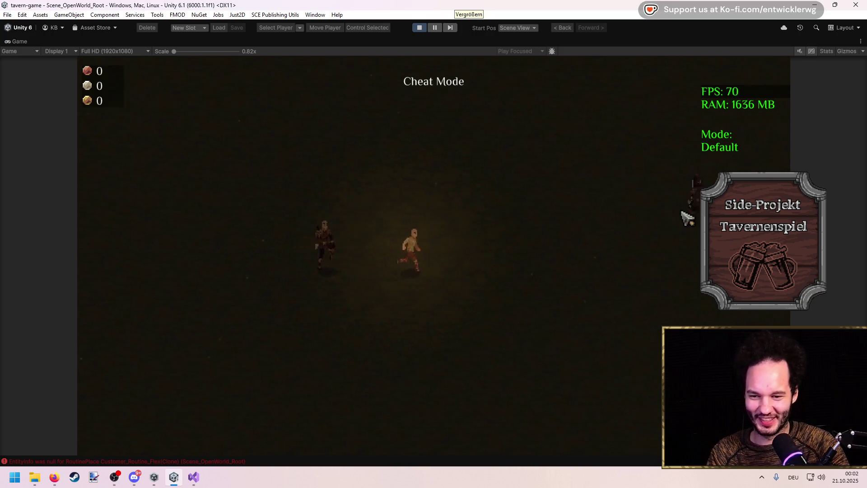
# Walk the player back north into the tavern, then restore the normal editor layout with the Console.
pyautogui.press('w')
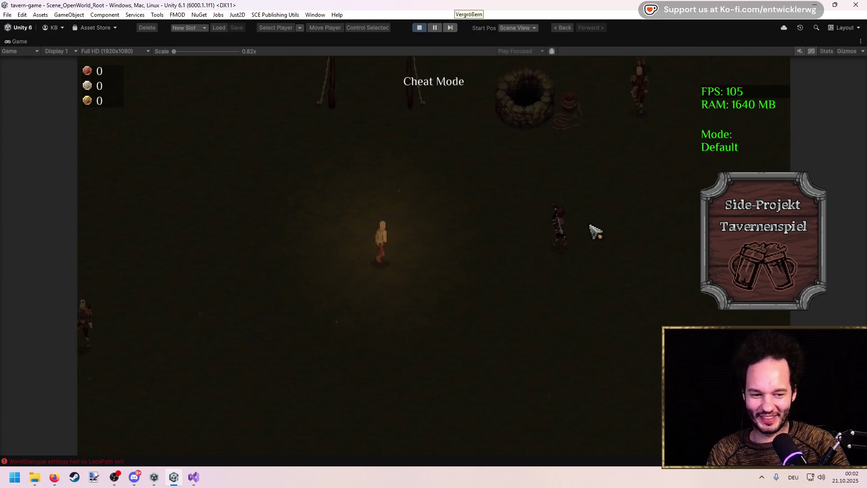
pyautogui.press('w')
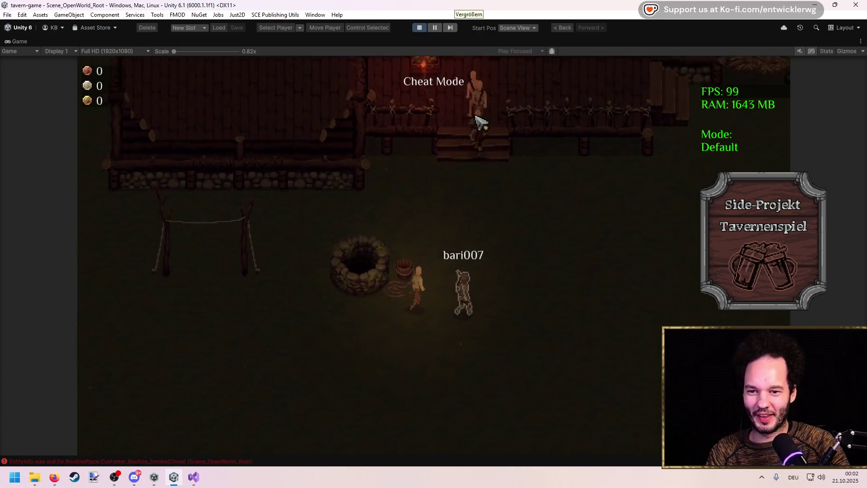
pyautogui.press('w')
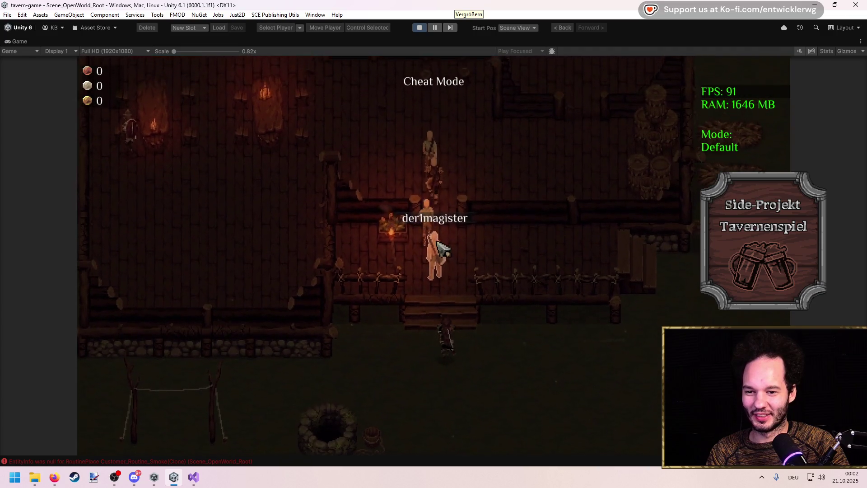
pyautogui.press('a')
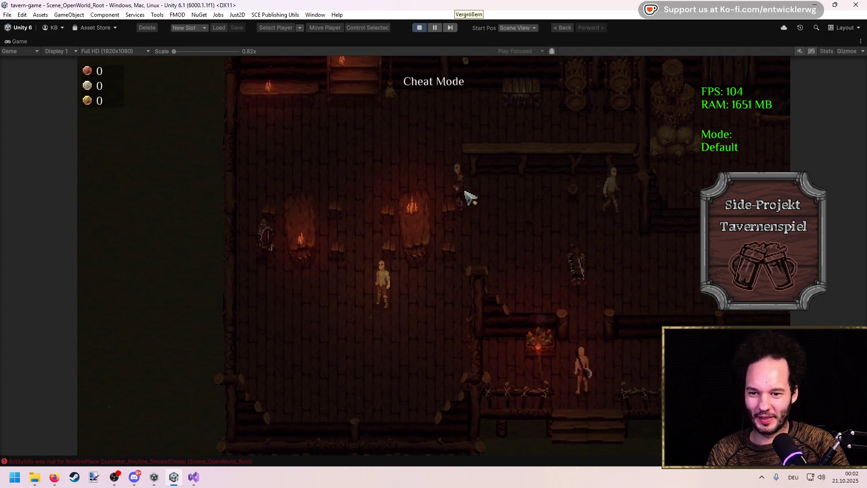
pyautogui.press('a')
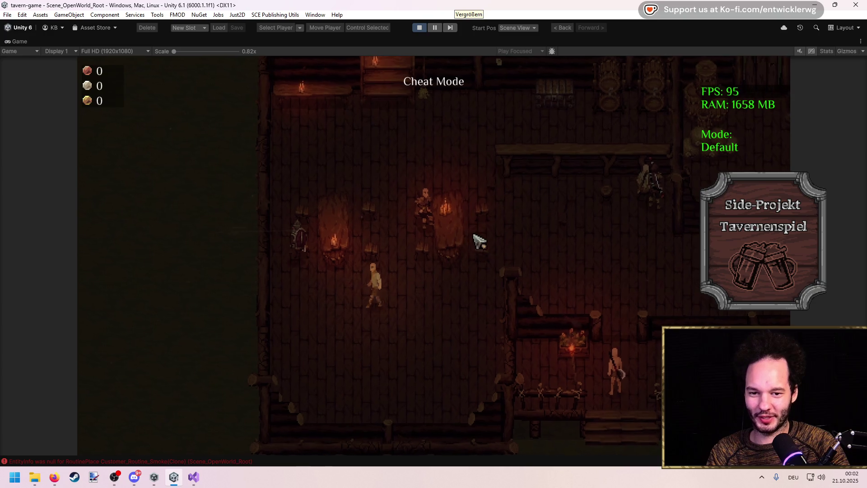
pyautogui.press('d')
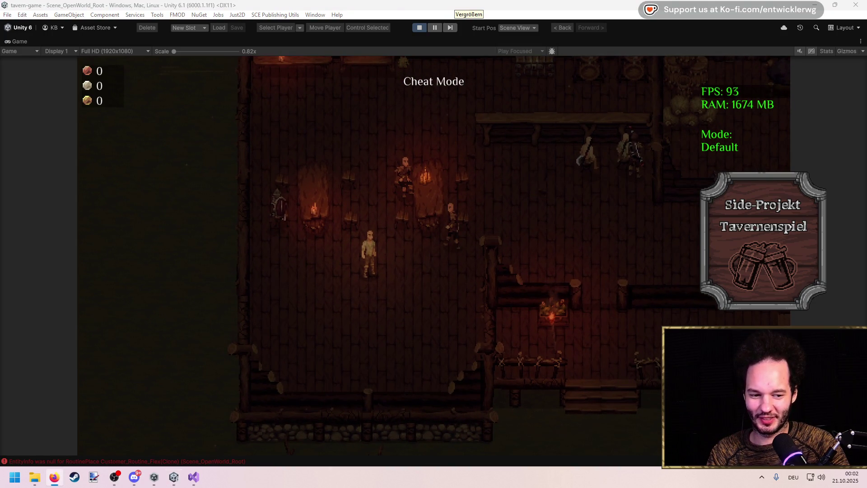
pyautogui.click(515, 236)
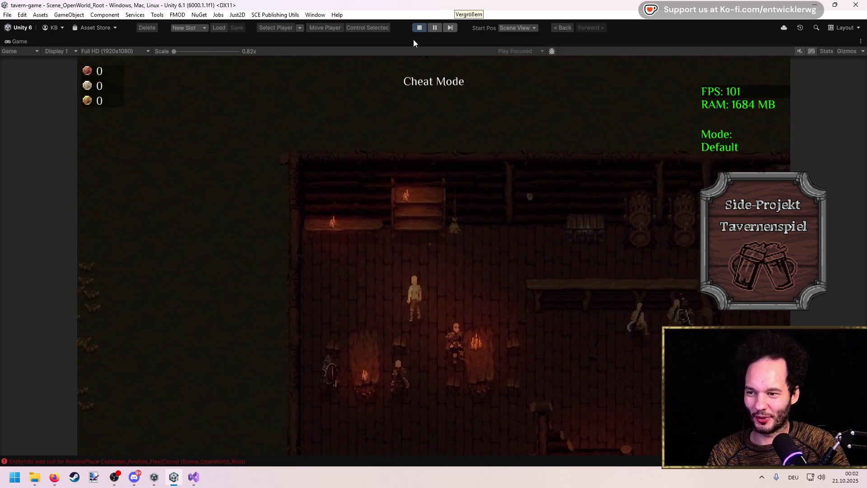
pyautogui.doubleClick(413, 39)
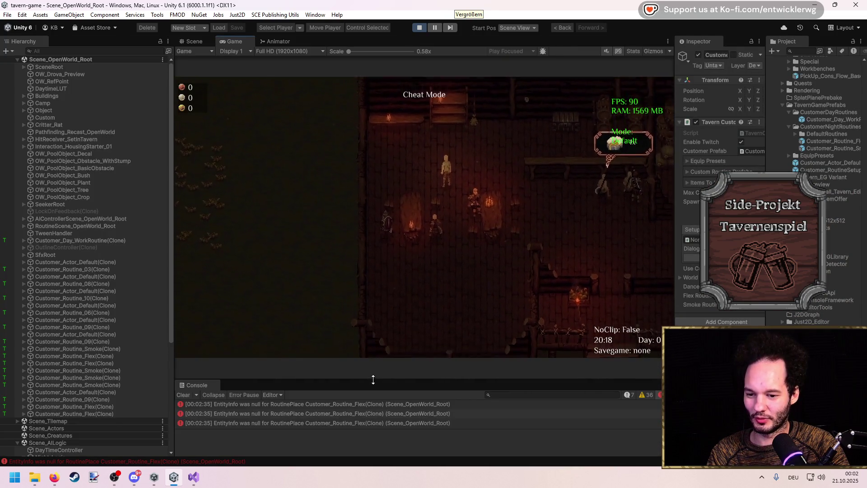
# Enlarge the Console to read the EntityInfo errors, stop Play mode, and switch to Visual Studio.
pyautogui.moveTo(359, 379); pyautogui.dragTo(359, 166)
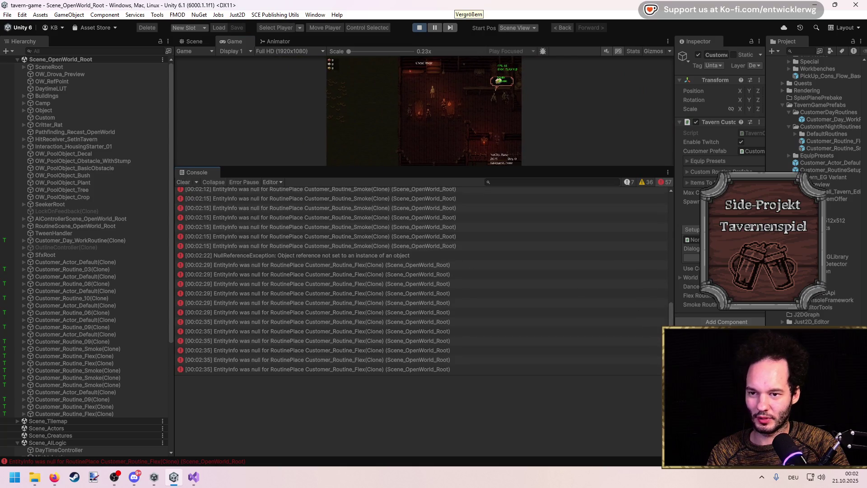
pyautogui.click(425, 30)
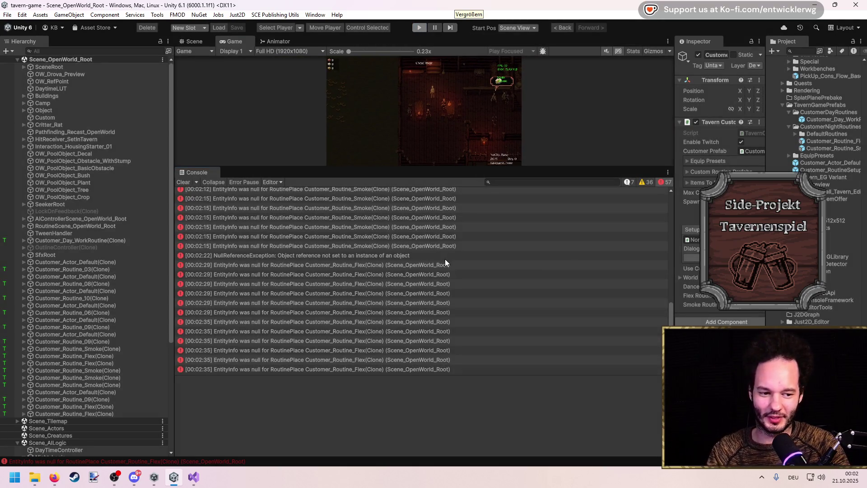
pyautogui.hotkey('alt', 'Tab')
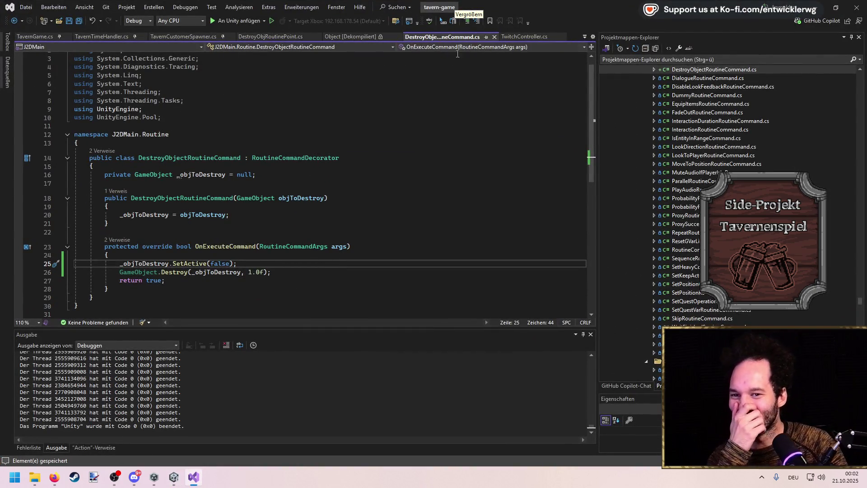
# Add newRoutine.SetEntityInfo(customer.GetEntityInfo()) after the Instantiate call in ChangeRoutineCommand and save.
pyautogui.click(163, 37)
pyautogui.click(102, 37)
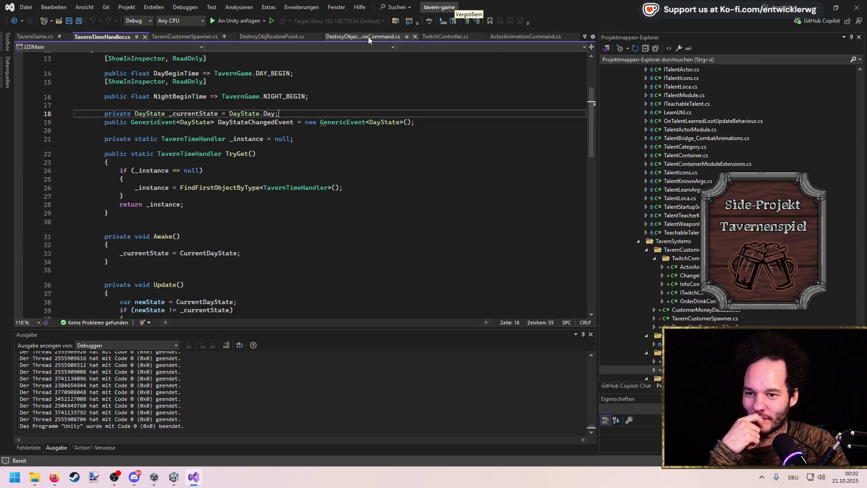
pyautogui.click(426, 136)
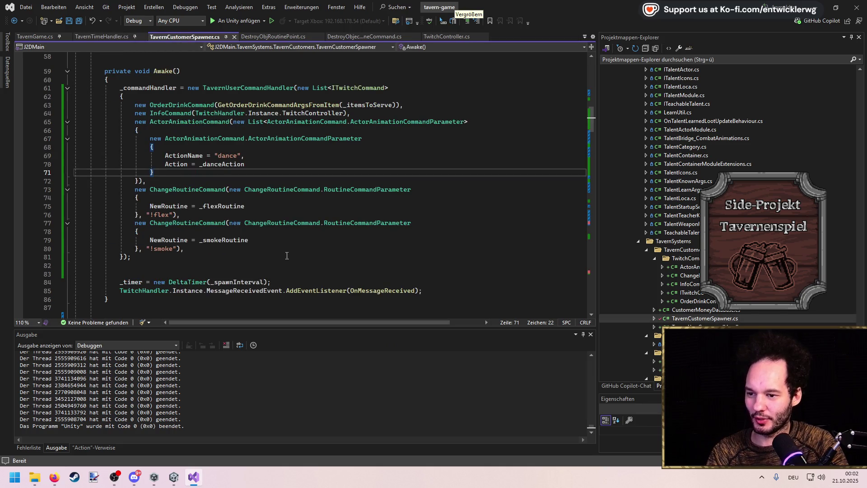
pyautogui.keyDown('ctrl'); pyautogui.click(188, 190); pyautogui.keyUp('ctrl')
pyautogui.scroll(-6, 223, 222)
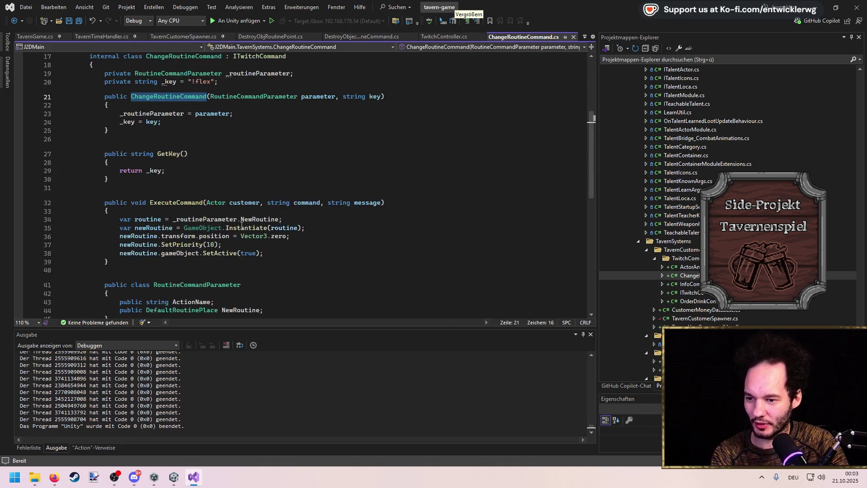
pyautogui.click(317, 149)
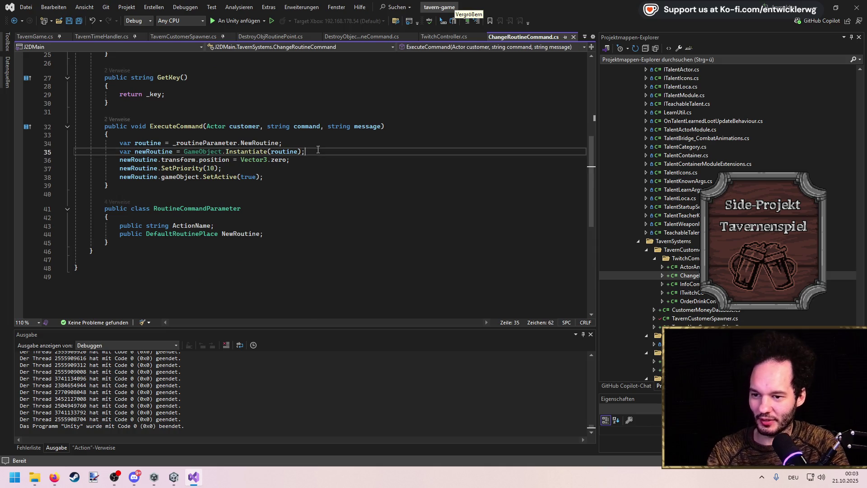
pyautogui.press('Return')
pyautogui.write('newRoutine.SetEn')
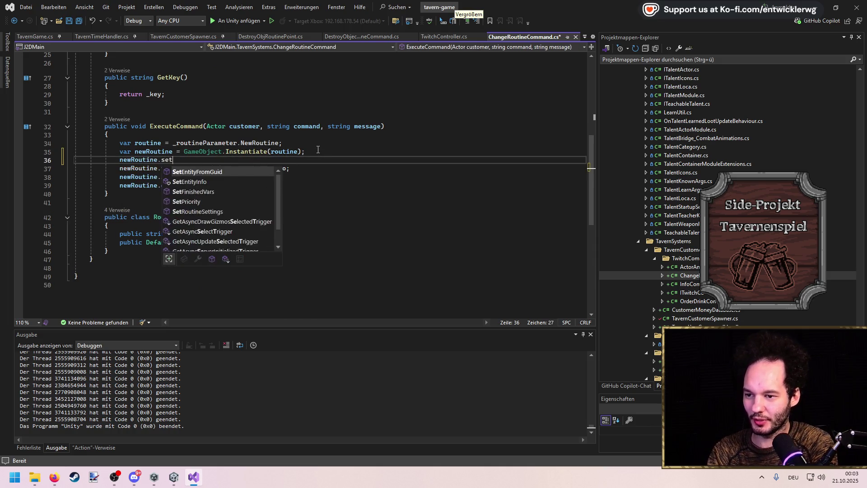
pyautogui.press('Tab')
pyautogui.press('Tab')
pyautogui.hotkey('ctrl', 's')
pyautogui.hotkey('ctrl', 'k')
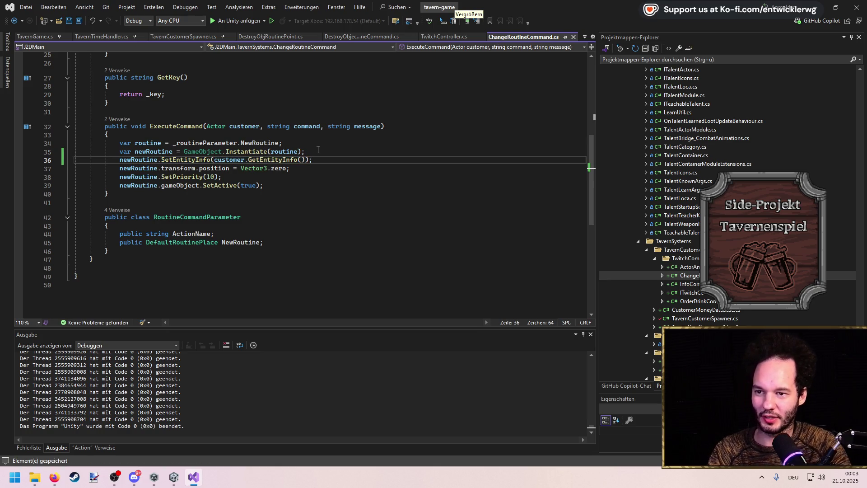
pyautogui.click(199, 37)
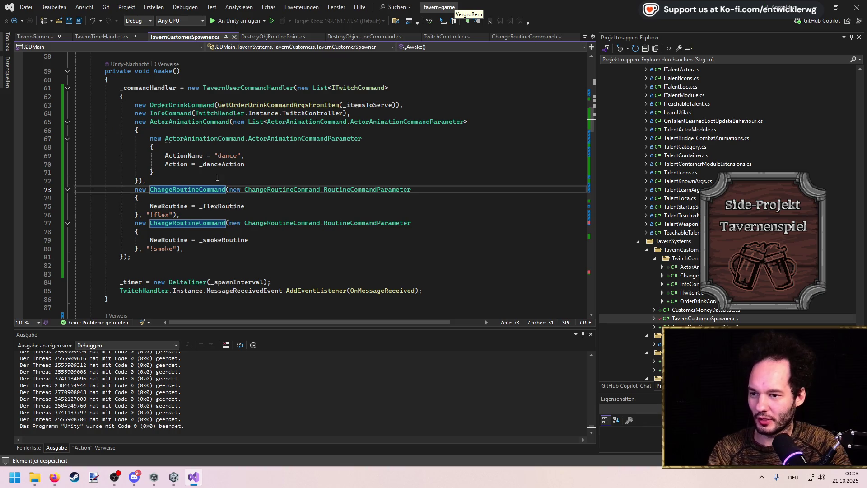
# Follow SpawnCustomer in TavernCustomerSpawner.cs to its SpawnCustomer(ActorCreationData) overload.
pyautogui.scroll(-20, 217, 177)
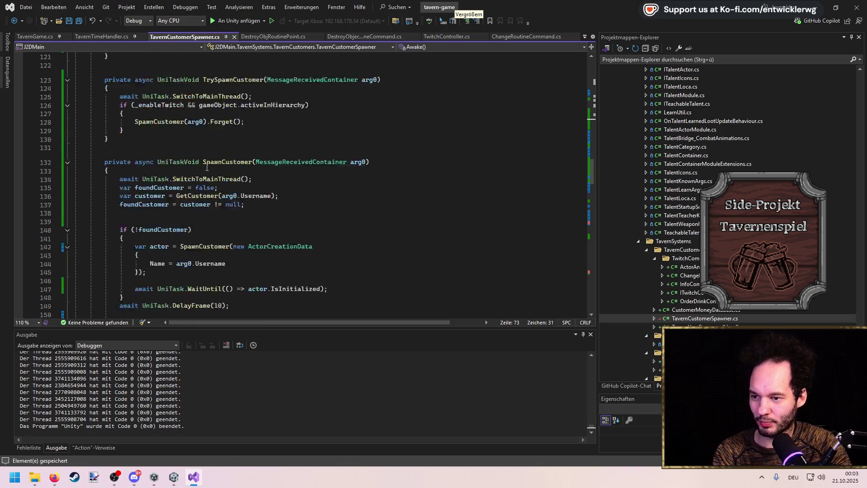
pyautogui.scroll(-1, 207, 168)
pyautogui.click(177, 89)
pyautogui.press('F12')
pyautogui.press('Return')
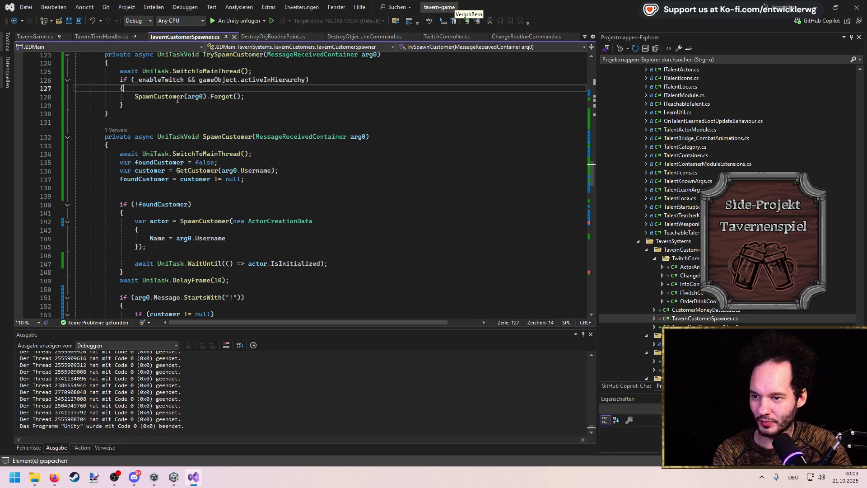
pyautogui.keyDown('ctrl'); pyautogui.click(178, 97); pyautogui.keyUp('ctrl')
pyautogui.scroll(-11, 190, 158)
pyautogui.scroll(10, 192, 164)
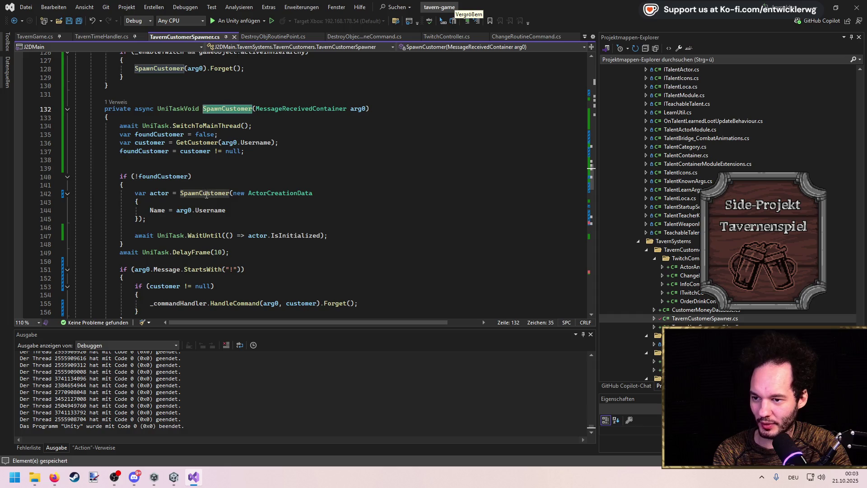
pyautogui.keyDown('ctrl'); pyautogui.click(206, 195); pyautogui.keyUp('ctrl')
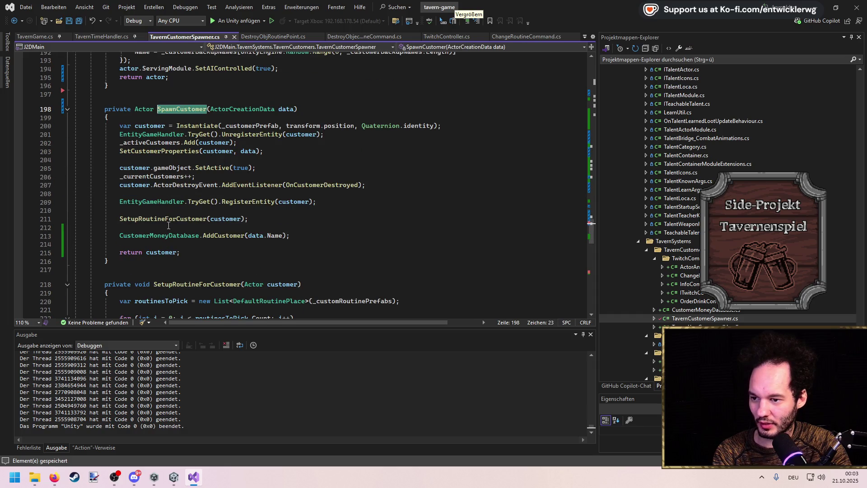
# Inspect SetupRoutineForCustomer's _usedRoutineNames, Instantiate and SetEntityInfo calls, then return to Unity.
pyautogui.keyDown('ctrl'); pyautogui.click(169, 221); pyautogui.keyUp('ctrl')
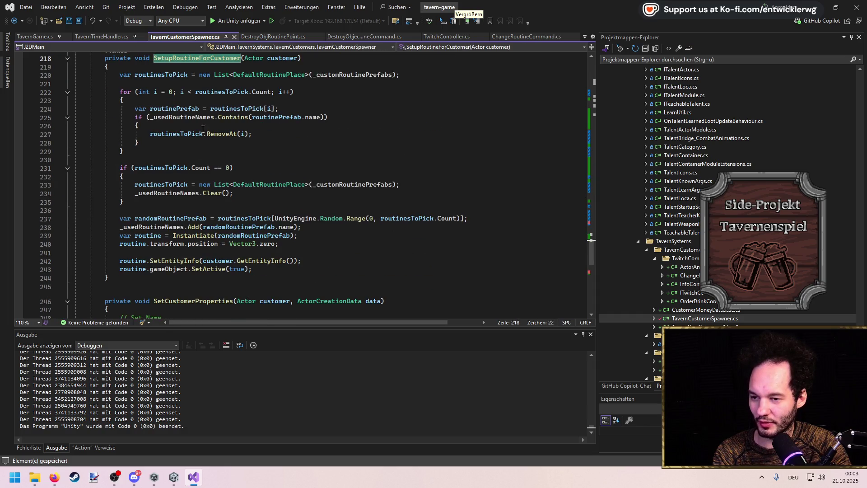
pyautogui.doubleClick(175, 194)
pyautogui.scroll(-2, 175, 193)
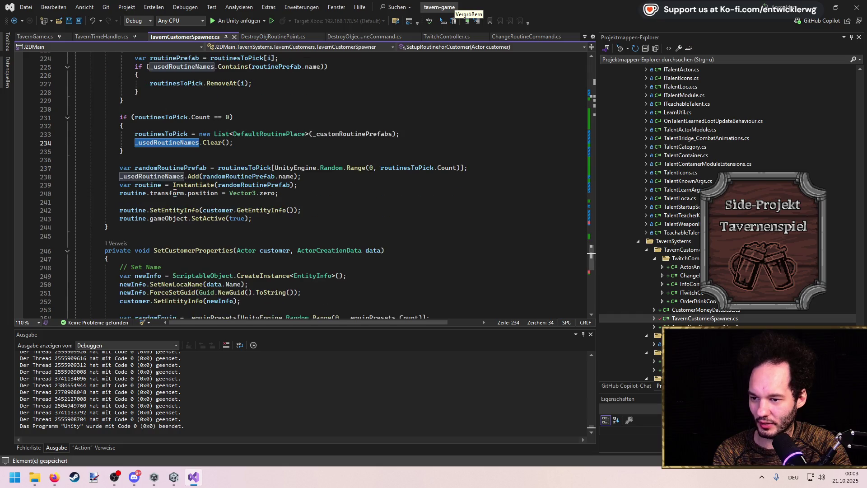
pyautogui.doubleClick(186, 185)
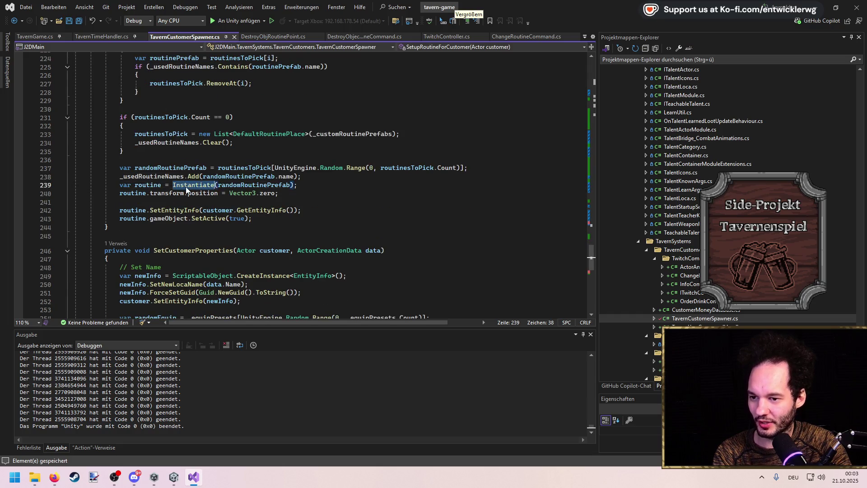
pyautogui.click(174, 210)
pyautogui.click(272, 176)
pyautogui.click(853, 4)
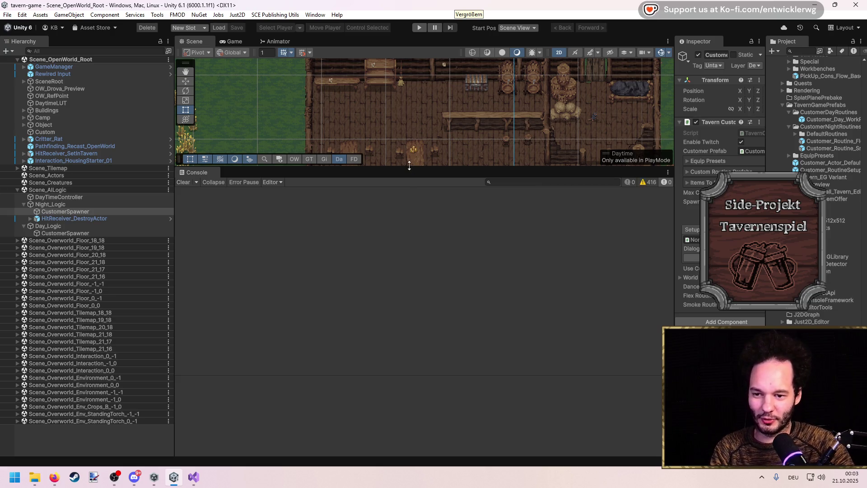
# Shrink the Console, enter Play mode with Ctrl+P, and walk the player through the tavern to the well.
pyautogui.moveTo(421, 346); pyautogui.dragTo(424, 325)
pyautogui.hotkey('ctrl', 'p')
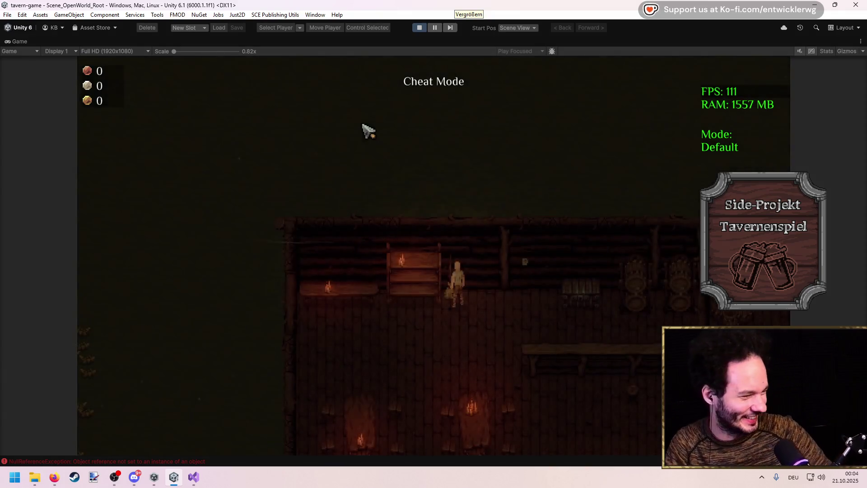
pyautogui.press('s')
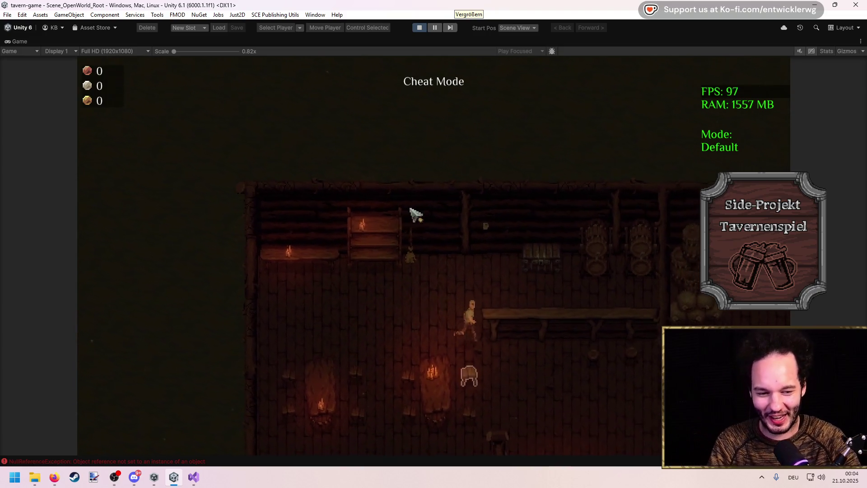
pyautogui.press('d')
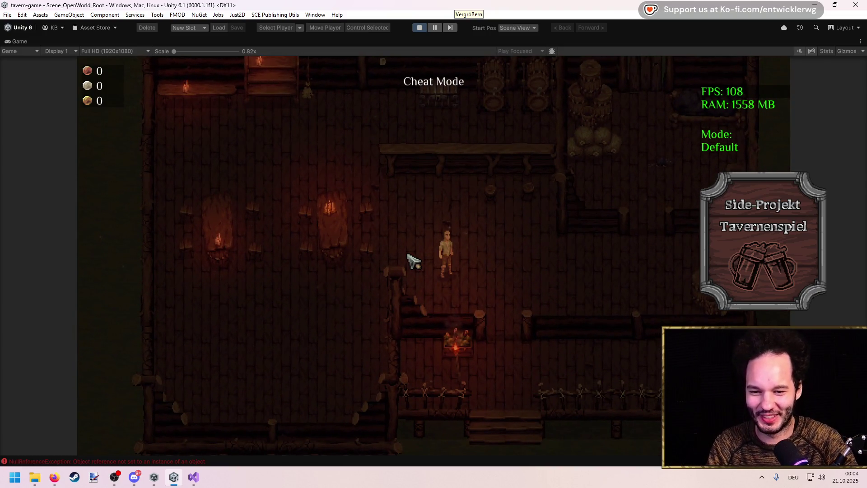
pyautogui.press('s')
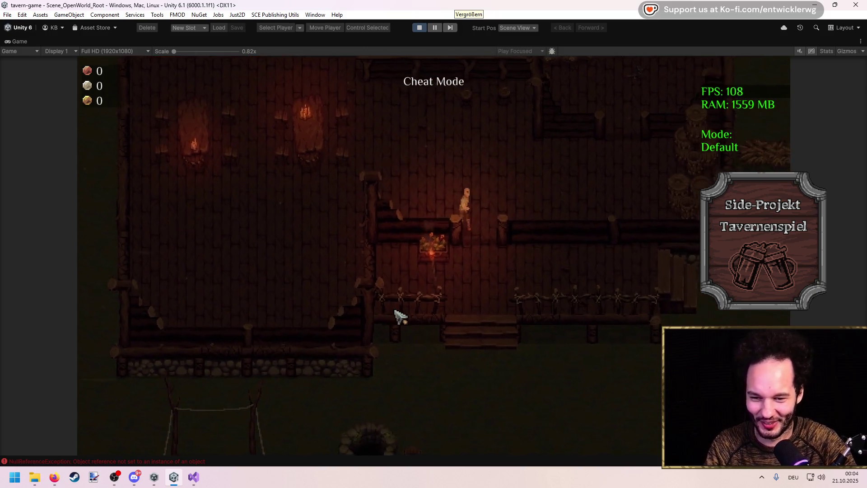
pyautogui.press('s')
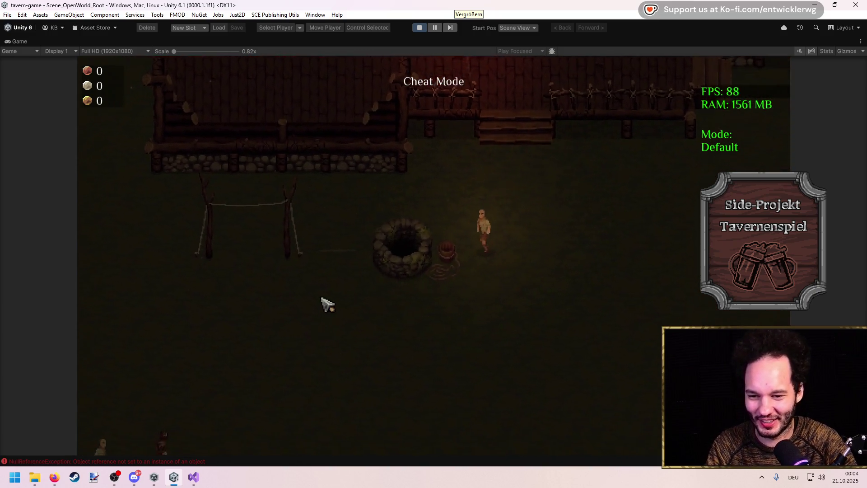
pyautogui.press('s')
pyautogui.press('a')
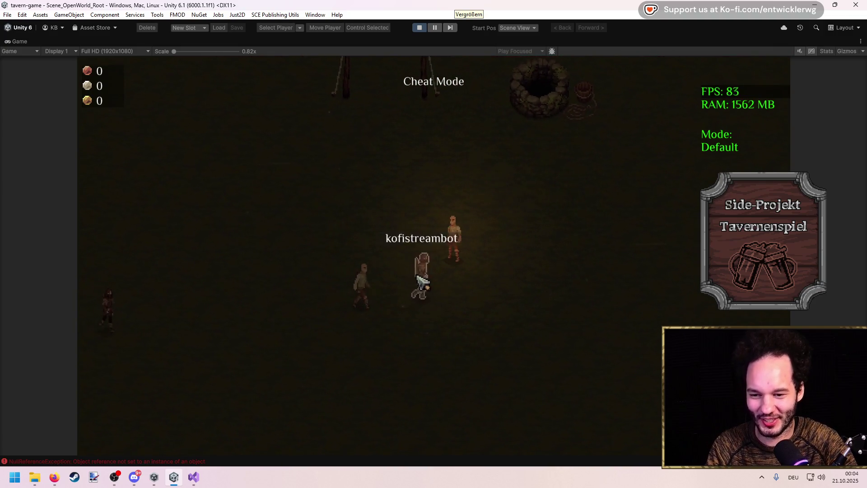
# Walk the player back toward the customers, up into the tavern, and back out.
pyautogui.press('d')
pyautogui.press('w')
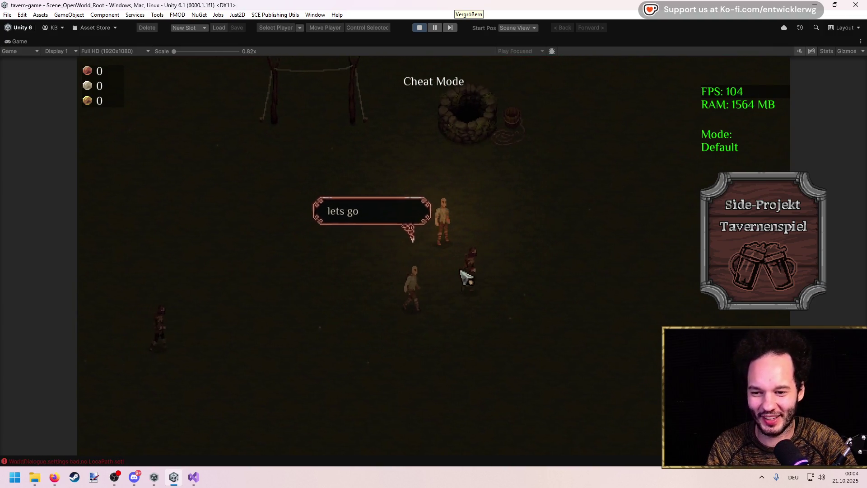
pyautogui.press('w')
pyautogui.press('d')
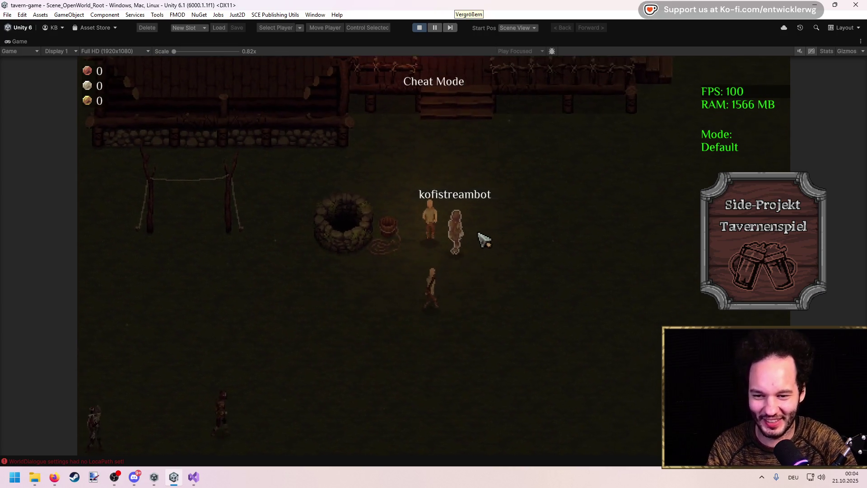
pyautogui.press('w')
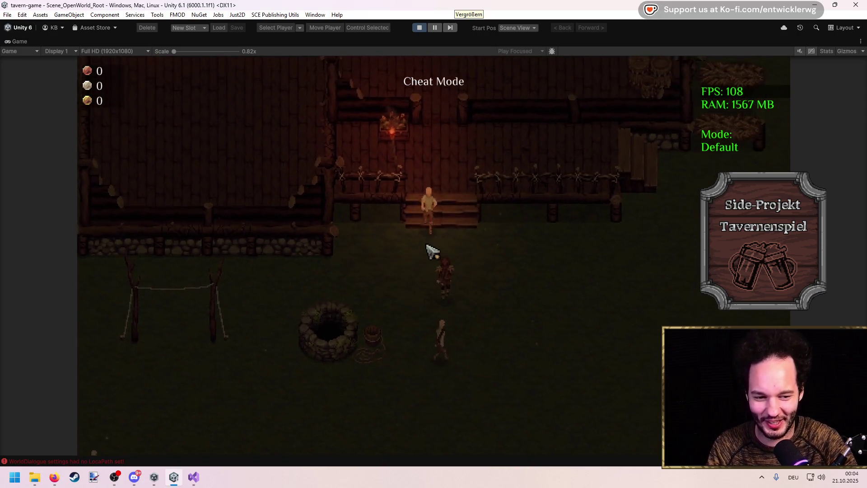
pyautogui.press('w')
pyautogui.press('a')
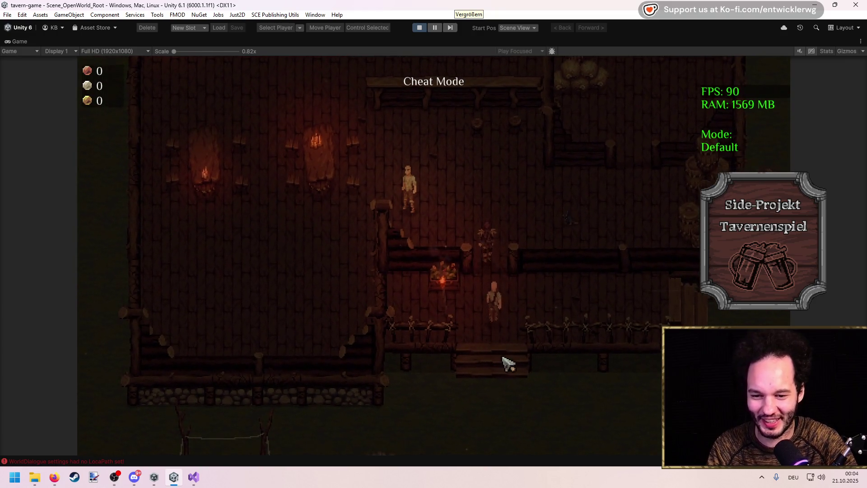
pyautogui.press('s')
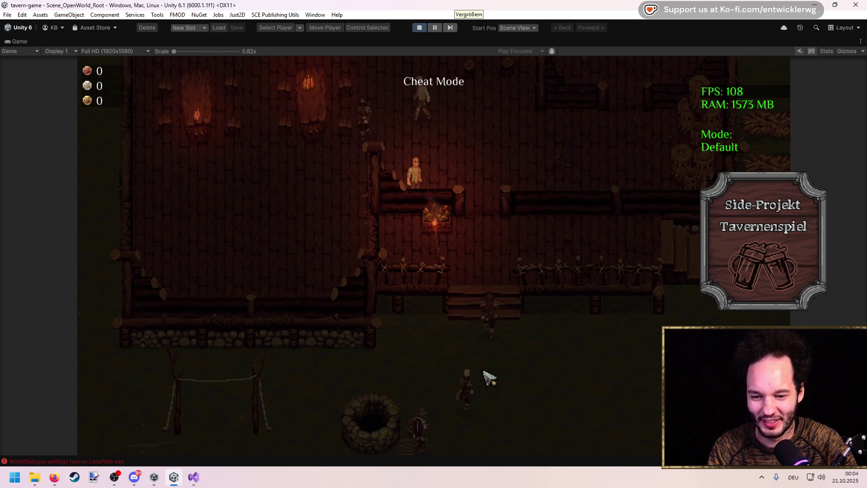
# Walk the player onto the tavern steps beside an arriving customer, then down-left into the yard.
pyautogui.press('w')
pyautogui.press('d')
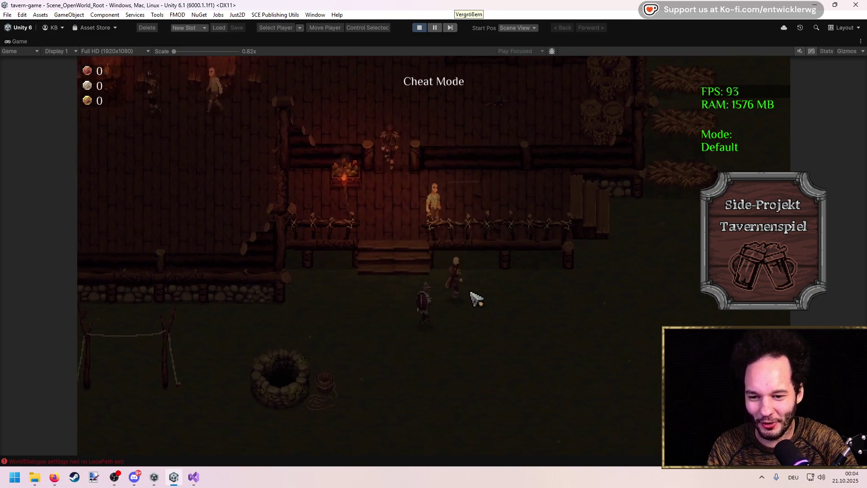
pyautogui.press('w')
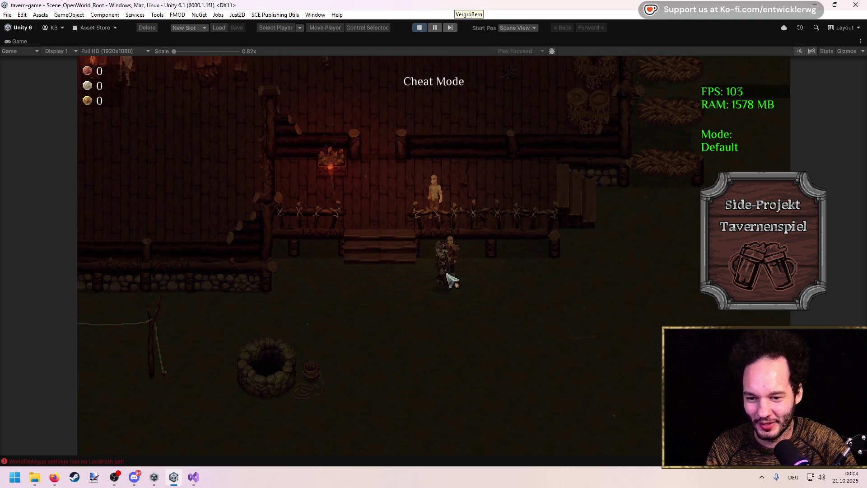
pyautogui.press('w')
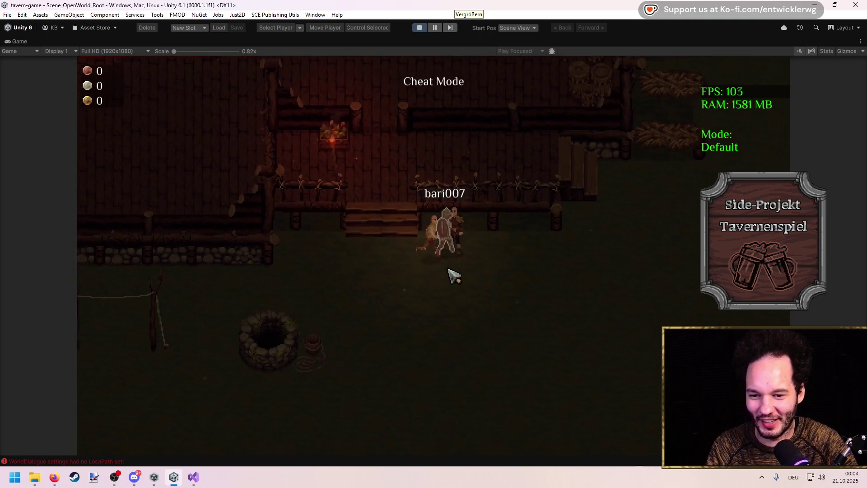
pyautogui.press('w')
pyautogui.press('a')
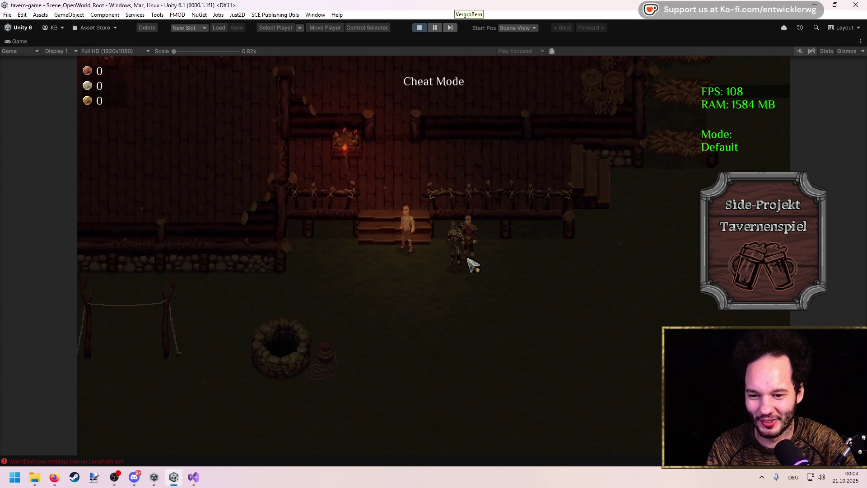
pyautogui.press('s')
pyautogui.press('d')
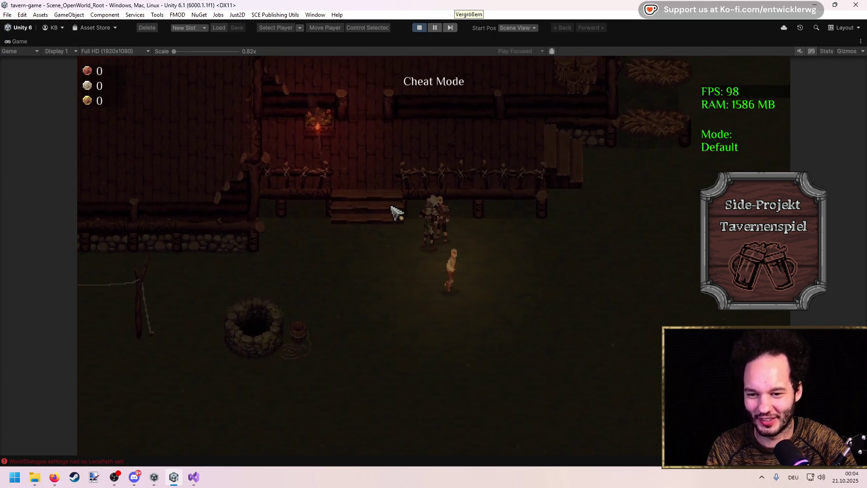
pyautogui.press('s')
pyautogui.press('a')
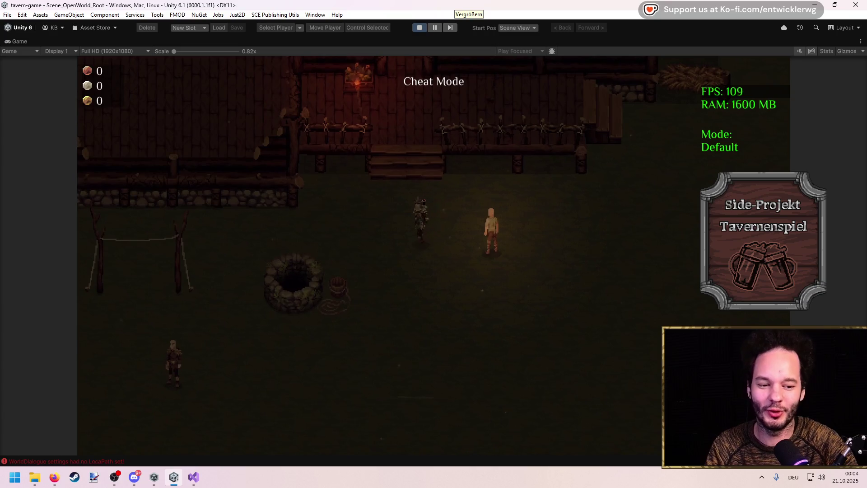
# Walk the player in and out of the doorway, then around the tavern interior near the tables.
pyautogui.press('w')
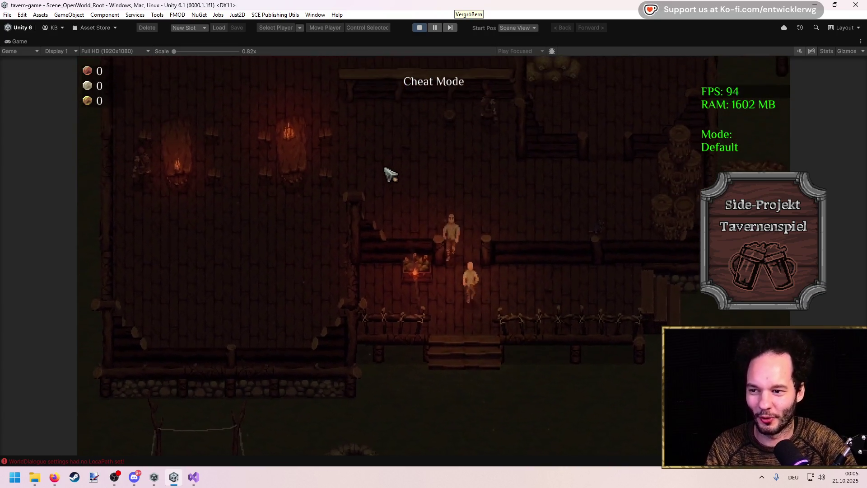
pyautogui.press('s')
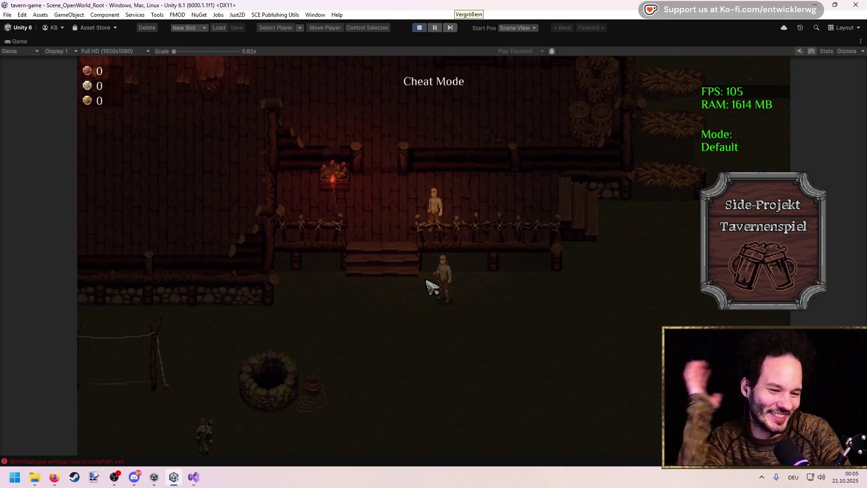
pyautogui.press('w')
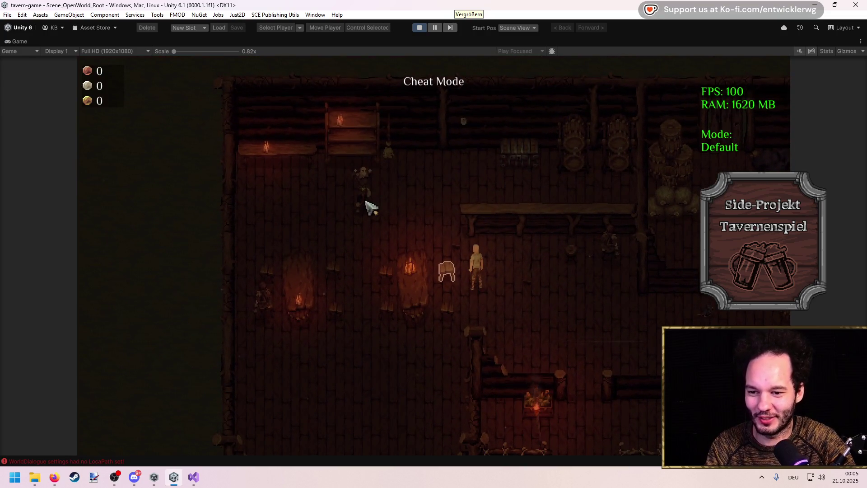
pyautogui.press('w')
pyautogui.press('a')
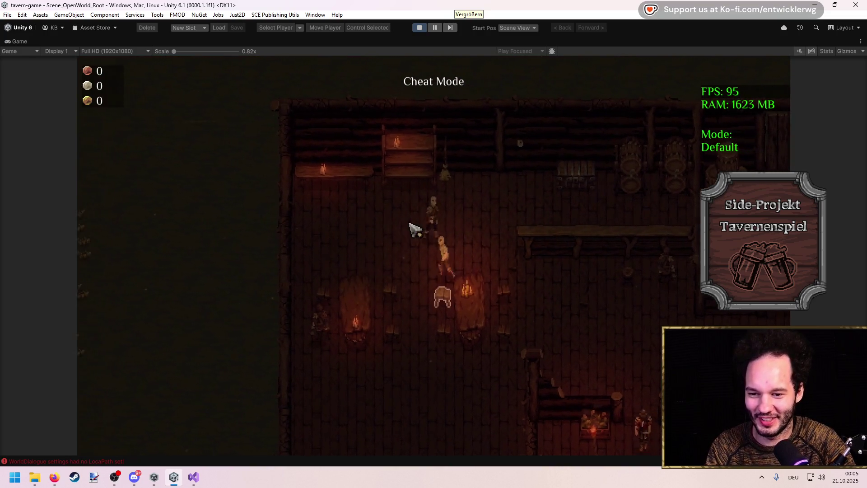
pyautogui.press('s')
pyautogui.press('d')
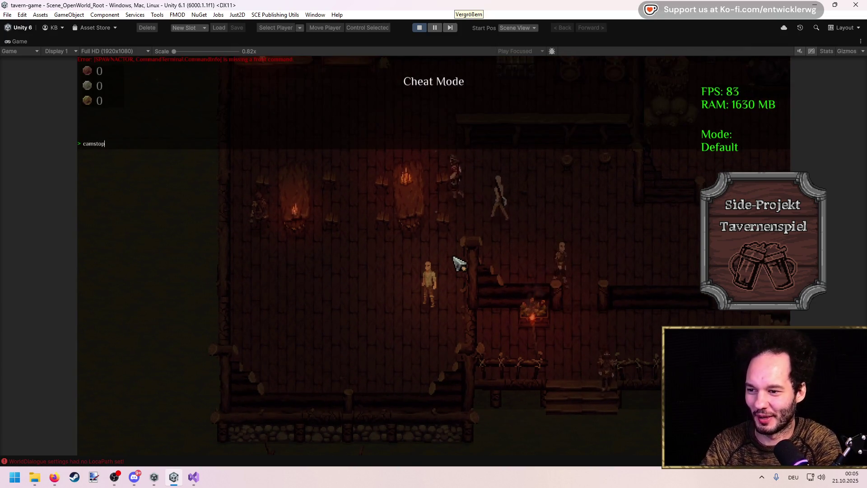
pyautogui.scroll(-2, 462, 199)
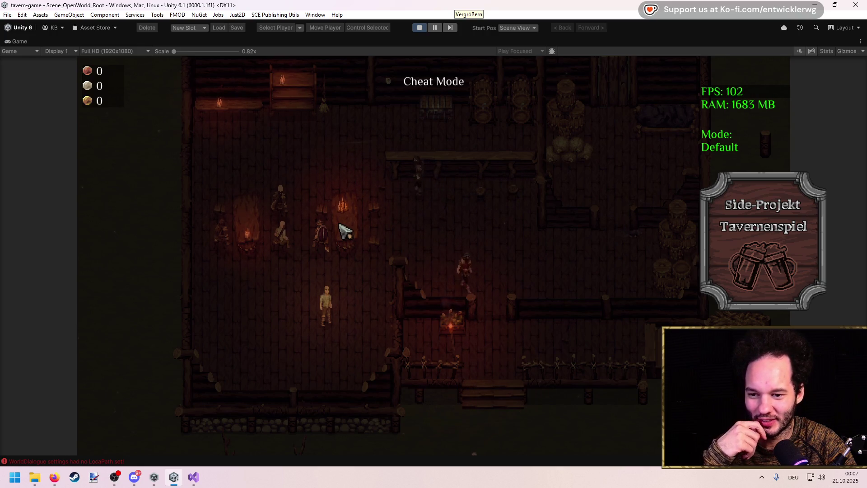
# Stop Play mode, review the MissingReferenceException and NullReferenceException details, and clear the Console.
pyautogui.click(419, 28)
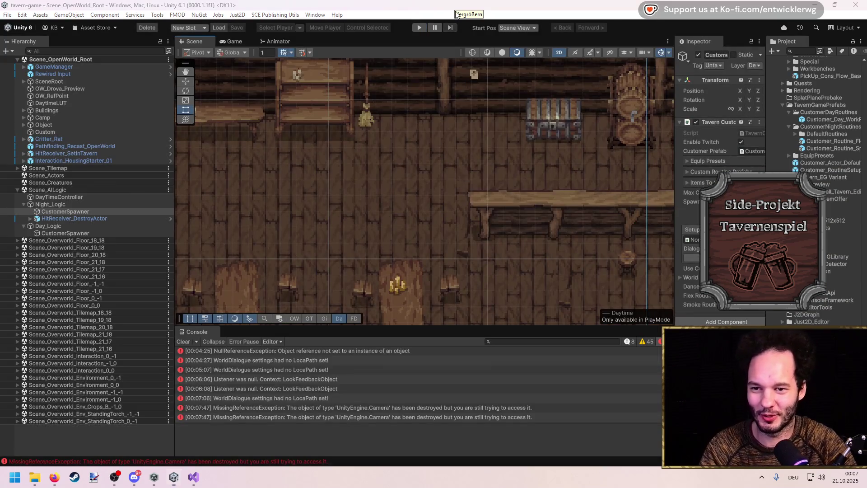
pyautogui.moveTo(345, 257); pyautogui.dragTo(308, 170)
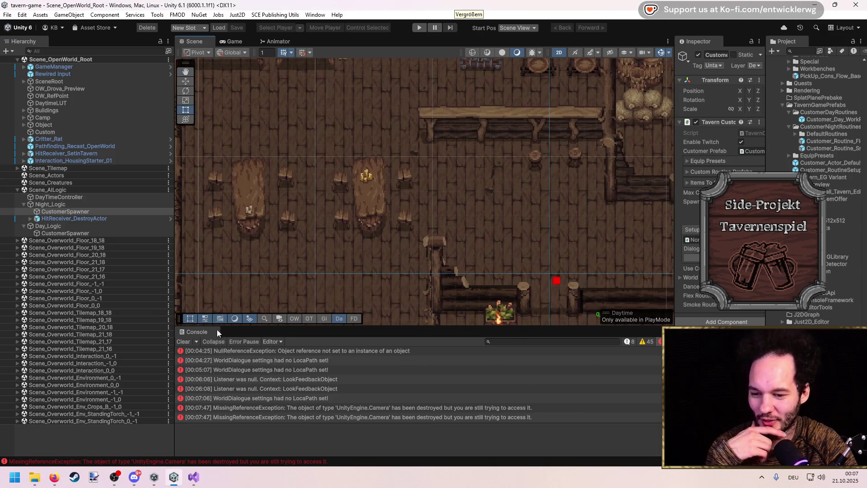
pyautogui.click(409, 407)
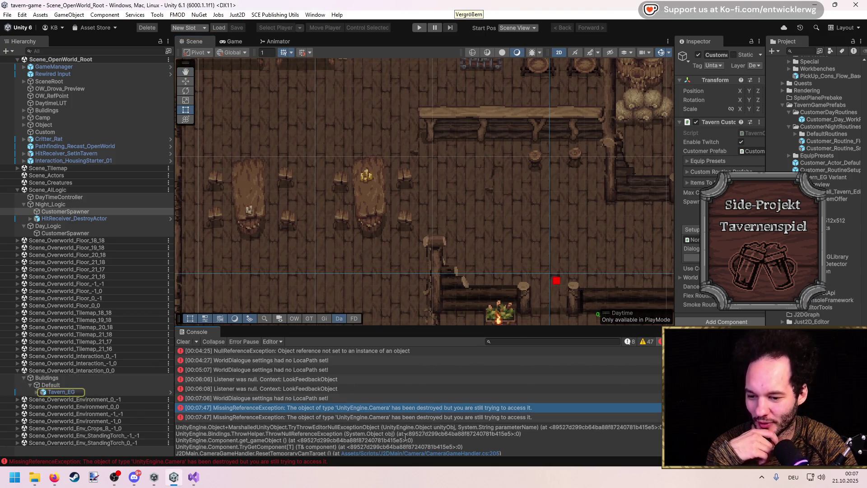
pyautogui.moveTo(409, 327)
pyautogui.mouseDown()
pyautogui.moveTo(413, 210)
pyautogui.moveTo(413, 375)
pyautogui.mouseUp()
pyautogui.click(212, 417)
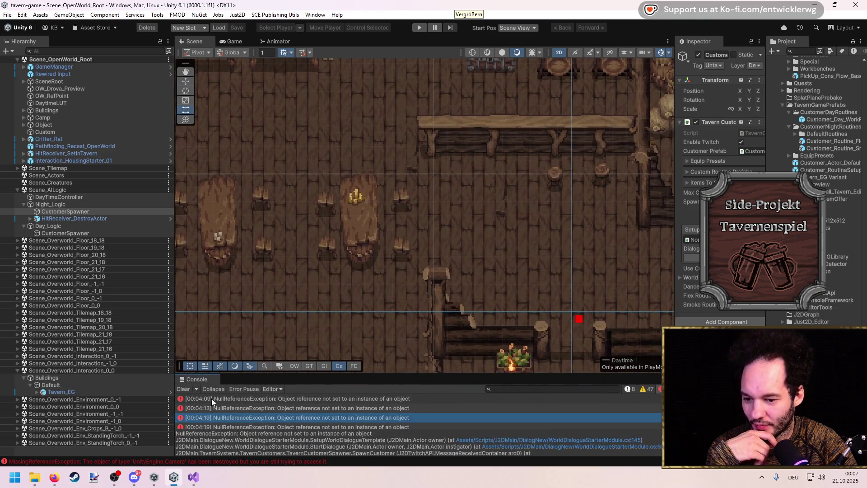
pyautogui.click(183, 389)
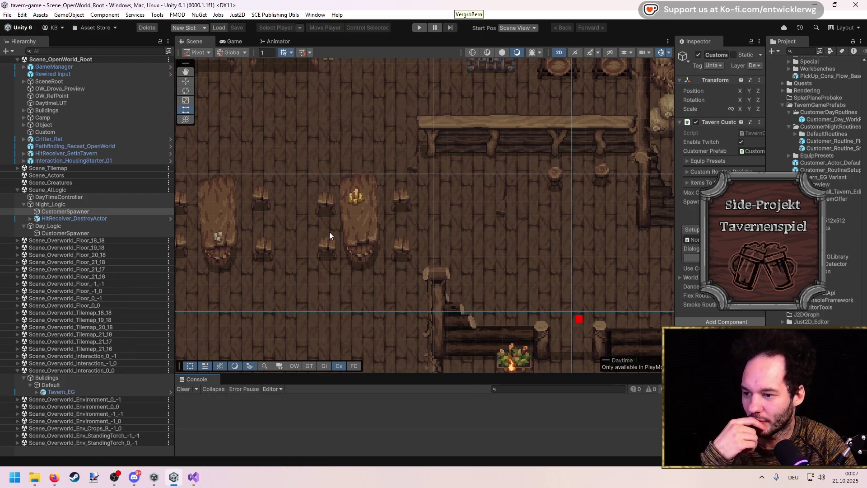
# Widen the Inspector and Project panels and open the Customer_Day_WorkRoutine prefab for editing.
pyautogui.moveTo(674, 176); pyautogui.dragTo(504, 176)
pyautogui.scroll(-3, 320, 218)
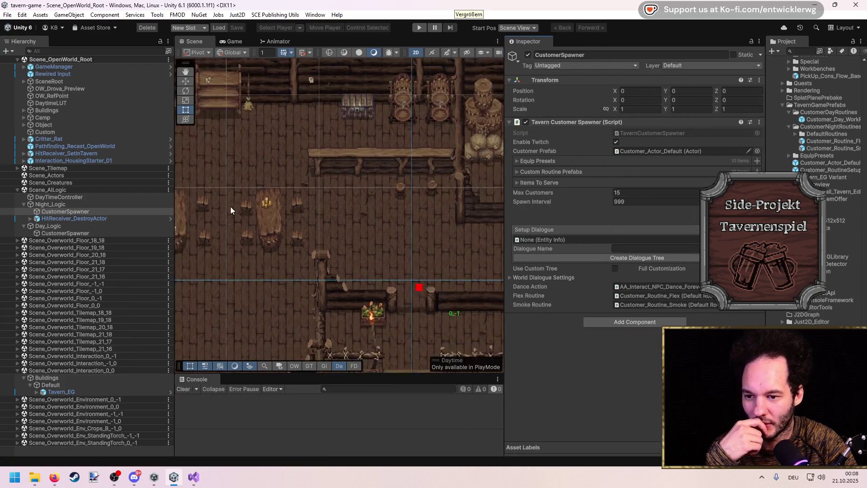
pyautogui.moveTo(766, 153); pyautogui.dragTo(678, 153)
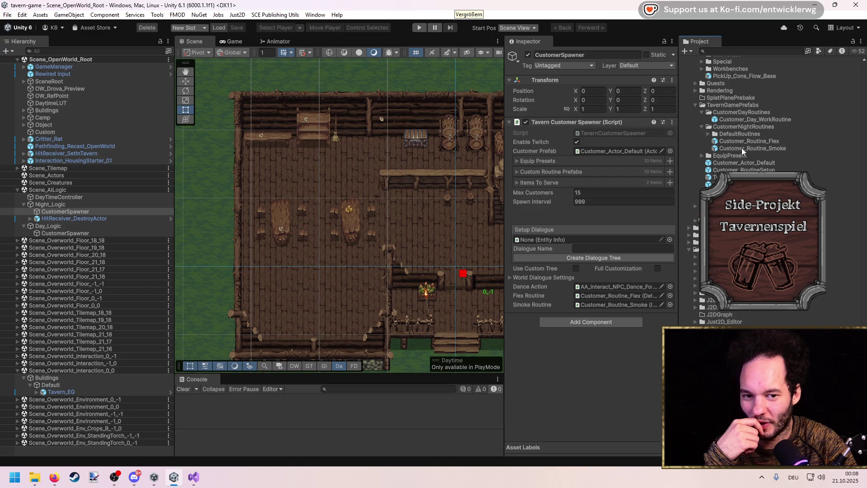
pyautogui.doubleClick(746, 120)
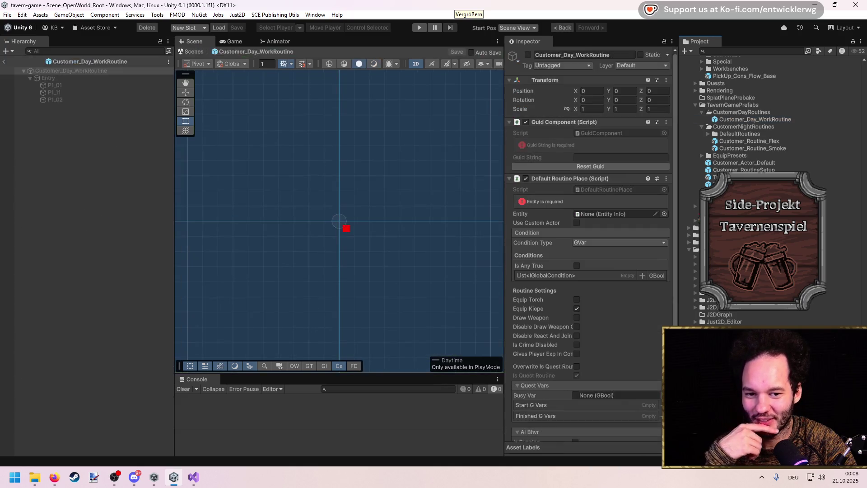
# Open the Customer_Routine_01 prefab and its routine setup in Prefab Mode.
pyautogui.click(708, 134)
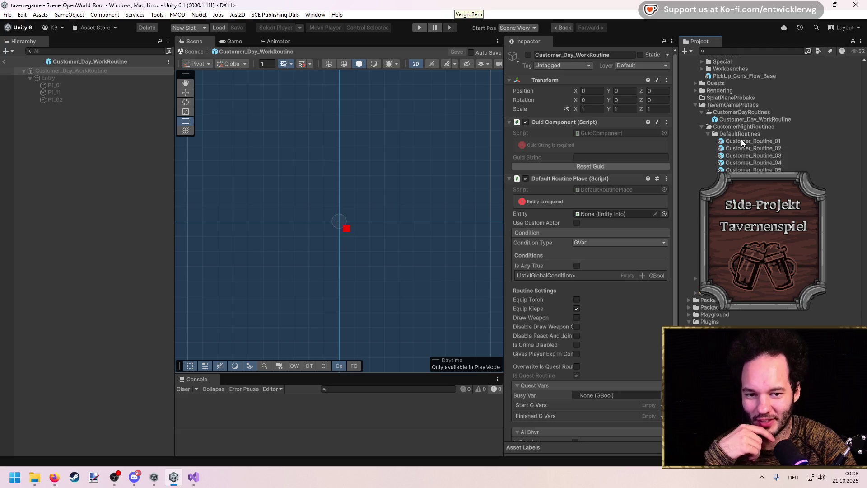
pyautogui.click(741, 141)
pyautogui.doubleClick(741, 141)
pyautogui.click(657, 89)
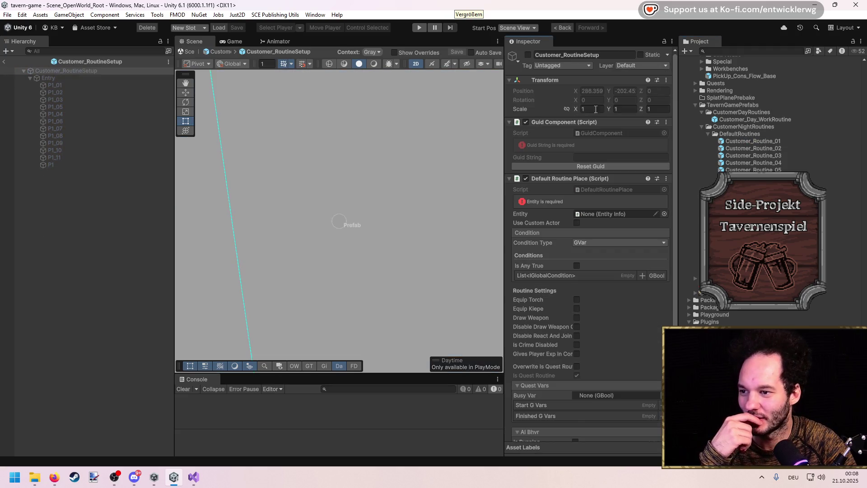
# Give P1_01 and P1_02 Destroy Obj Routine Point components targeting themselves.
pyautogui.click(109, 89)
pyautogui.click(567, 186)
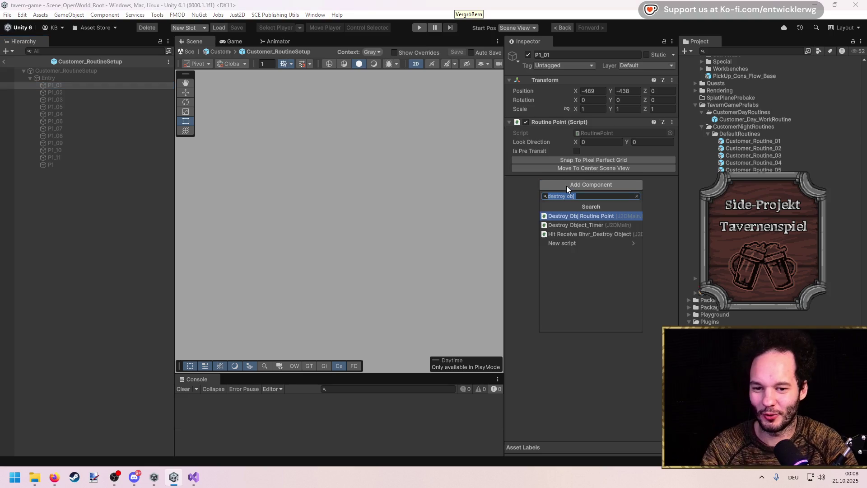
pyautogui.press('Return')
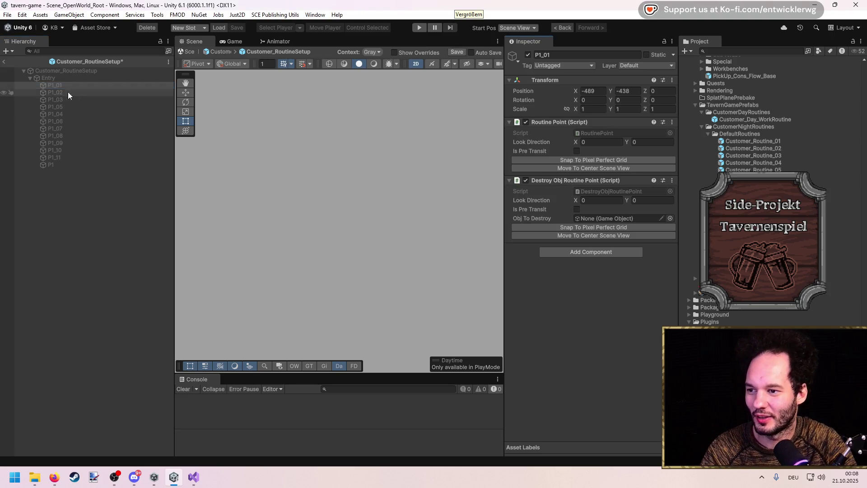
pyautogui.moveTo(497, 186); pyautogui.dragTo(618, 220)
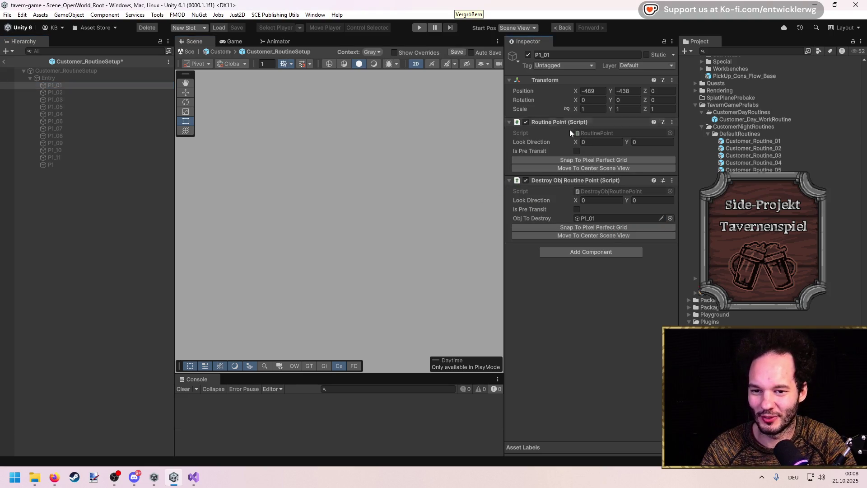
pyautogui.click(69, 92)
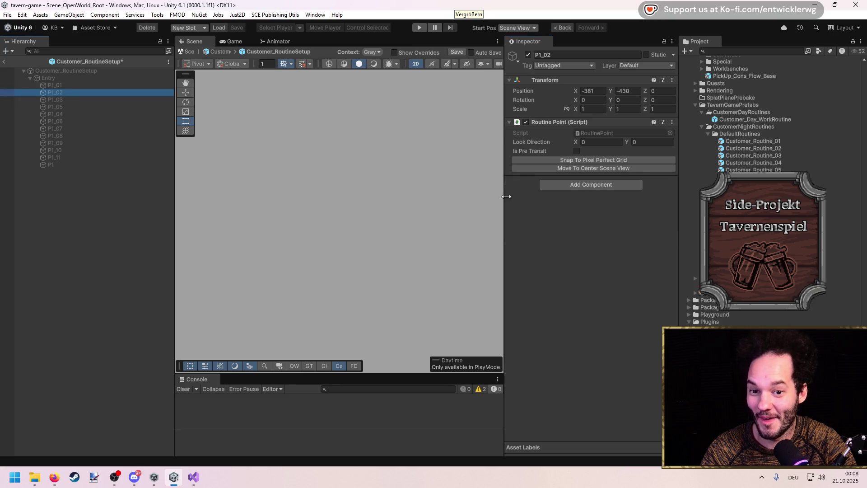
pyautogui.click(574, 186)
pyautogui.click(591, 217)
pyautogui.moveTo(88, 93); pyautogui.dragTo(601, 217)
# Add Destroy Obj Routine Point to P1_03 and check P1_01's destroy target.
pyautogui.click(81, 99)
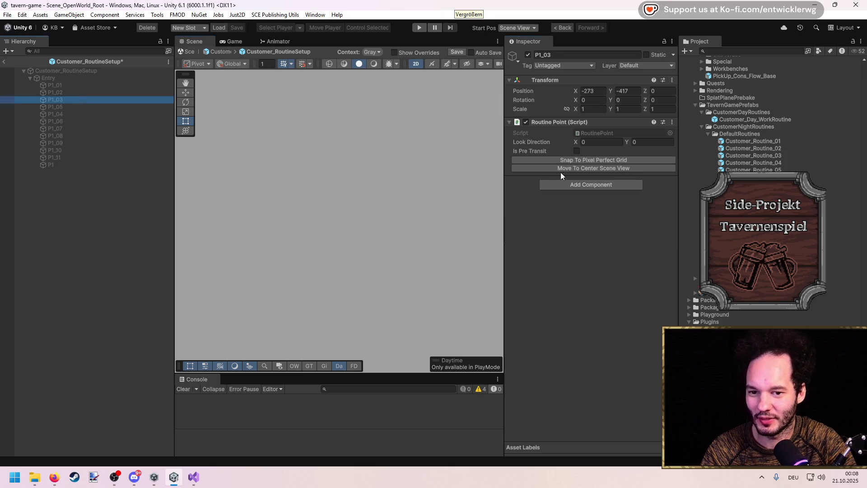
pyautogui.click(579, 183)
pyautogui.click(592, 215)
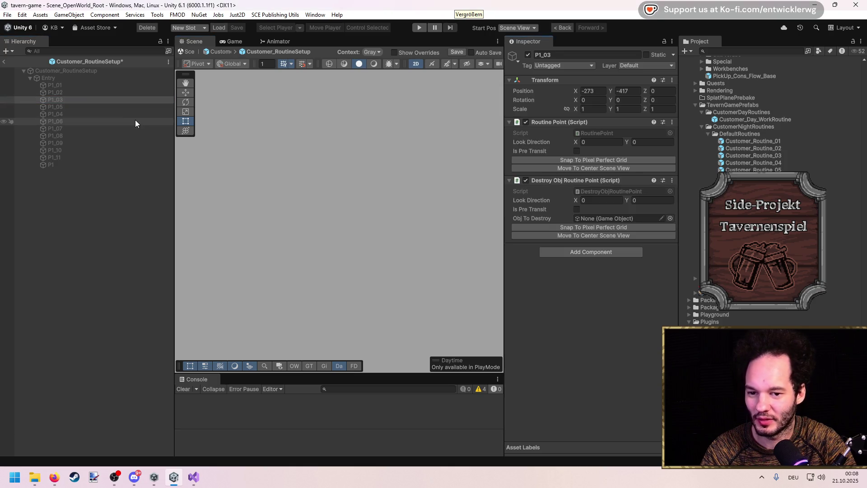
pyautogui.click(77, 107)
pyautogui.click(61, 87)
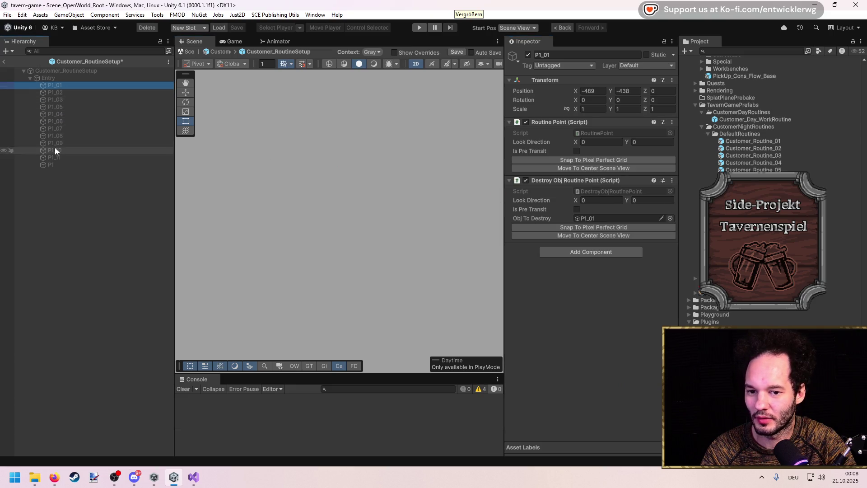
pyautogui.click(55, 149)
pyautogui.click(58, 100)
# Give P1_05 a self-targeting Destroy Obj Routine Point and add one to P1_04.
pyautogui.press('Down')
pyautogui.click(575, 184)
pyautogui.click(576, 213)
pyautogui.moveTo(105, 107); pyautogui.dragTo(105, 115)
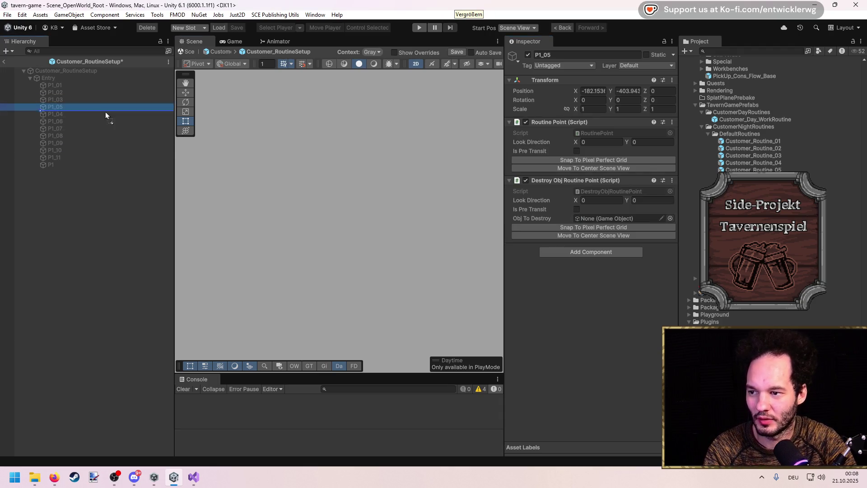
pyautogui.moveTo(603, 217); pyautogui.dragTo(604, 217)
pyautogui.click(81, 114)
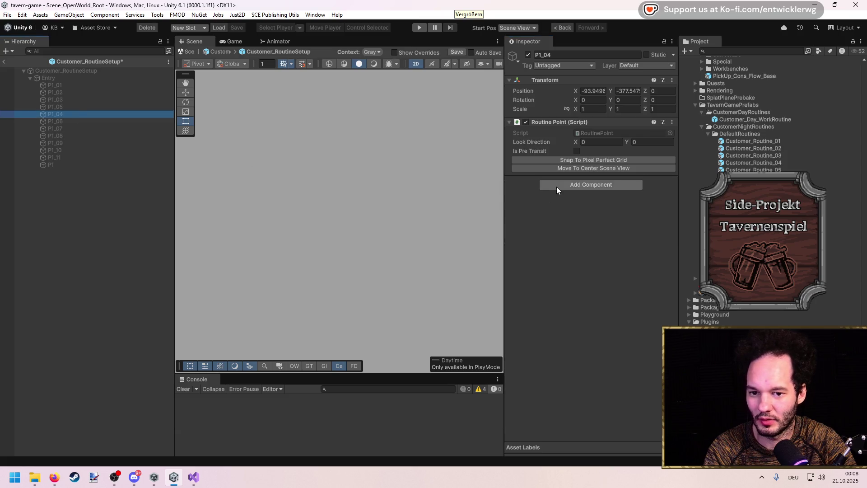
pyautogui.click(557, 185)
pyautogui.click(578, 216)
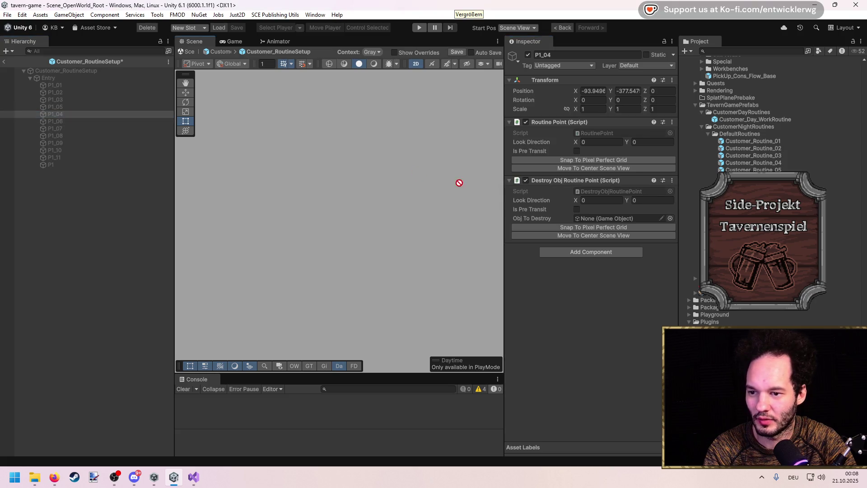
# Give P1_06 and P1_07 Destroy Obj Routine Point components targeting themselves.
pyautogui.click(67, 121)
pyautogui.click(600, 187)
pyautogui.click(573, 212)
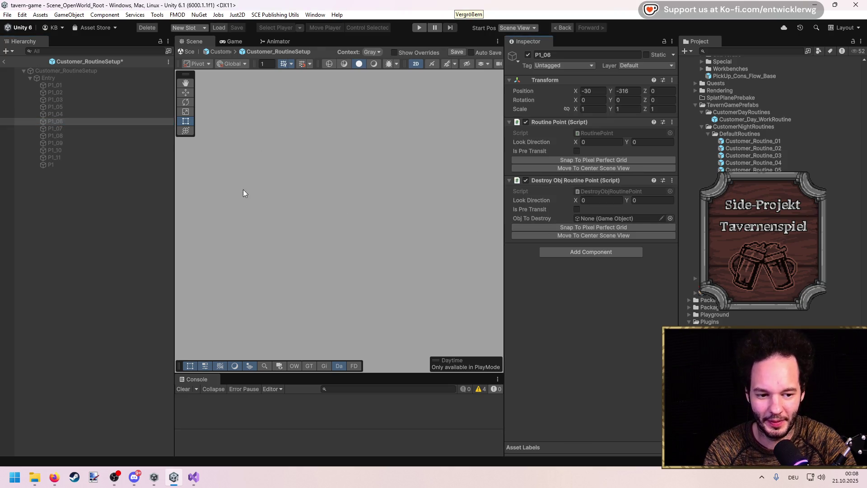
pyautogui.click(51, 121)
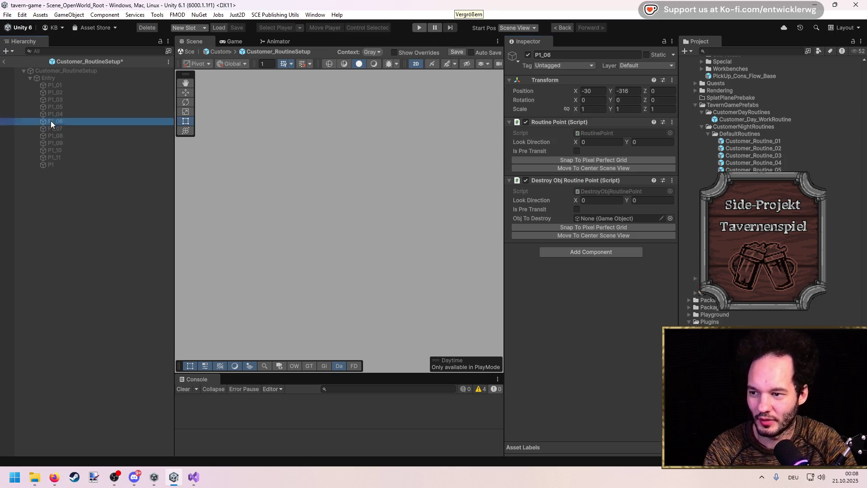
pyautogui.moveTo(595, 218); pyautogui.dragTo(595, 218)
pyautogui.click(61, 128)
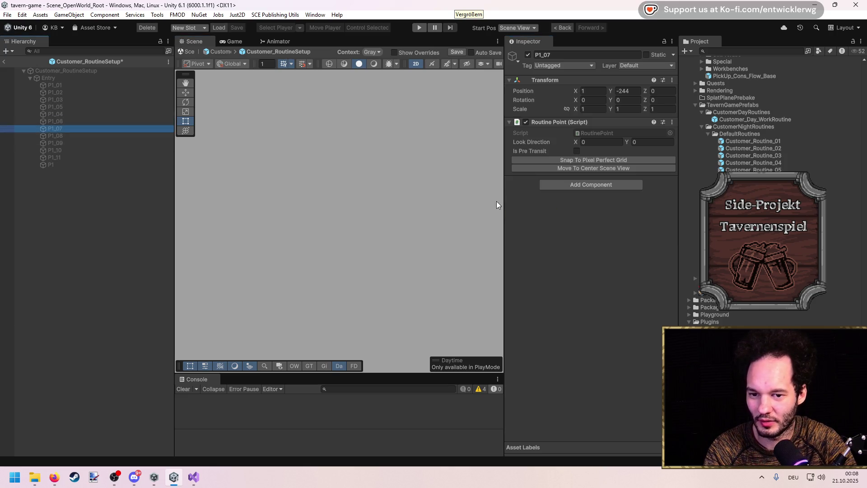
pyautogui.click(605, 184)
pyautogui.click(594, 216)
pyautogui.moveTo(151, 145)
pyautogui.mouseDown()
pyautogui.moveTo(405, 178)
pyautogui.moveTo(607, 219)
pyautogui.mouseUp()
# Give P1_08 a self-targeting Destroy Obj Routine Point and add one to P1_09.
pyautogui.click(55, 135)
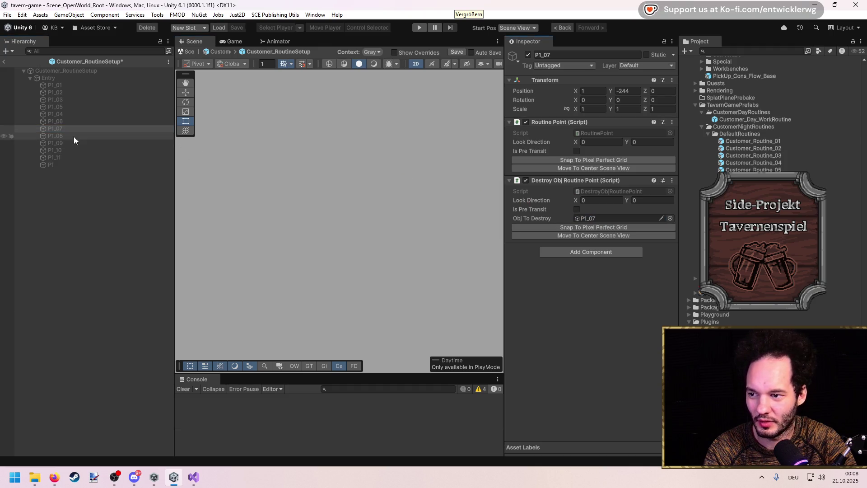
pyautogui.click(591, 184)
pyautogui.click(601, 210)
pyautogui.moveTo(90, 135); pyautogui.dragTo(608, 218)
pyautogui.click(72, 143)
pyautogui.click(582, 185)
pyautogui.click(587, 211)
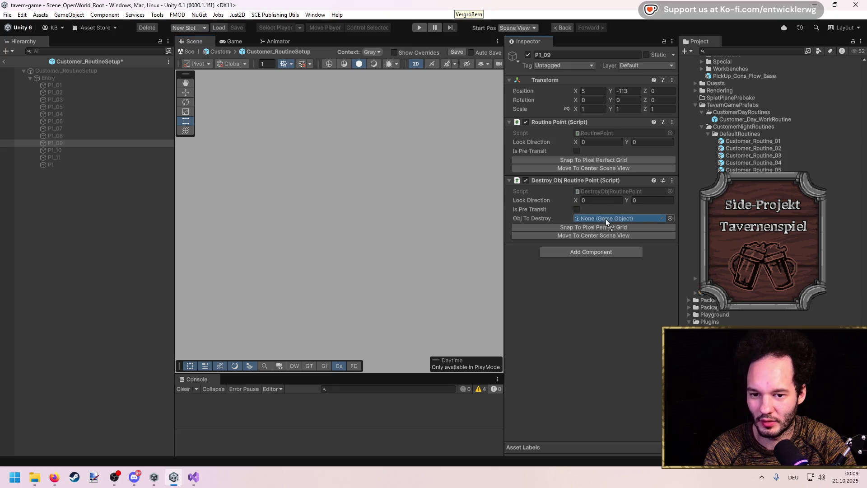
# Add Destroy Obj Routine Point components to P1_10 and P1_11.
pyautogui.click(95, 153)
pyautogui.click(581, 185)
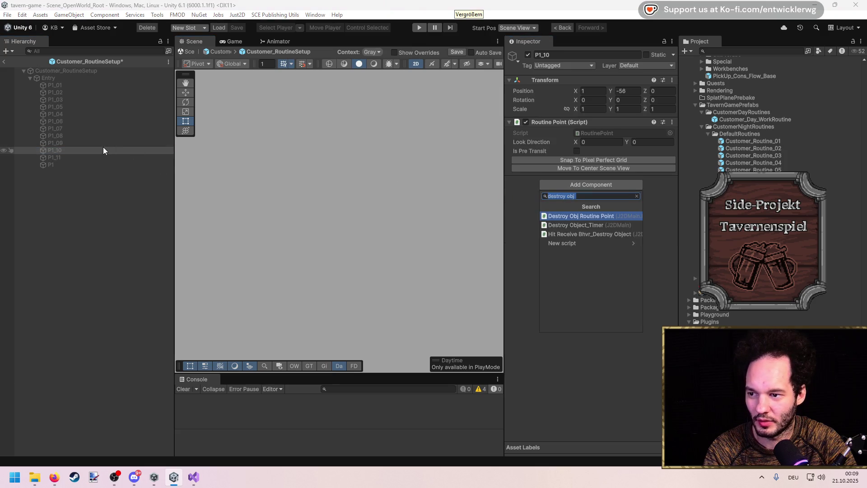
pyautogui.click(570, 216)
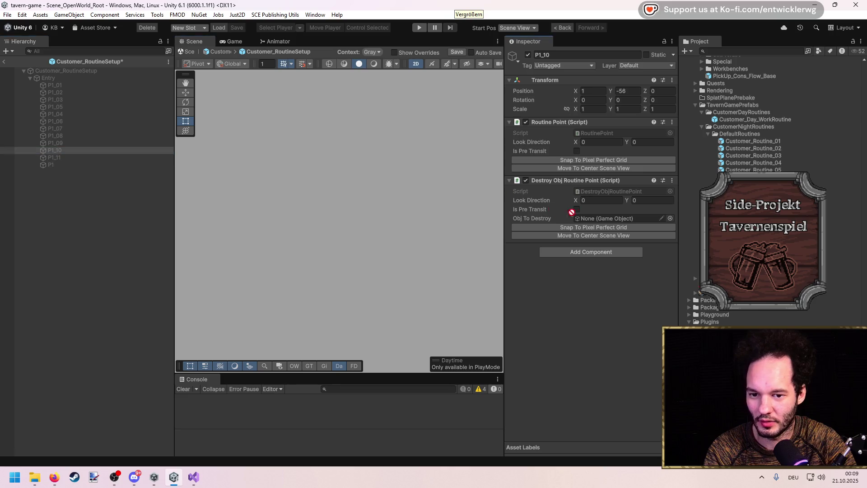
pyautogui.click(89, 157)
pyautogui.click(576, 183)
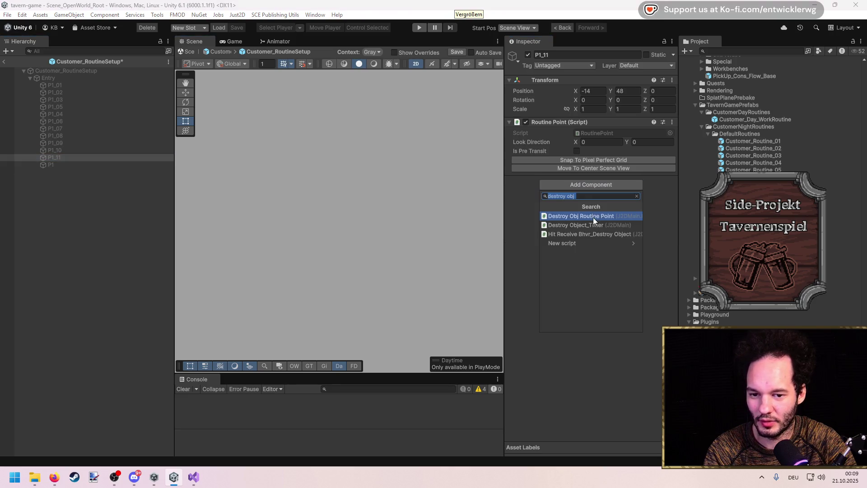
pyautogui.click(587, 217)
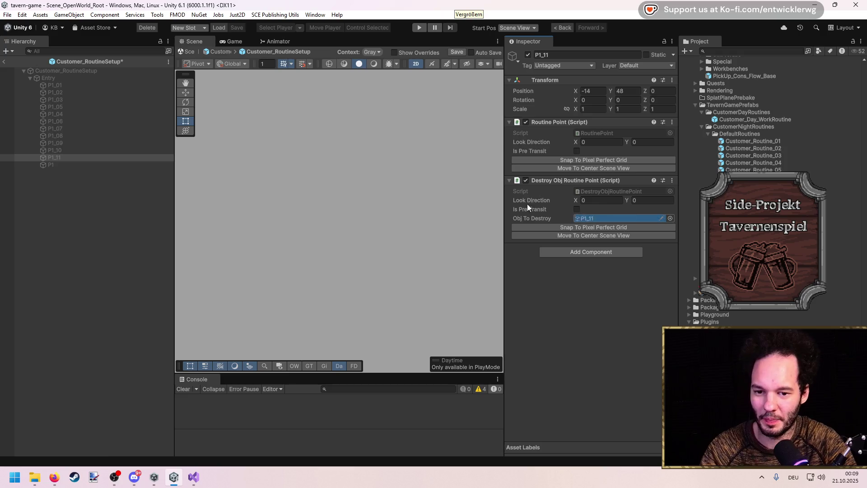
# Mark all points P1_01–P1_11 as Is Pre Transit and exit Prefab Mode.
pyautogui.click(62, 86)
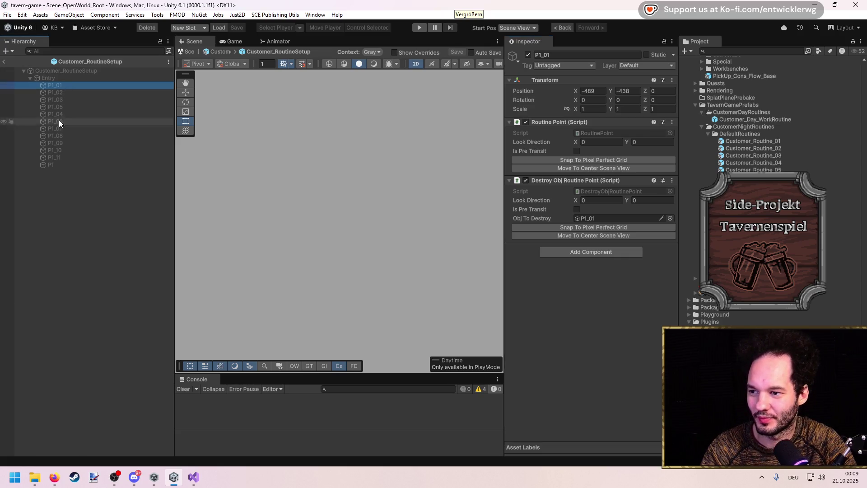
pyautogui.keyDown('shift'); pyautogui.click(59, 157); pyautogui.keyUp('shift')
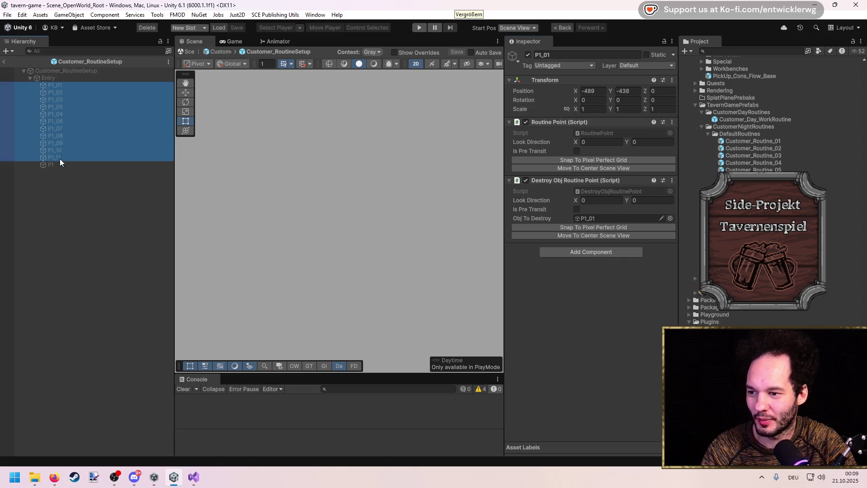
pyautogui.click(577, 151)
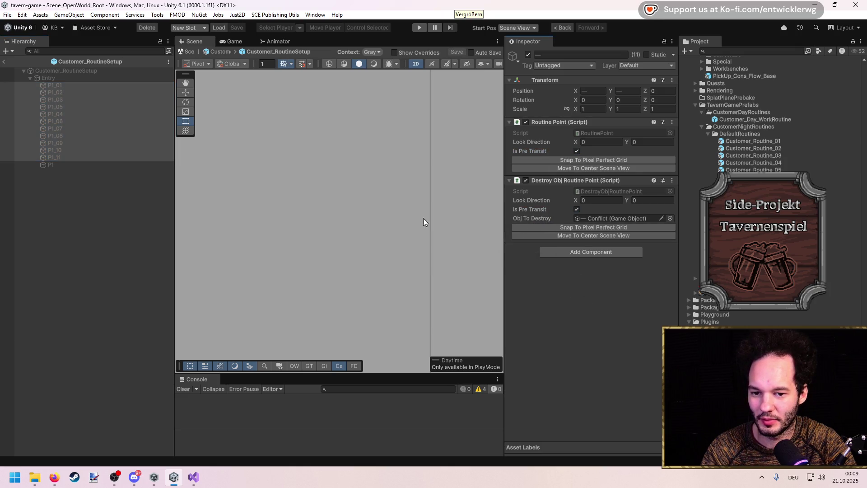
pyautogui.click(3, 63)
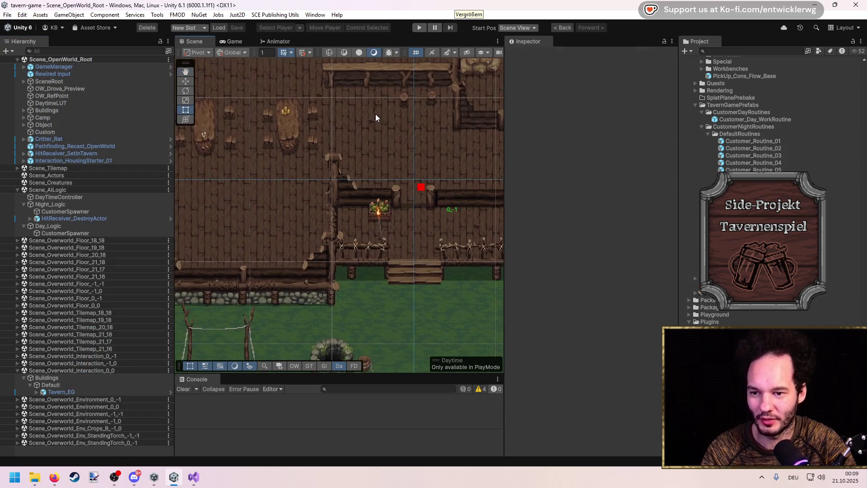
# Start Play mode and maximize the Game view with Shift+Space.
pyautogui.scroll(5, 375, 118)
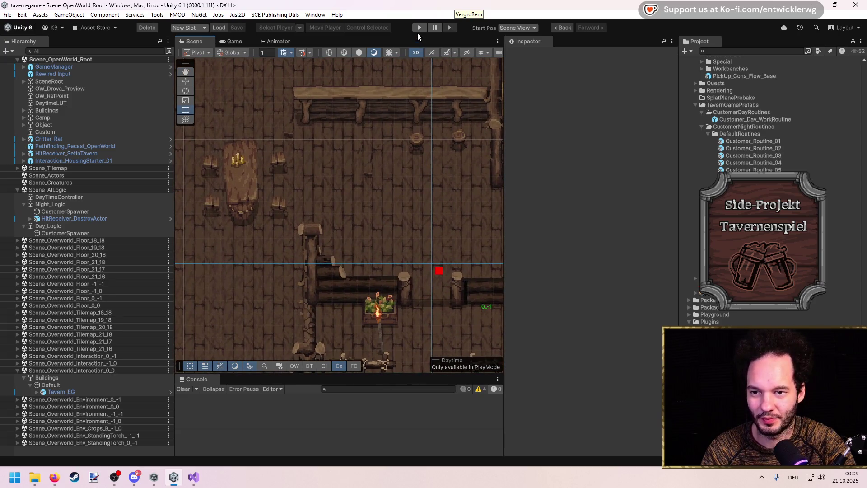
pyautogui.click(420, 27)
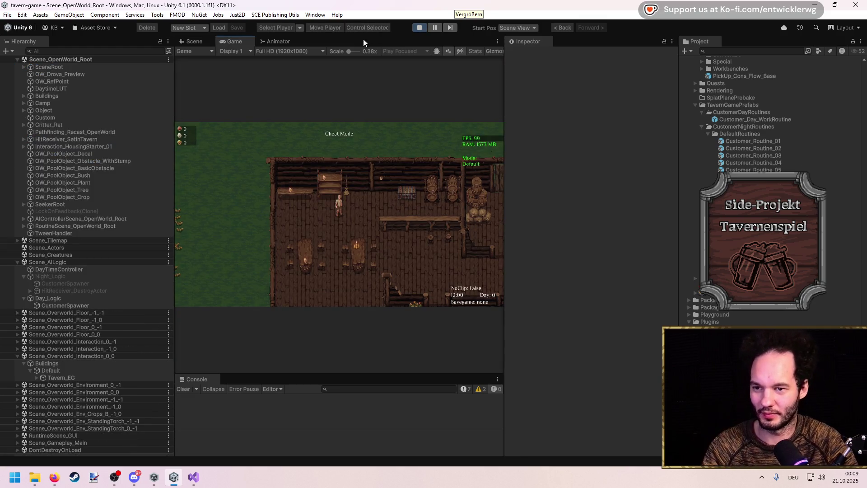
pyautogui.hotkey('shift', 'space')
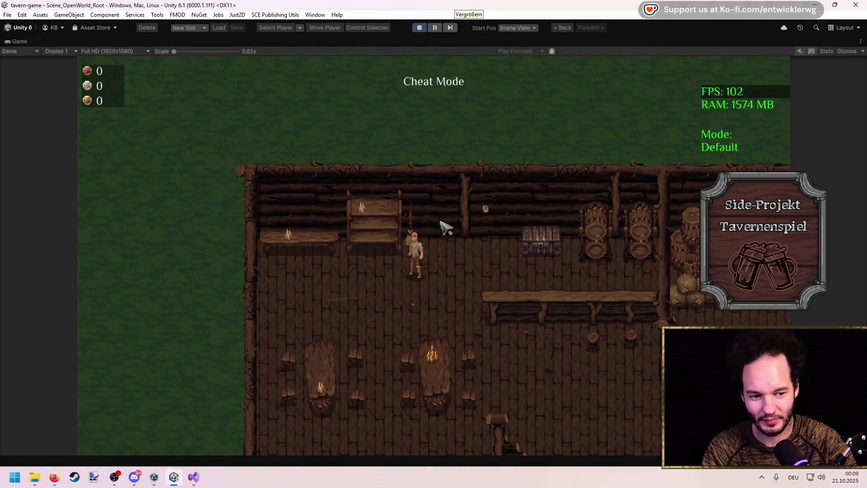
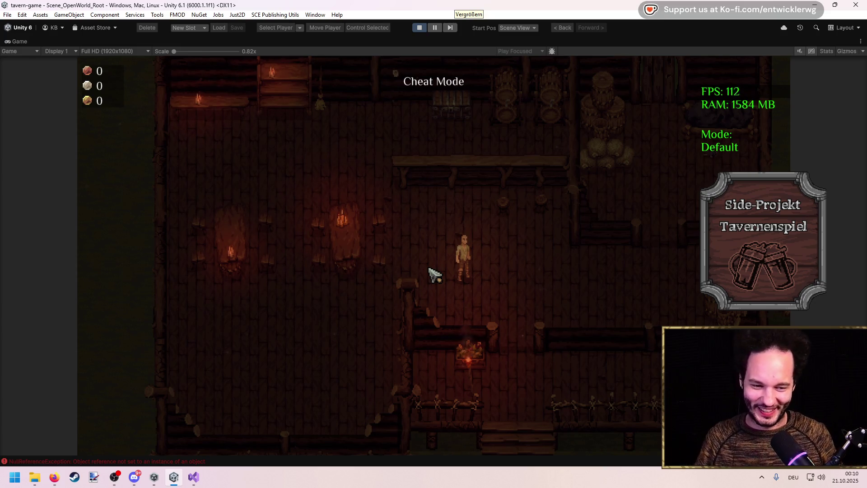
# Walk the player out of the tavern across the yard, then return to the spawner code.
pyautogui.press('s')
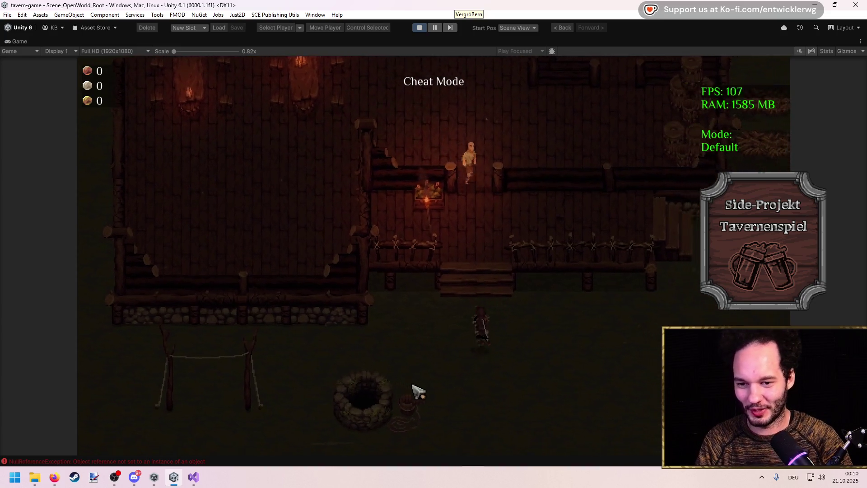
pyautogui.press('s')
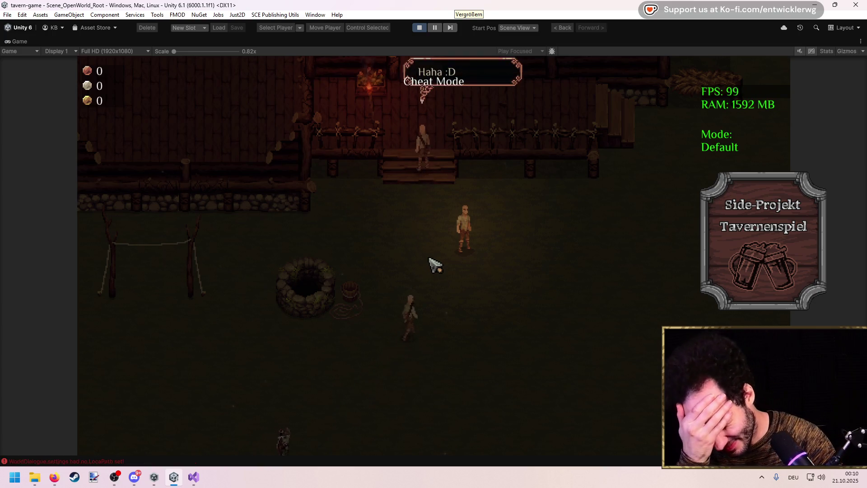
pyautogui.click(193, 477)
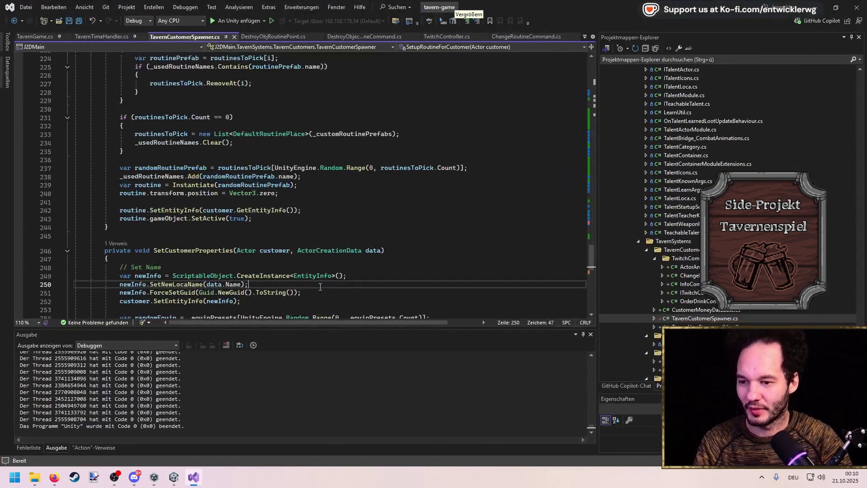
# Undo the stray character and open DestroyObjectRoutineCommand via a 'Destroy command' code search.
pyautogui.hotkey('ctrl', 'z')
pyautogui.doubleClick(359, 250)
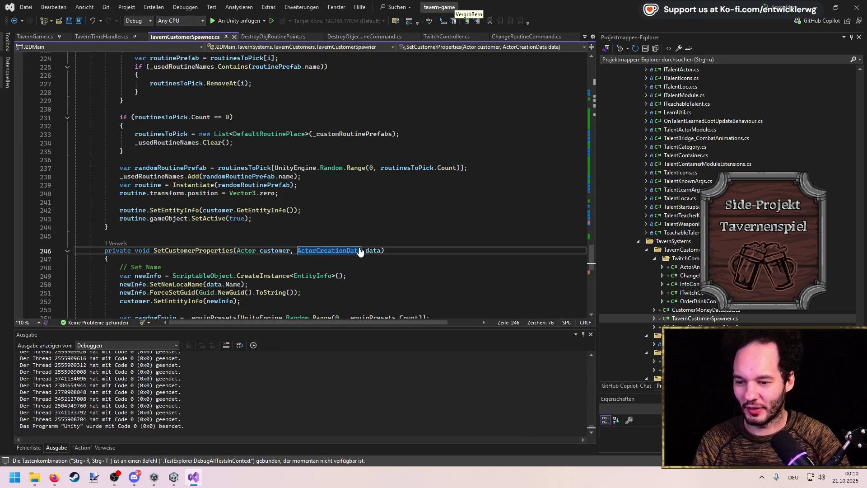
pyautogui.hotkey('ctrl', 't')
pyautogui.write('Destroy ')
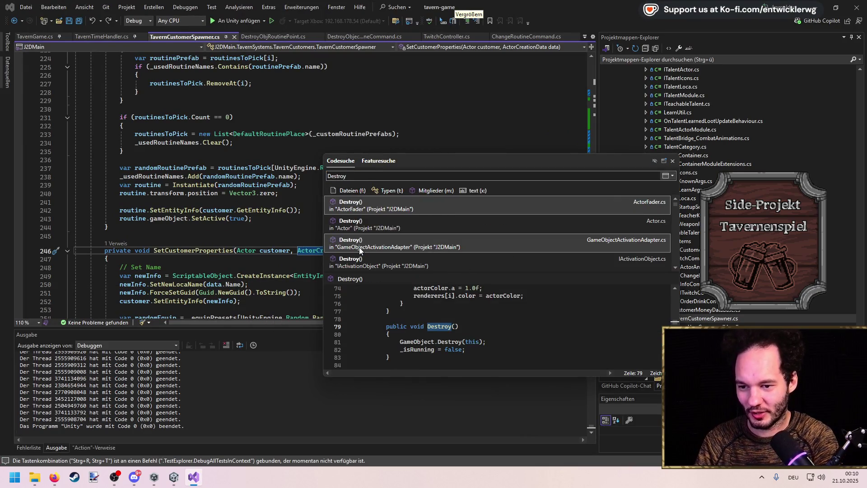
pyautogui.write('command')
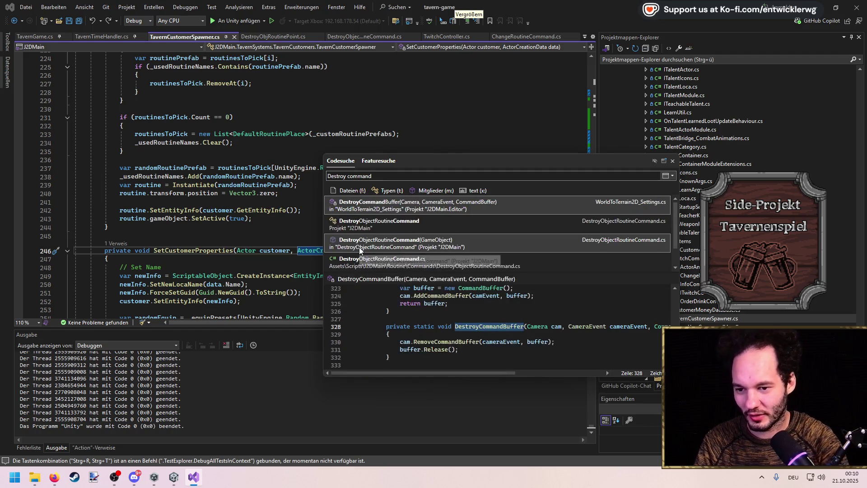
pyautogui.click(386, 235)
pyautogui.scroll(-5, 226, 203)
pyautogui.scroll(5, 225, 203)
# Start an override in DestroyObjectRoutineCommand, discard it, and save the file.
pyautogui.click(181, 218)
pyautogui.press('Return')
pyautogui.press('Return')
pyautogui.write('override')
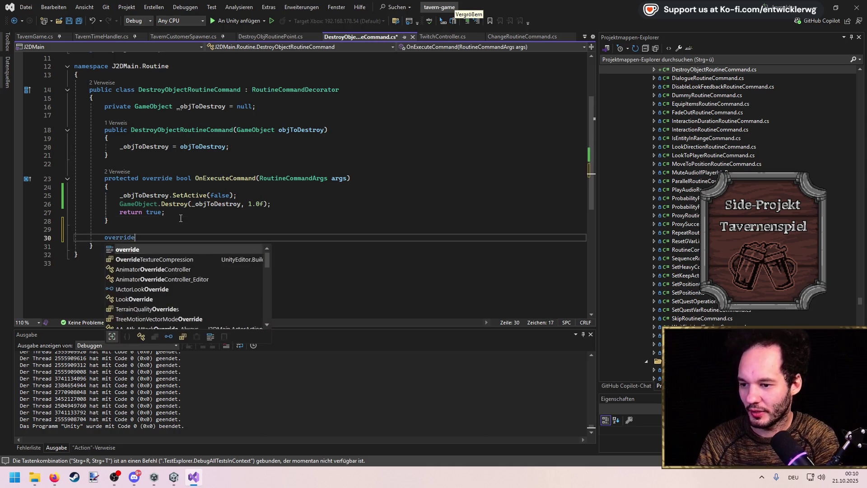
pyautogui.press('Escape')
pyautogui.hotkey('ctrl', 'z')
pyautogui.hotkey('ctrl', 's')
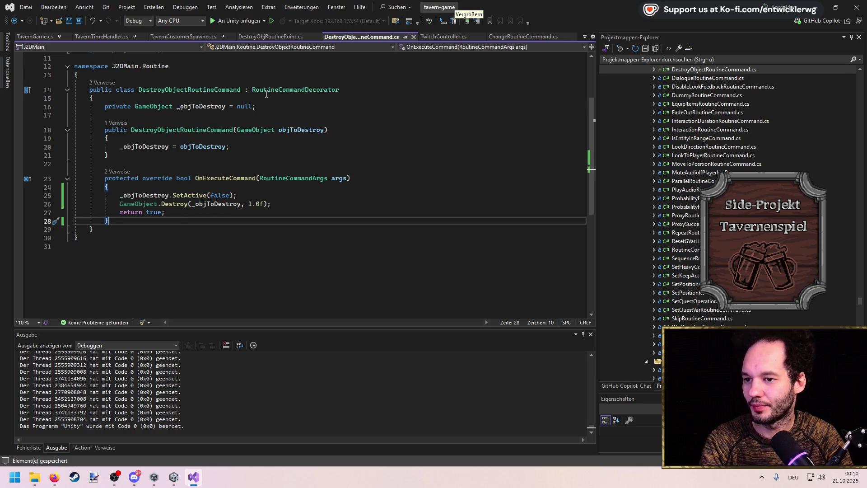
# Follow the constructor reference to DestroyObjRoutinePoint and generate an IsActorWaitingAtPoint override stub.
pyautogui.click(127, 126)
pyautogui.doubleClick(173, 96)
pyautogui.click(145, 186)
pyautogui.press('Return')
pyautogui.press('Return')
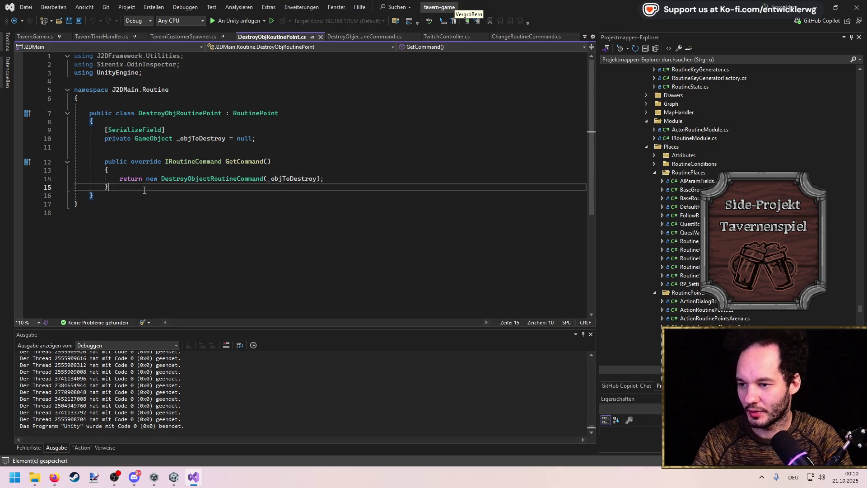
pyautogui.write('override')
pyautogui.press('Down')
pyautogui.press('Down')
pyautogui.press('Down')
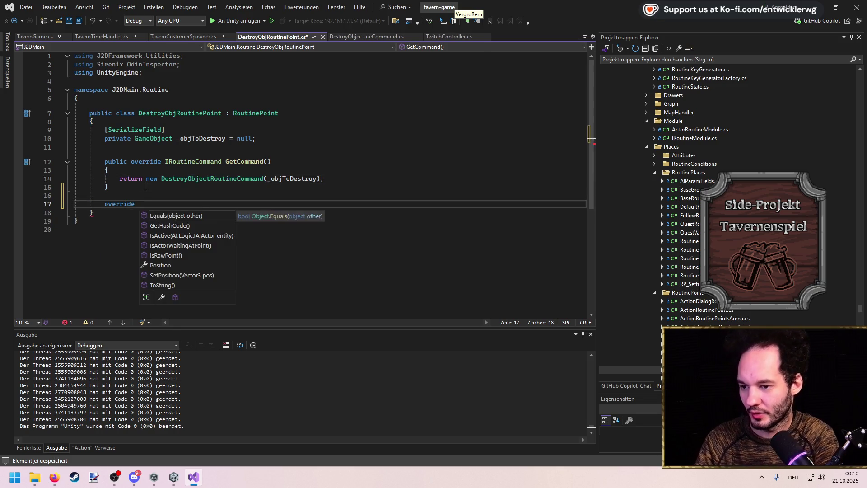
pyautogui.press('Return')
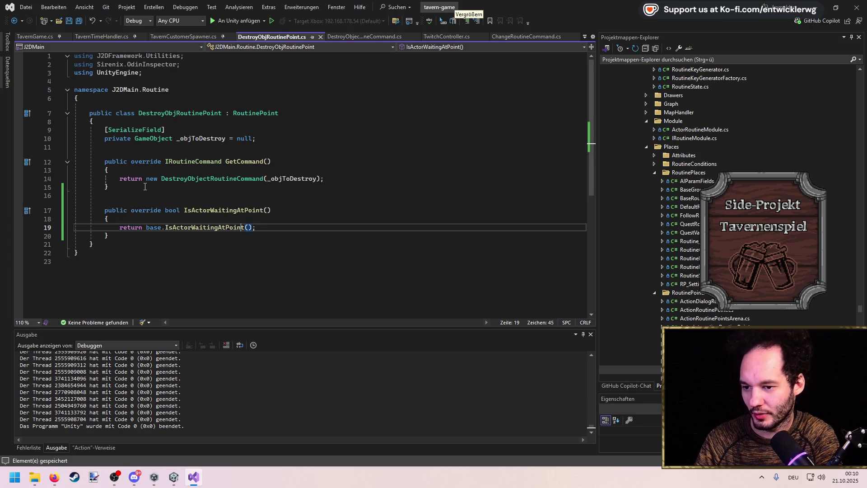
# Check the base definition, then make the IsActorWaitingAtPoint override return false.
pyautogui.press('F12')
pyautogui.hotkey('ctrl', '-')
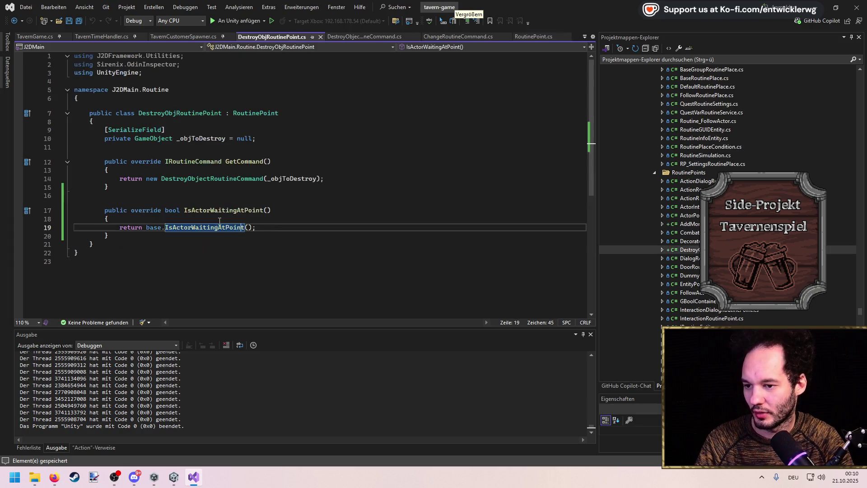
pyautogui.moveTo(261, 228); pyautogui.dragTo(149, 228)
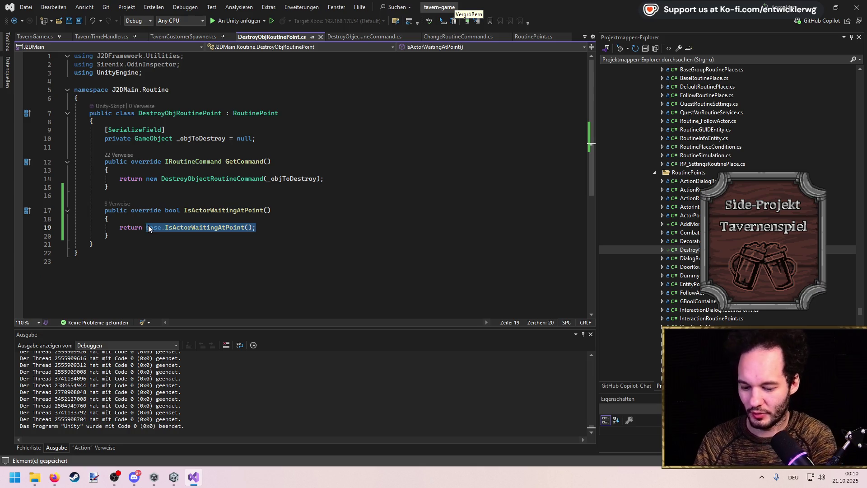
pyautogui.write('false;')
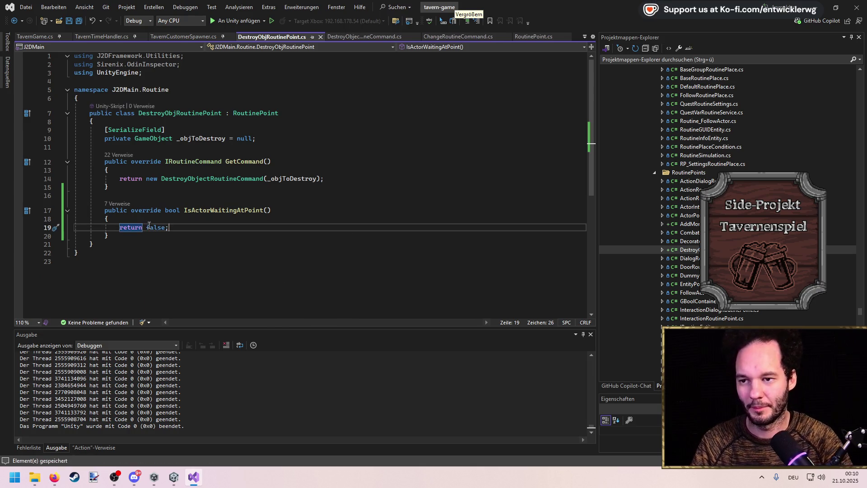
pyautogui.hotkey('alt', 'Tab')
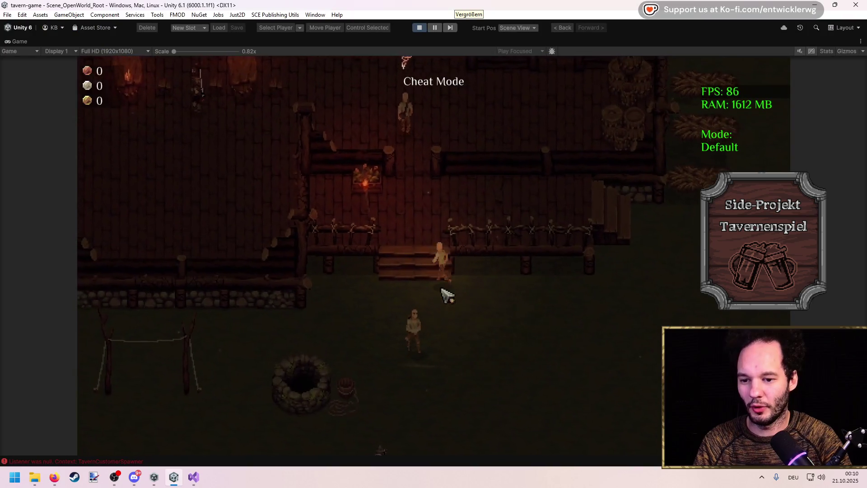
# Walk the player up across the porch and into the tavern.
pyautogui.press('w')
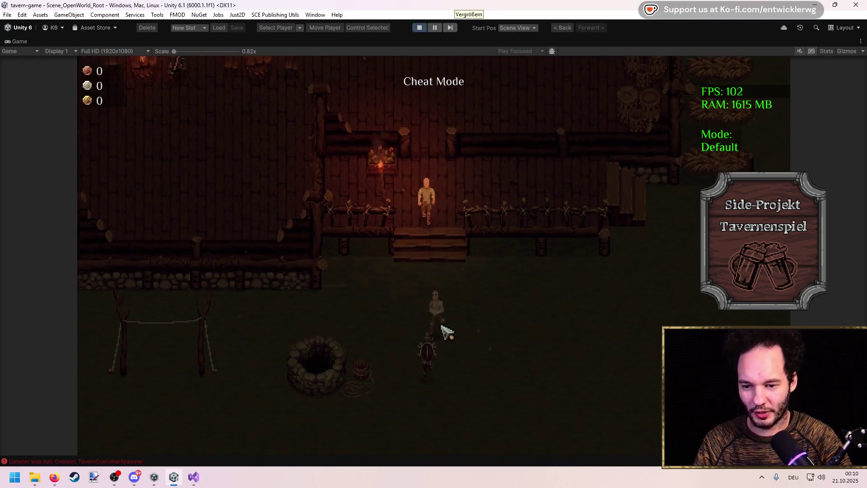
pyautogui.press('w')
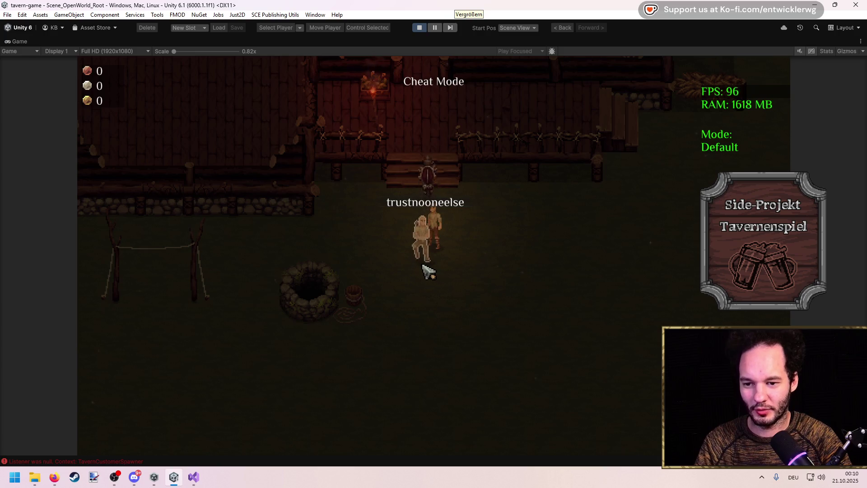
pyautogui.press('w')
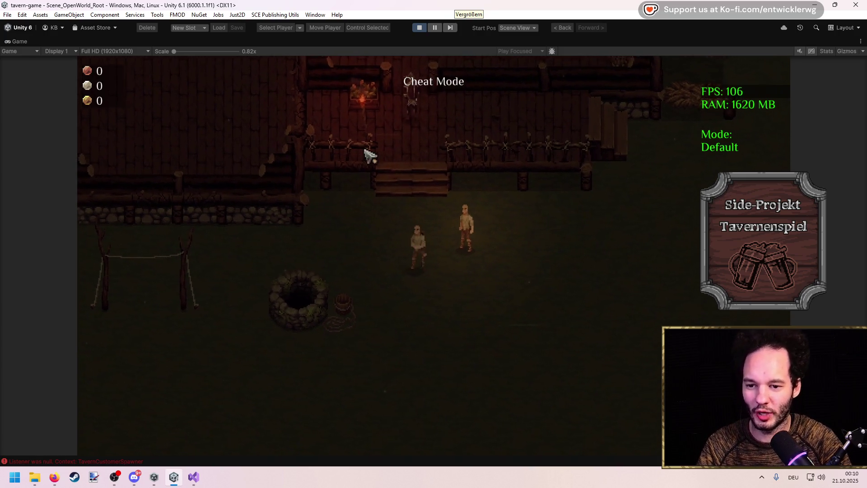
pyautogui.press('w')
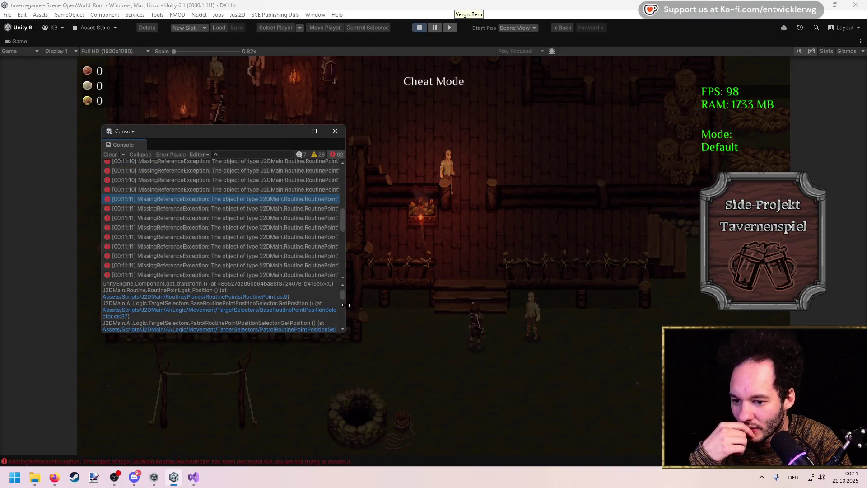
# Widen the Console and read the MissingReferenceException stack trace through PatrolRoutinePointPositionSelector.cs.
pyautogui.moveTo(346, 304); pyautogui.dragTo(540, 302)
pyautogui.scroll(2, 222, 315)
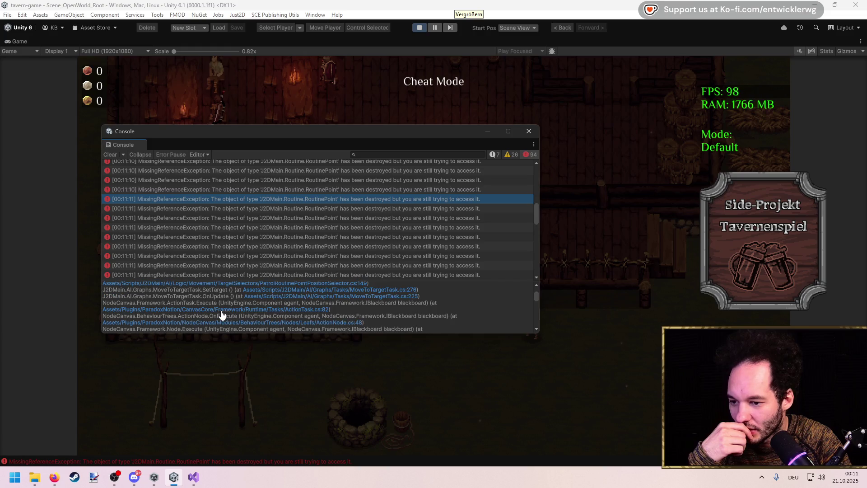
pyautogui.scroll(-2, 222, 315)
pyautogui.scroll(-1, 222, 313)
pyautogui.scroll(-1, 221, 313)
pyautogui.scroll(-5, 222, 313)
pyautogui.scroll(5, 225, 311)
pyautogui.scroll(-4, 224, 303)
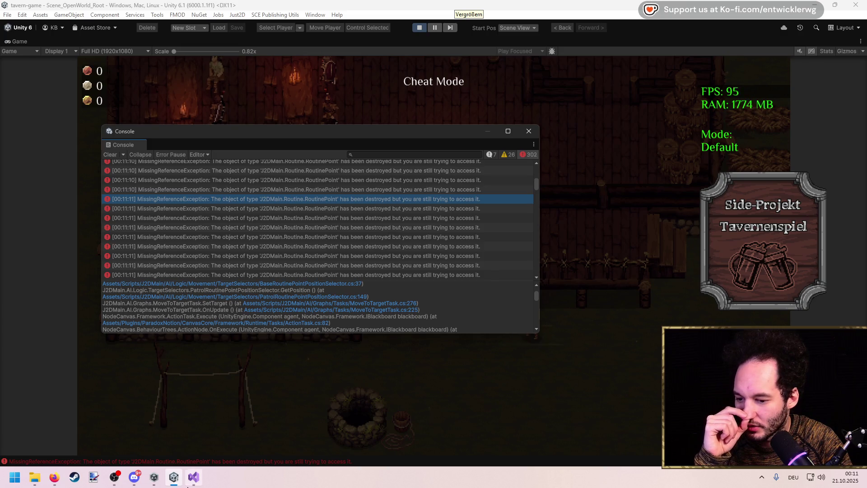
pyautogui.click(193, 476)
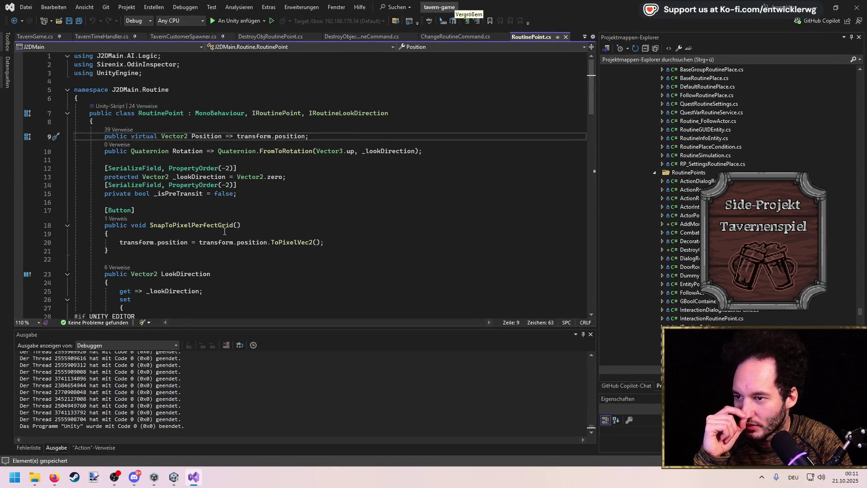
# Review the SetActive and Destroy lines in DestroyObjectRoutineCommand, then stop play mode.
pyautogui.click(351, 35)
pyautogui.click(259, 198)
pyautogui.click(286, 206)
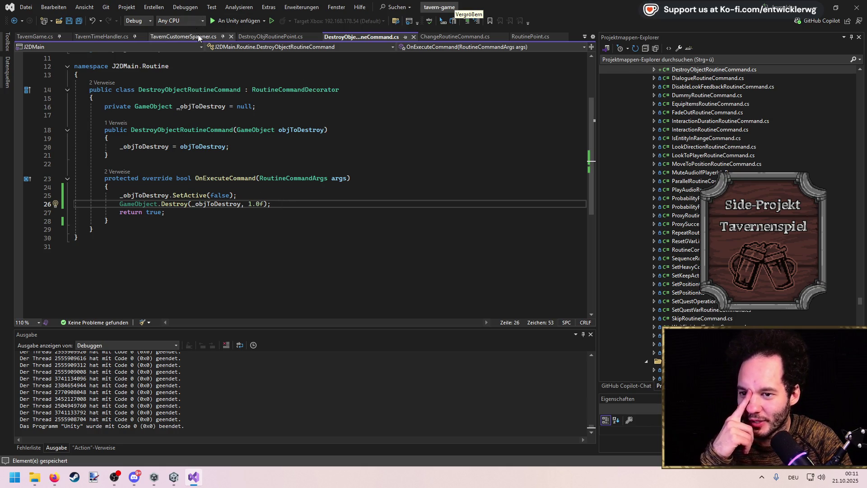
pyautogui.hotkey('alt', 'Tab')
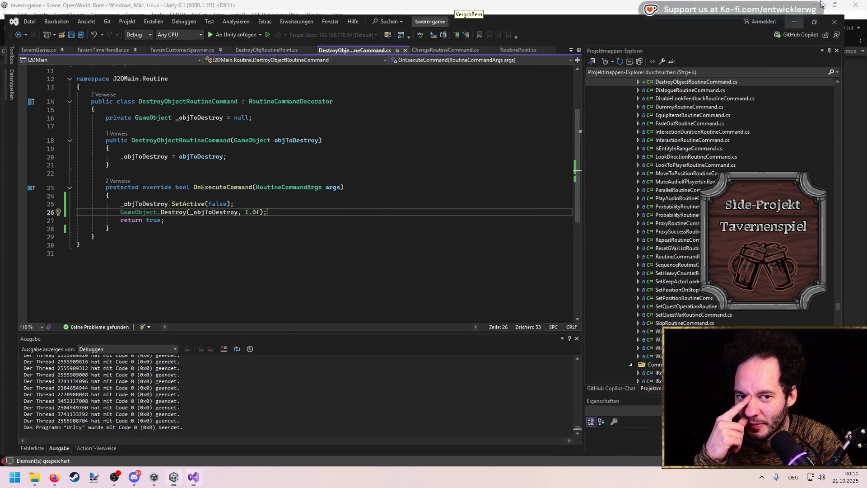
pyautogui.click(418, 28)
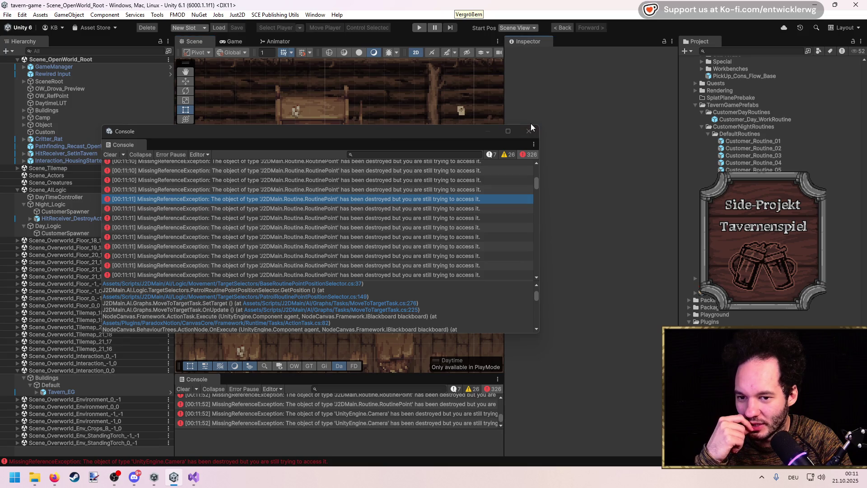
# Close the Console, pan across the tavern, and open the Customer_Routine_01 prefab.
pyautogui.click(529, 131)
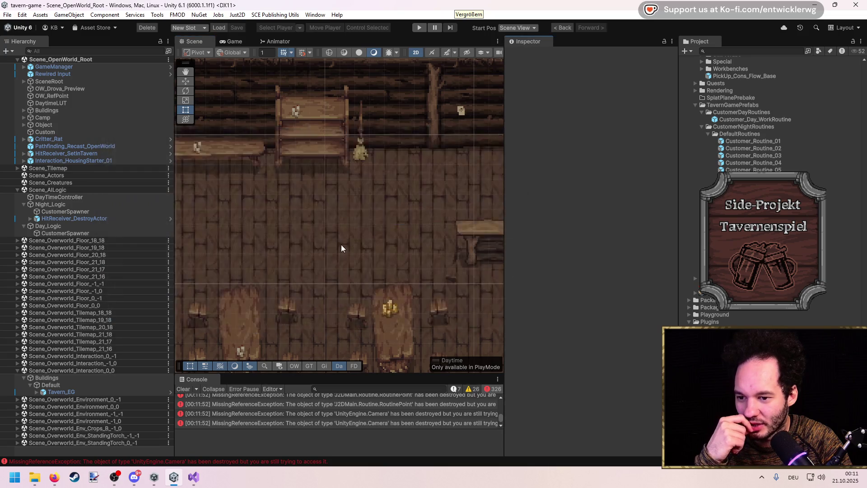
pyautogui.scroll(-3, 340, 246)
pyautogui.moveTo(362, 253)
pyautogui.mouseDown()
pyautogui.moveTo(337, 185)
pyautogui.moveTo(395, 227)
pyautogui.moveTo(322, 271)
pyautogui.moveTo(374, 192)
pyautogui.mouseUp()
pyautogui.scroll(2, 339, 199)
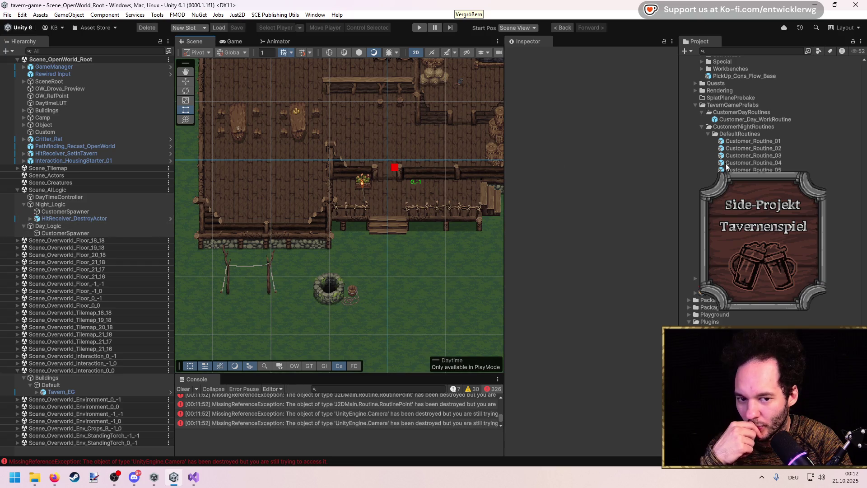
pyautogui.doubleClick(754, 141)
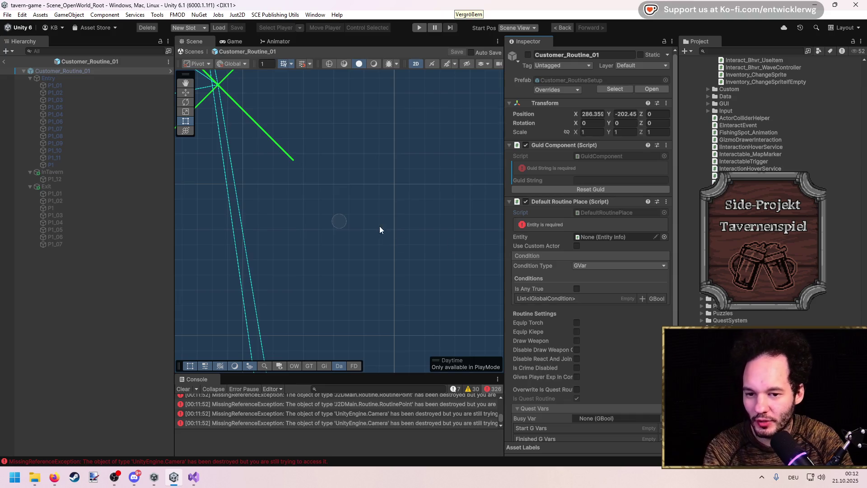
# Jump from DefaultRoutinePlace to BaseRoutinePlace and scroll to its OnDestroy method.
pyautogui.hotkey('alt', 'Tab')
pyautogui.press('F12')
pyautogui.scroll(-10, 221, 249)
pyautogui.scroll(-20, 221, 249)
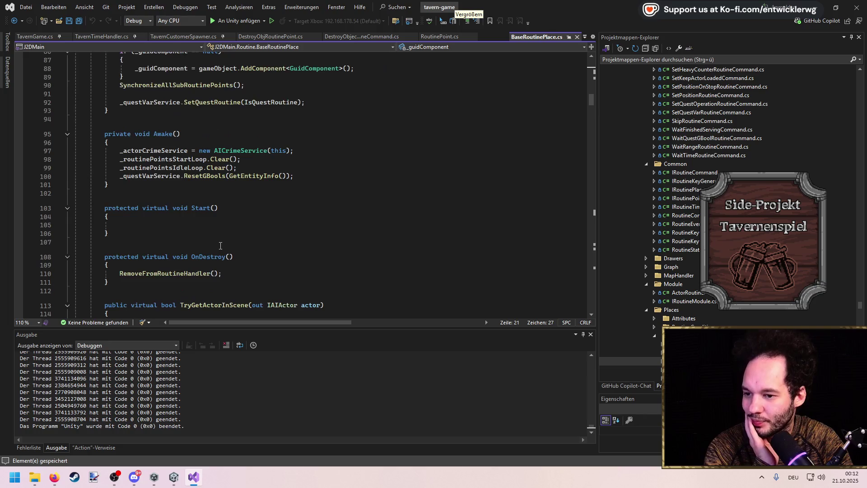
# Look over the empty method, then go to TavernCustomerSpawner.cs and locate the routine setup code.
pyautogui.scroll(-20, 220, 246)
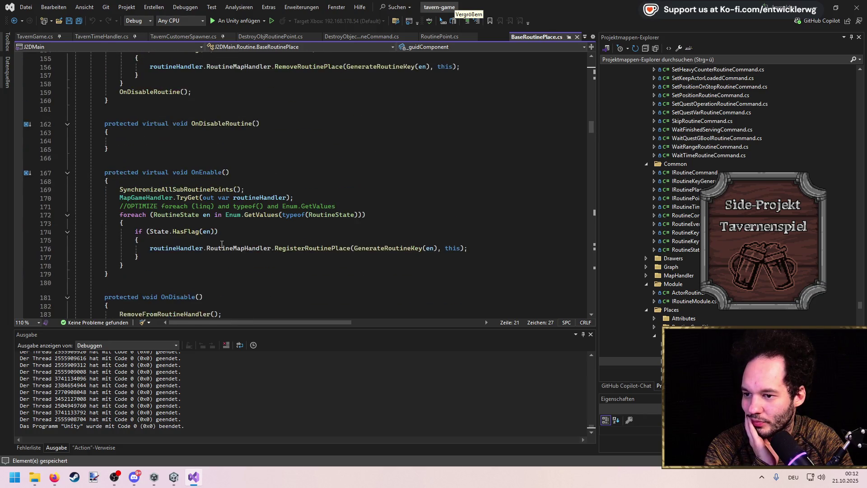
pyautogui.scroll(1, 222, 244)
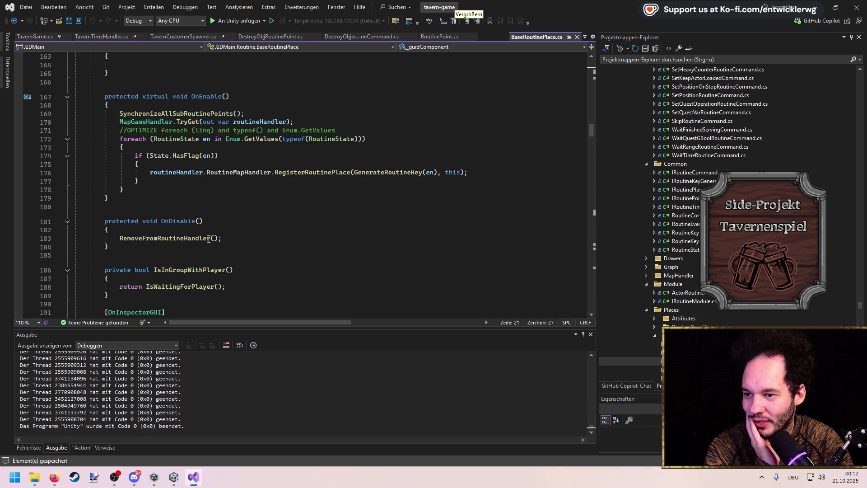
pyautogui.click(290, 63)
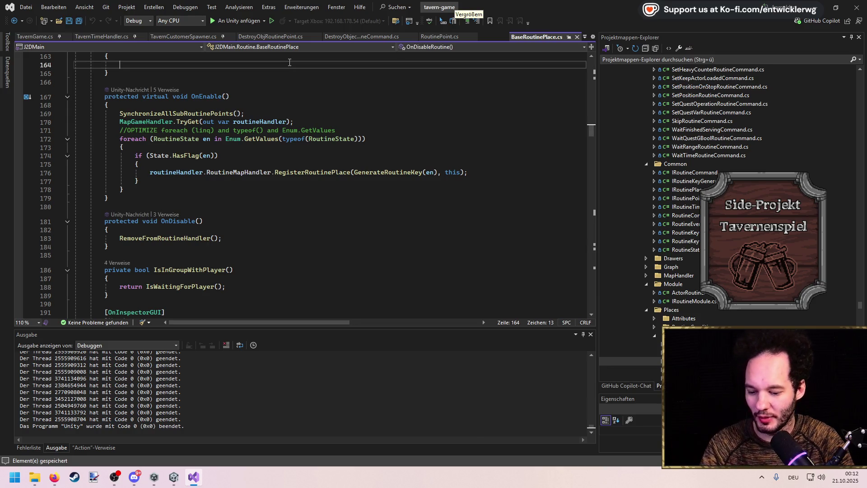
pyautogui.hotkey('ctrl', 't')
pyautogui.press('Escape')
pyautogui.click(198, 37)
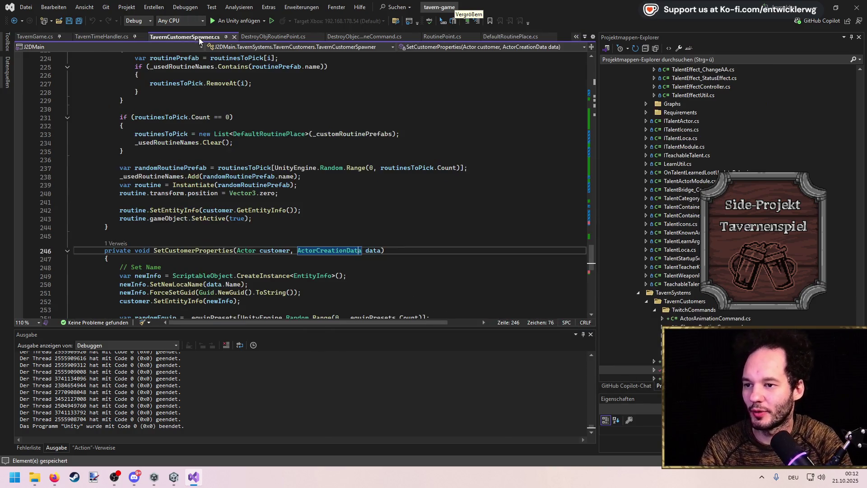
pyautogui.scroll(-3, 244, 214)
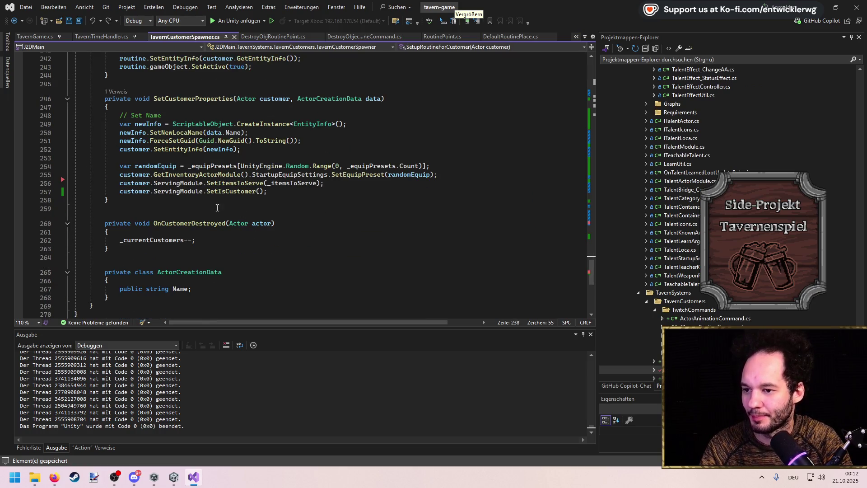
pyautogui.scroll(5, 173, 193)
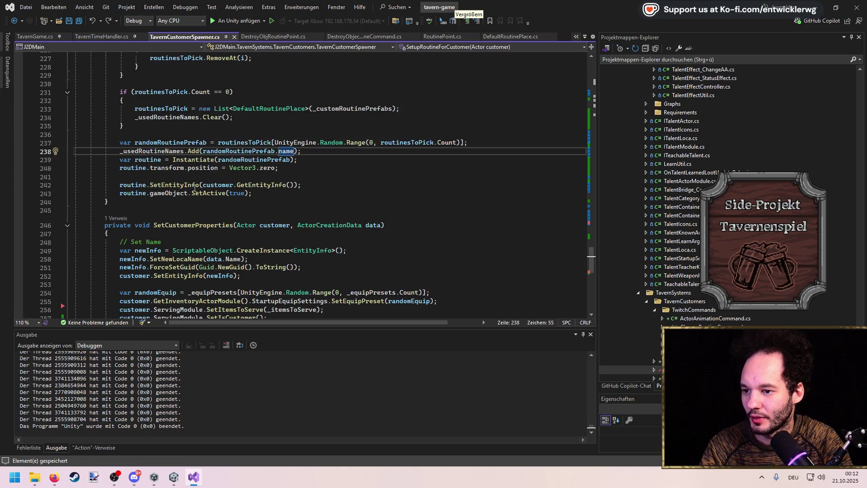
pyautogui.scroll(4, 195, 188)
# Add customer.ServingModule.AddEntryRoutine(routine); after the routine's SetActive(true) and save.
pyautogui.click(161, 100)
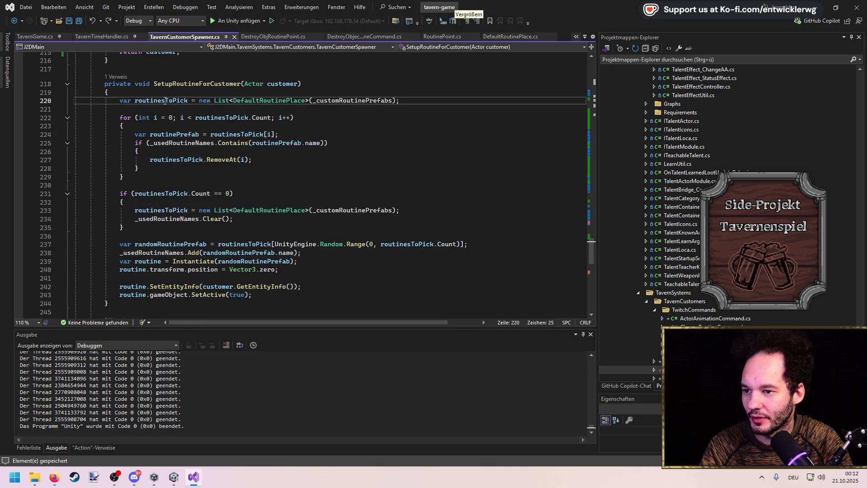
pyautogui.scroll(-2, 149, 181)
pyautogui.click(137, 248)
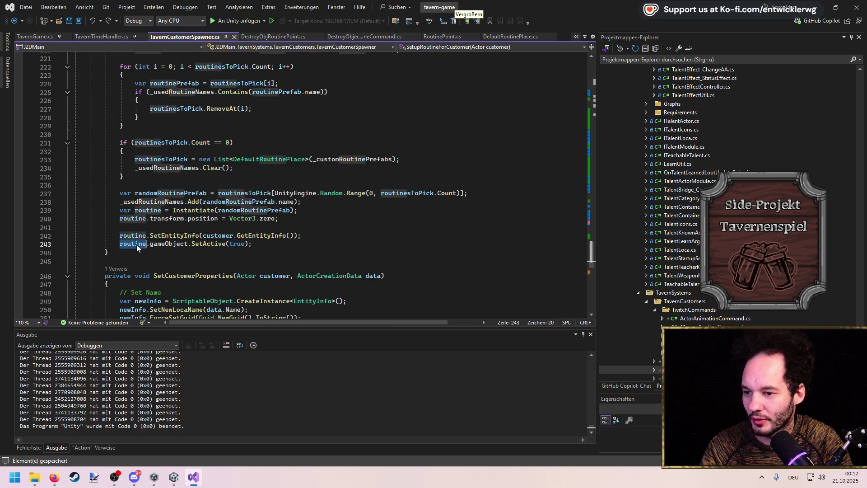
pyautogui.click(281, 246)
pyautogui.press('Return')
pyautogui.press('Return')
pyautogui.write('customer.s')
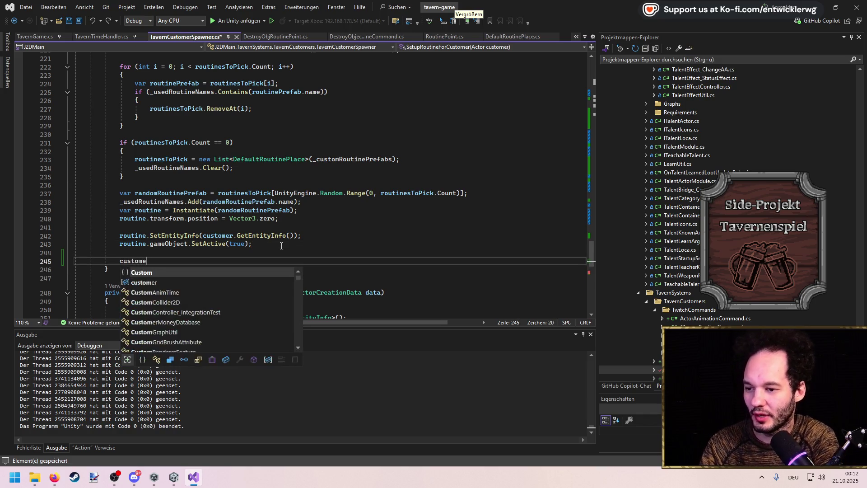
pyautogui.write('ervingModule.')
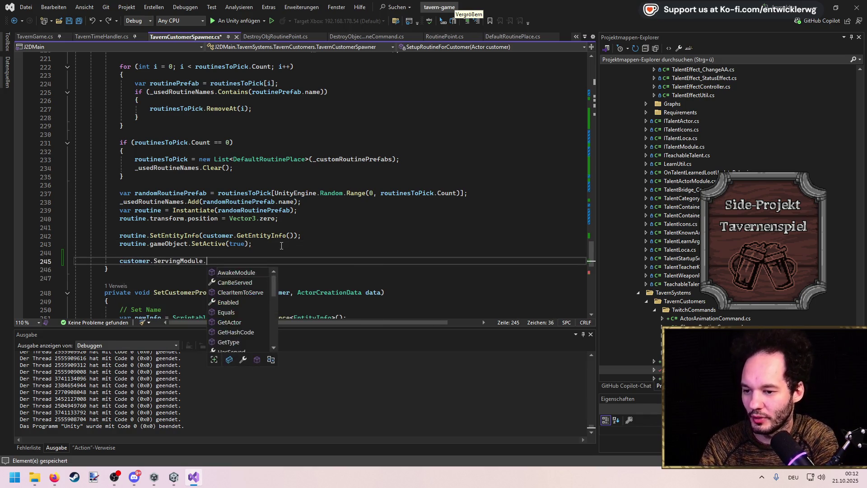
pyautogui.write('AddEntryRoutine(')
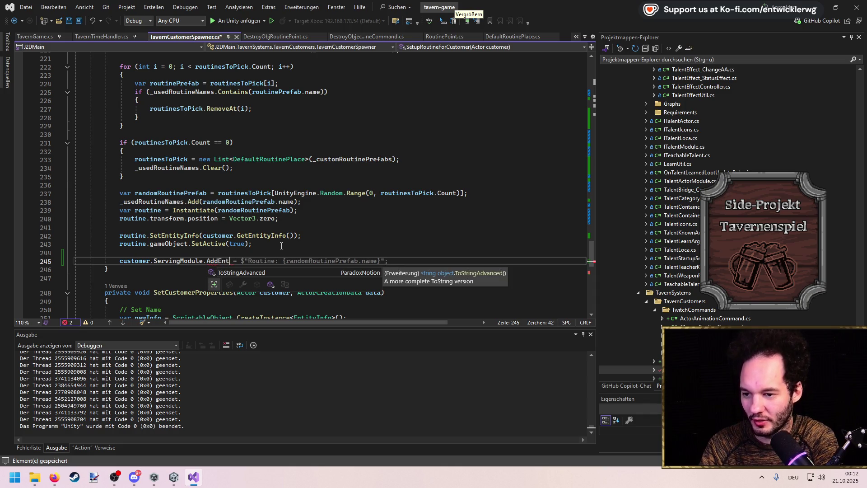
pyautogui.press('Tab')
pyautogui.hotkey('ctrl', 's')
# Jump to the generated AddEntryRoutine stub in ServingActorModule.cs.
pyautogui.press('F12')
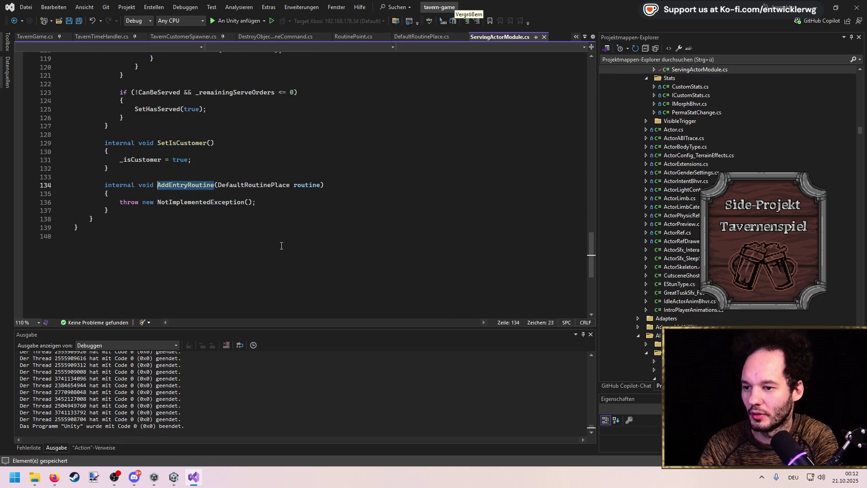
pyautogui.scroll(6, 295, 234)
pyautogui.scroll(20, 295, 234)
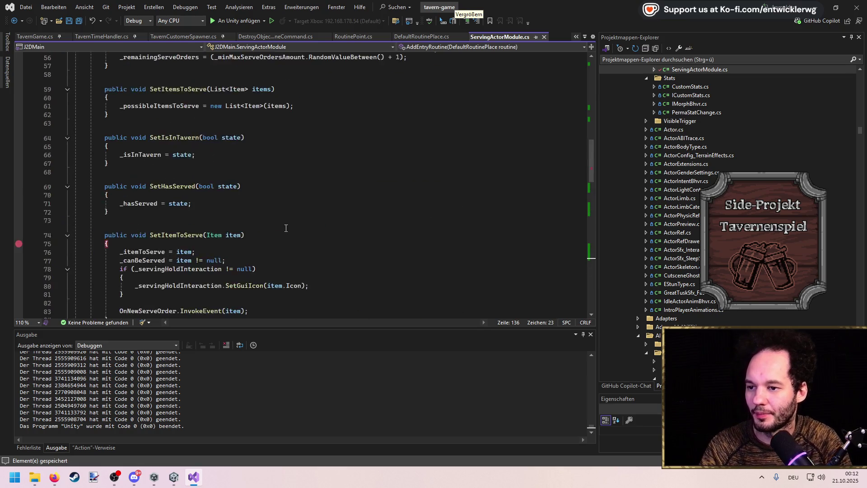
# Add a private DefaultRoutinePlace _entryRoutine field and a public EntryRoutine property.
pyautogui.click(298, 184)
pyautogui.press('Return')
pyautogui.press('Return')
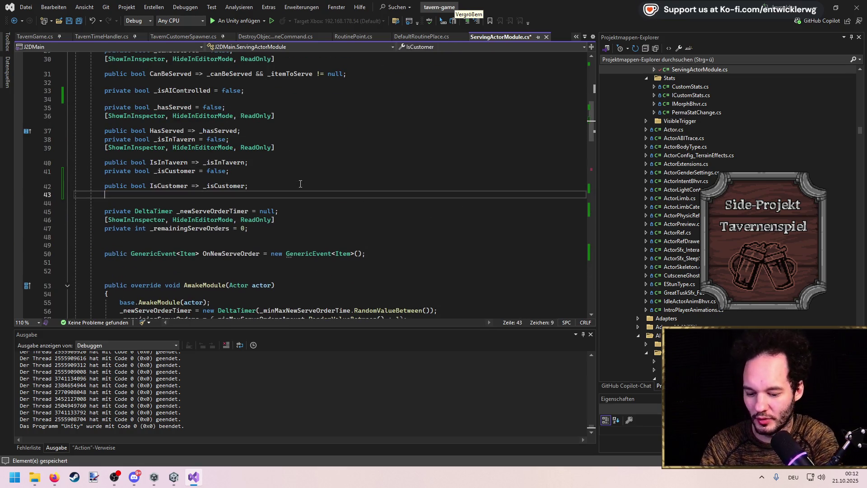
pyautogui.write('private Defaiul')
pyautogui.press('BackSpace')
pyautogui.press('BackSpace')
pyautogui.press('BackSpace')
pyautogui.write('ultRoutine')
pyautogui.press('space')
pyautogui.write('Place _r')
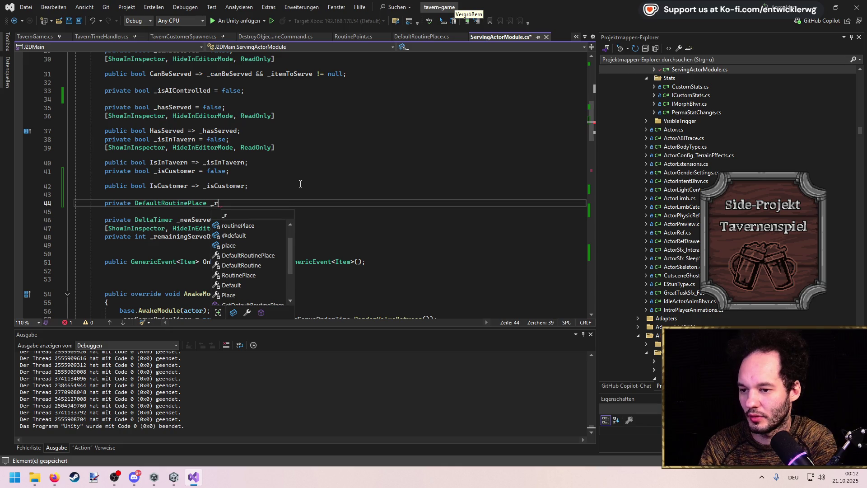
pyautogui.press('BackSpace')
pyautogui.write('entryRoutine')
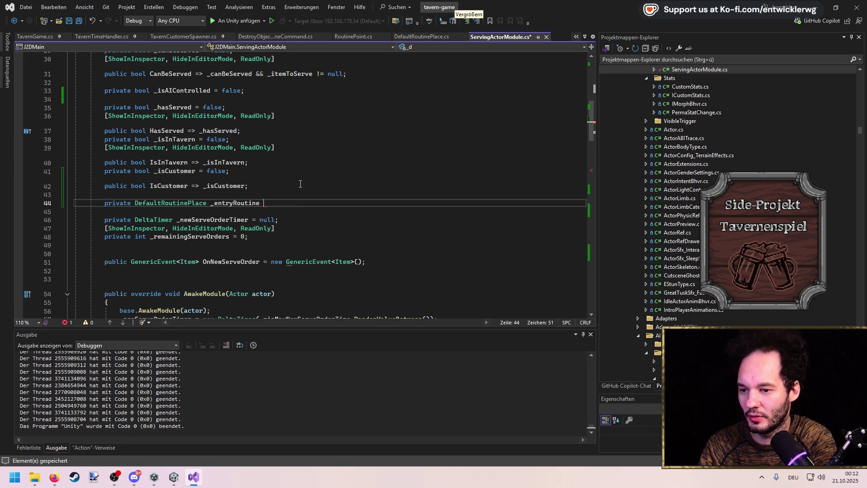
pyautogui.press('Return')
pyautogui.write('public')
pyautogui.press('Tab')
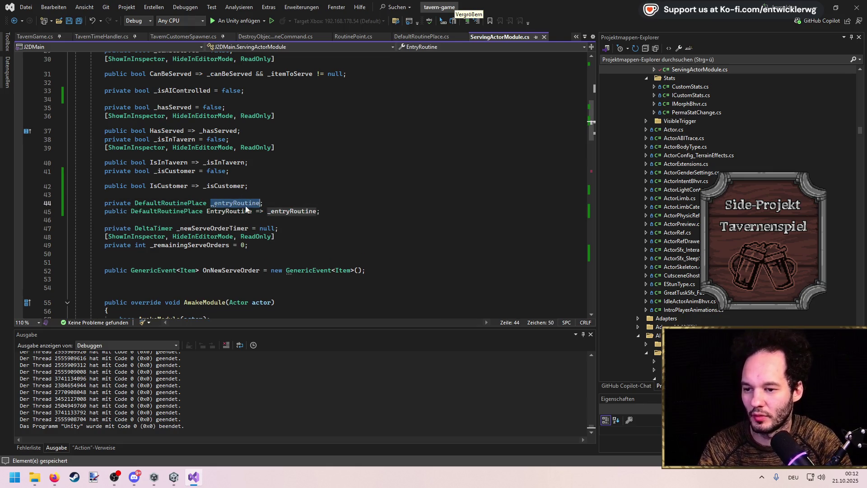
# Create an empty ResetEntryRoutine() method below the EntryRoutine property.
pyautogui.moveTo(320, 211); pyautogui.dragTo(114, 212)
pyautogui.click(344, 219)
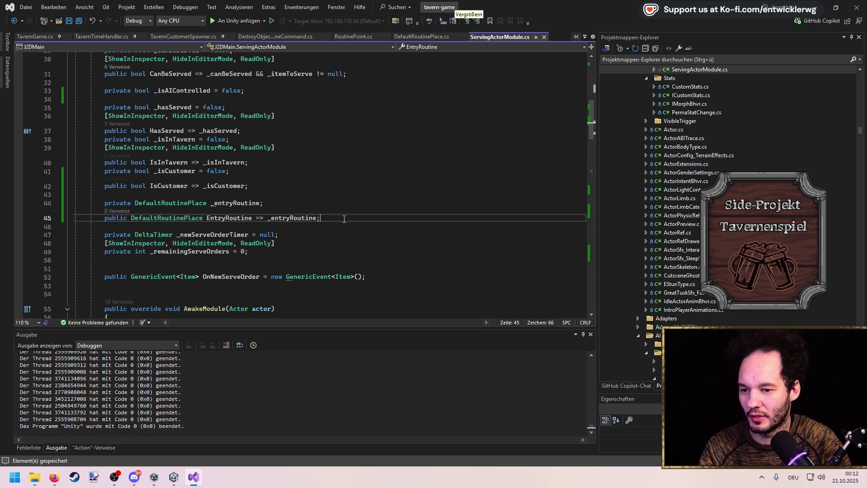
pyautogui.press('Return')
pyautogui.press('Return')
pyautogui.write('public void ResetEntryRout')
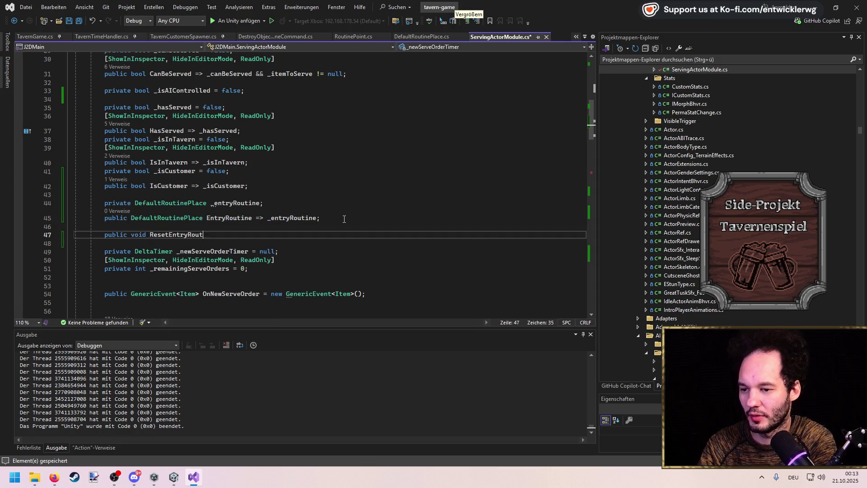
pyautogui.write('ine()')
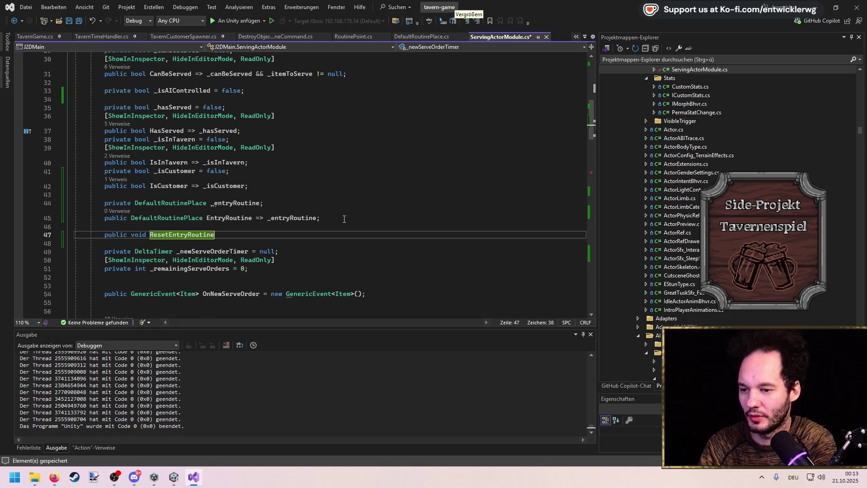
pyautogui.press('Return')
pyautogui.write('{')
pyautogui.press('Return')
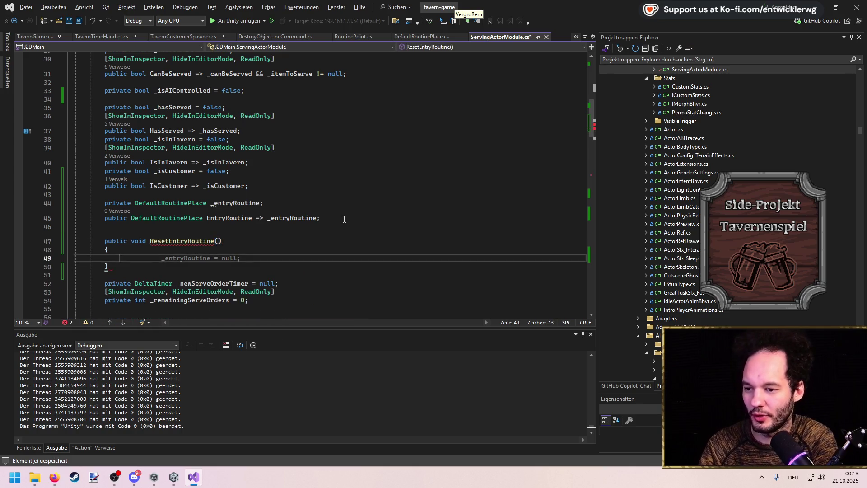
# Fill ResetEntryRoutine with gameObject.SetActive(false) and SetActive(true) calls, then save.
pyautogui.write('_entryRoutine.s')
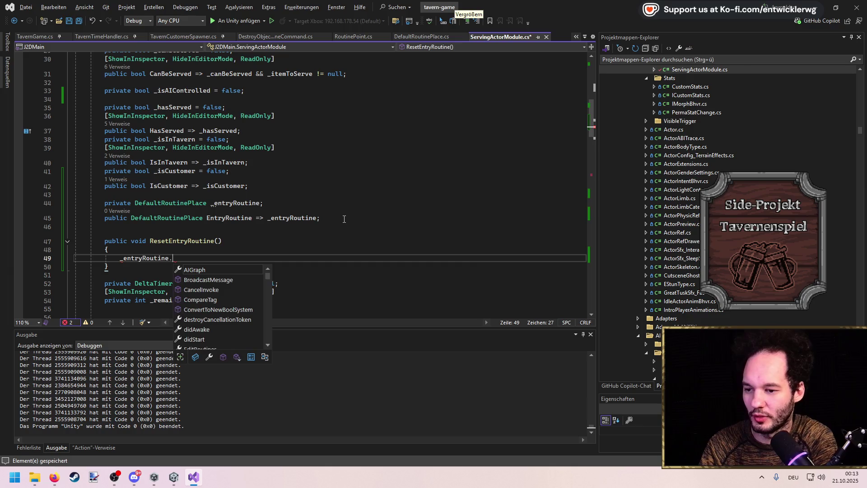
pyautogui.press('BackSpace')
pyautogui.write('g')
pyautogui.press('Tab')
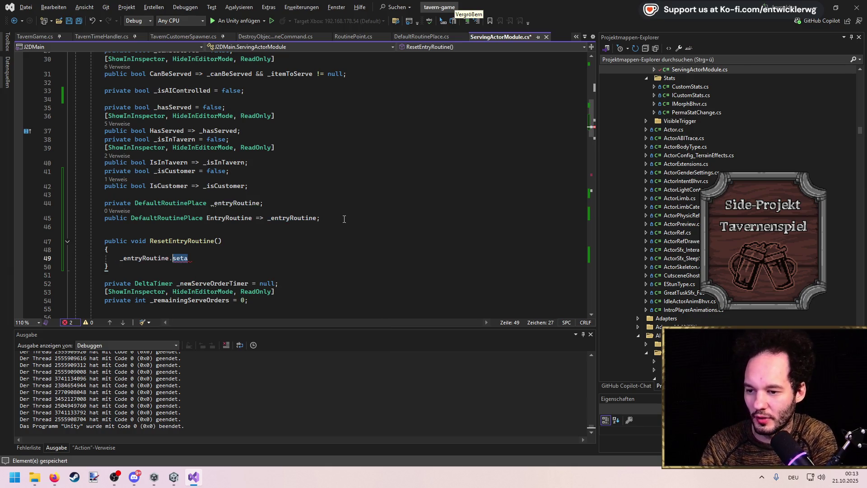
pyautogui.write('.seta(fals')
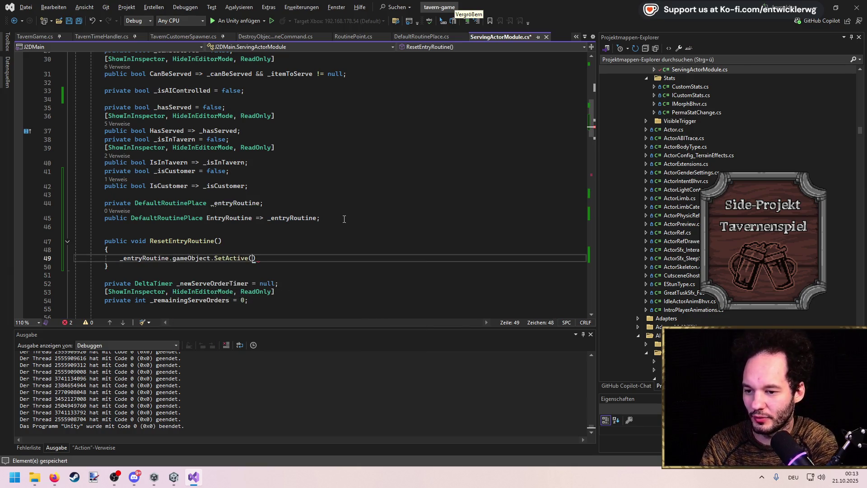
pyautogui.write('e);')
pyautogui.hotkey('ctrl', 'd')
pyautogui.press('Left')
pyautogui.press('Left')
pyautogui.press('BackSpace')
pyautogui.press('BackSpace')
pyautogui.press('BackSpace')
pyautogui.write('true')
pyautogui.hotkey('ctrl', 's')
# Replace AddEntryRoutine's placeholder exception with _entryRoutine = routine;.
pyautogui.click(344, 219)
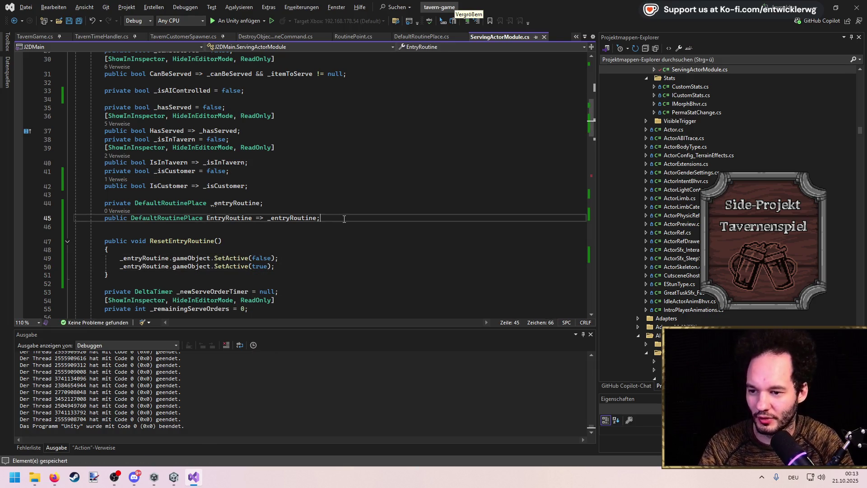
pyautogui.doubleClick(235, 202)
pyautogui.hotkey('ctrl', 'c')
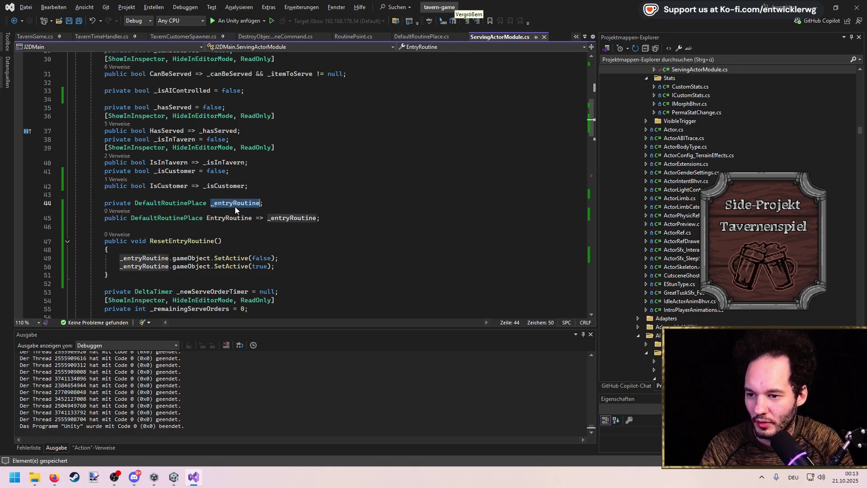
pyautogui.moveTo(592, 131); pyautogui.dragTo(590, 262)
pyautogui.moveTo(264, 231); pyautogui.dragTo(75, 229)
pyautogui.hotkey('ctrl', 'v')
pyautogui.write('routine;')
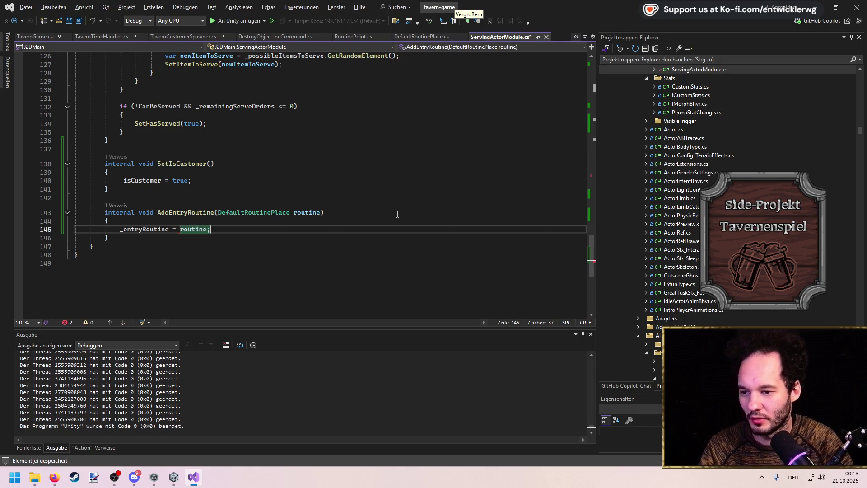
pyautogui.click(594, 130)
# Wrap the SetActive lines in an if (_entryRoutine != null) check and save.
pyautogui.moveTo(594, 131)
pyautogui.mouseDown()
pyautogui.moveTo(594, 149)
pyautogui.moveTo(596, 118)
pyautogui.mouseUp()
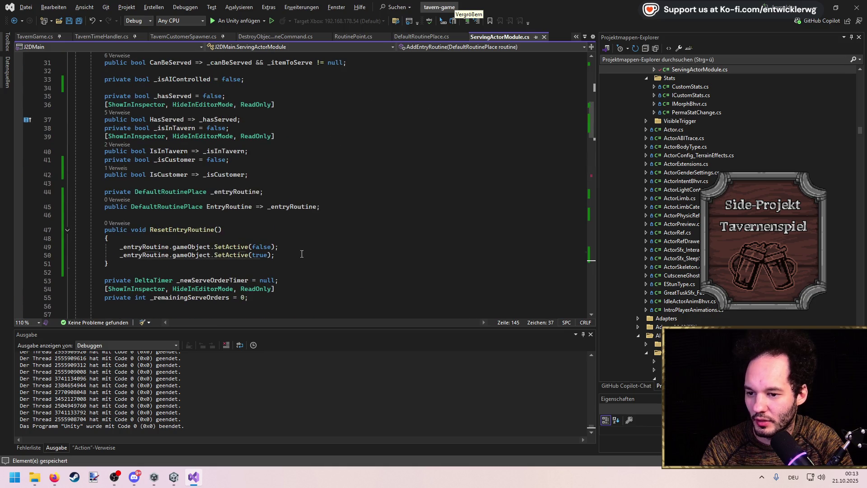
pyautogui.moveTo(302, 254); pyautogui.dragTo(4, 250)
pyautogui.hotkey('ctrl', 'k')
pyautogui.hotkey('ctrl', 's')
pyautogui.write('if')
pyautogui.press('Return')
pyautogui.write('_entryRoutine != null')
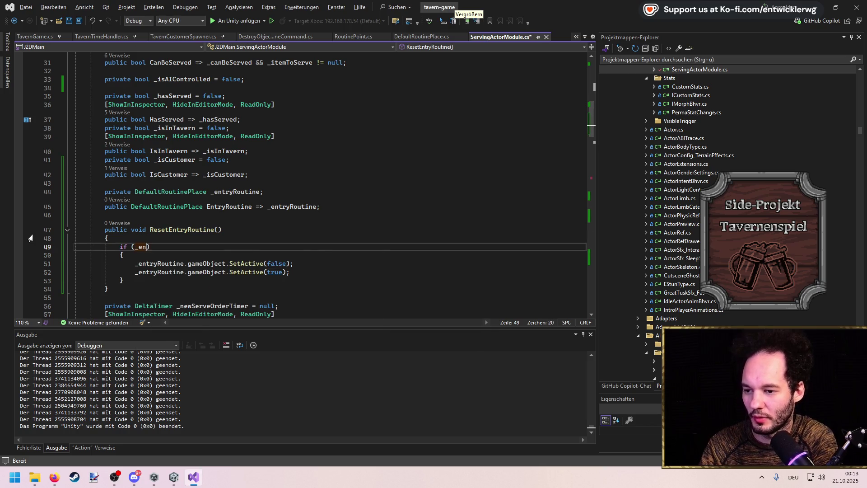
pyautogui.click(296, 272)
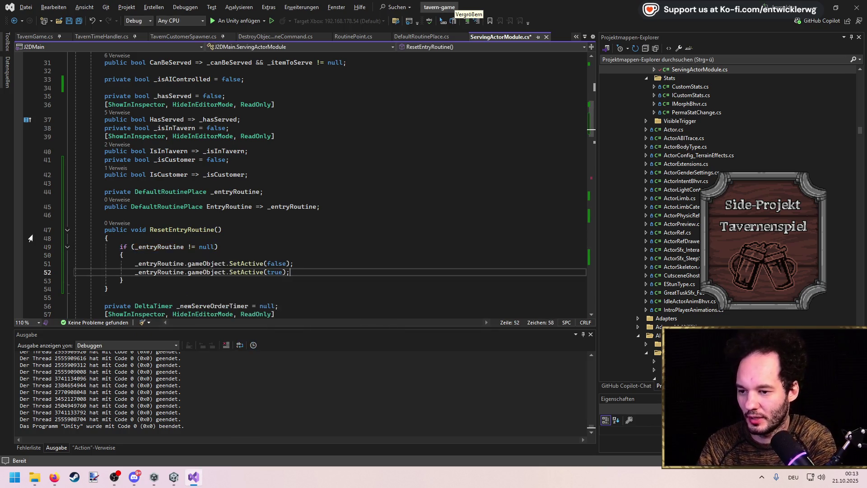
pyautogui.hotkey('ctrl', 's')
# Review the finished AddEntryRoutine method, then return to DestroyObjectRoutineCommand.cs.
pyautogui.scroll(-8, 334, 246)
pyautogui.scroll(-20, 334, 246)
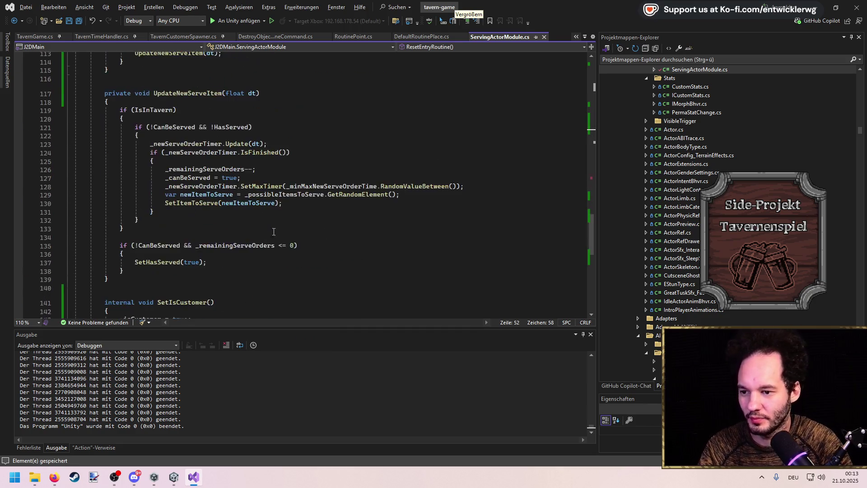
pyautogui.click(316, 224)
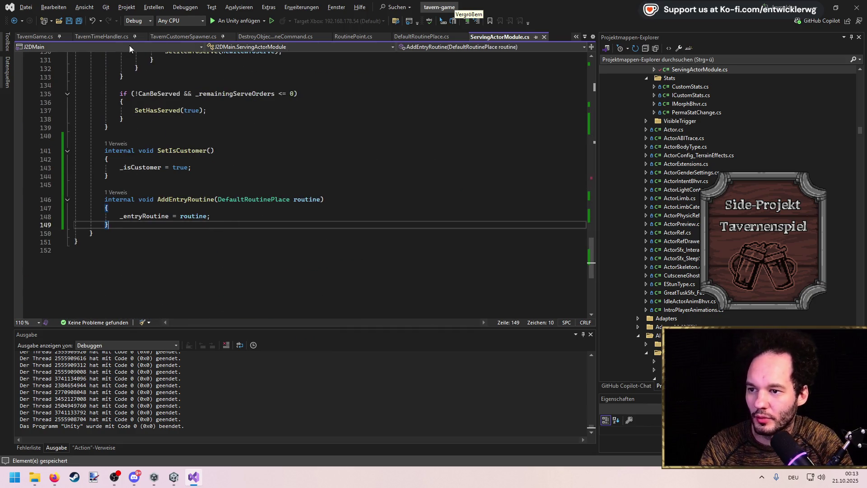
pyautogui.click(261, 38)
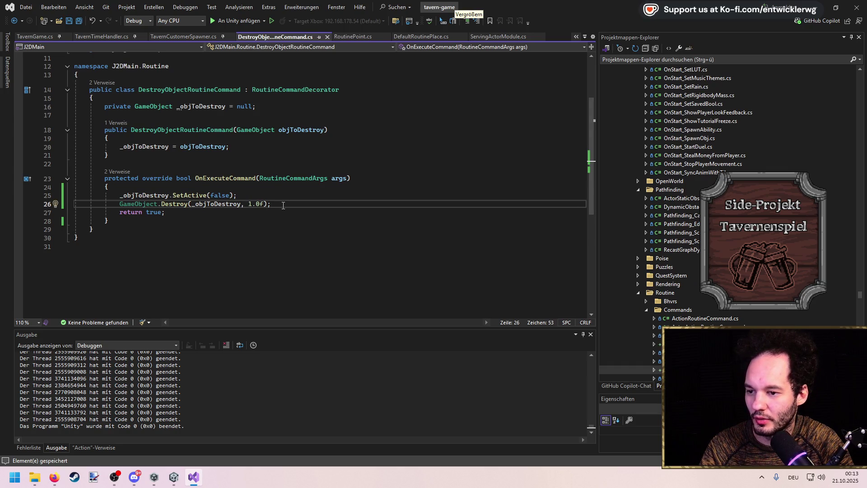
# Add a placeholder ResetRoutine line below the Destroy call.
pyautogui.press('Down')
pyautogui.press('Down')
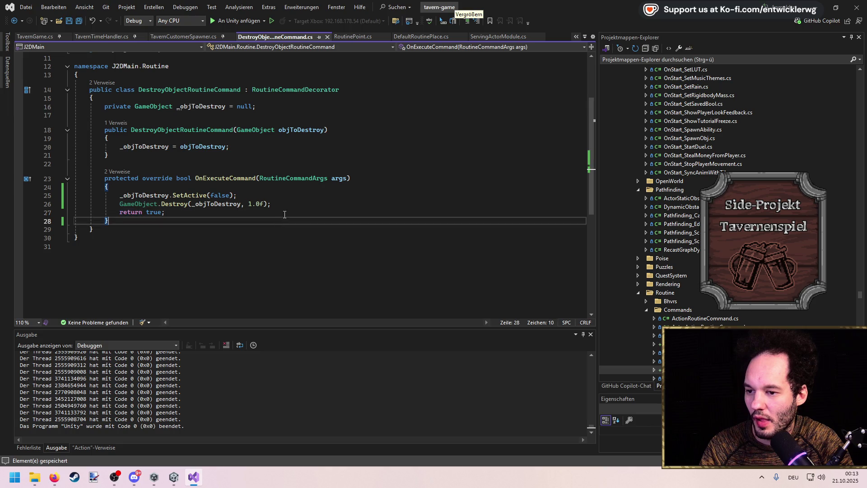
pyautogui.press('Up')
pyautogui.press('Up')
pyautogui.press('Return')
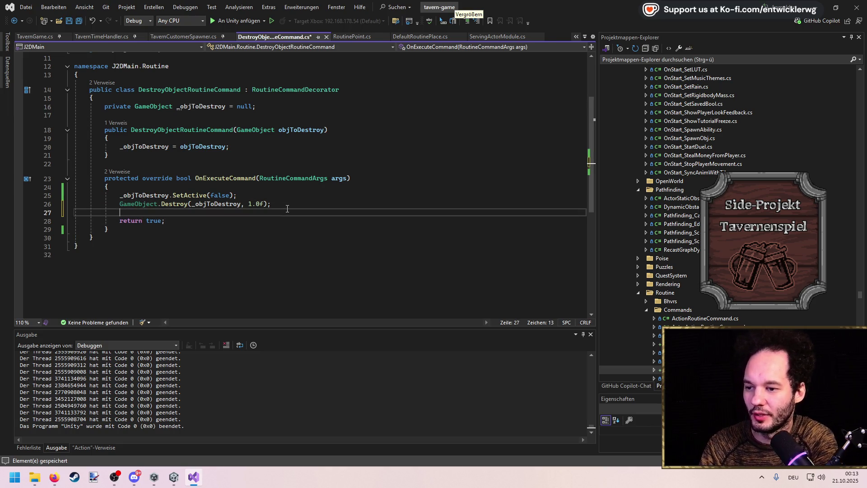
pyautogui.write('Reset')
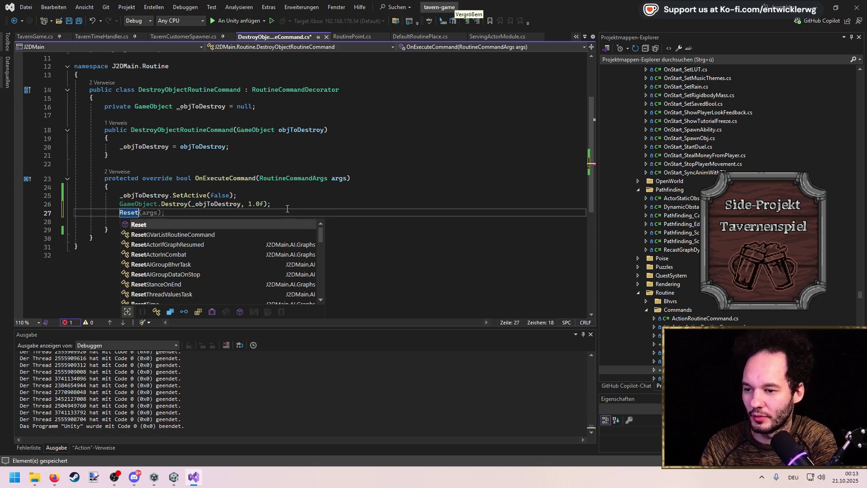
pyautogui.write('Routine')
pyautogui.press('Escape')
# Remove the 1.0f delay so Destroy destroys the object immediately.
pyautogui.press('Up')
pyautogui.press('End')
pyautogui.hotkey('shift', 'Home')
pyautogui.press('Delete')
pyautogui.press('Delete')
pyautogui.hotkey('ctrl', 's')
pyautogui.press('BackSpace')
pyautogui.write('Destroy')
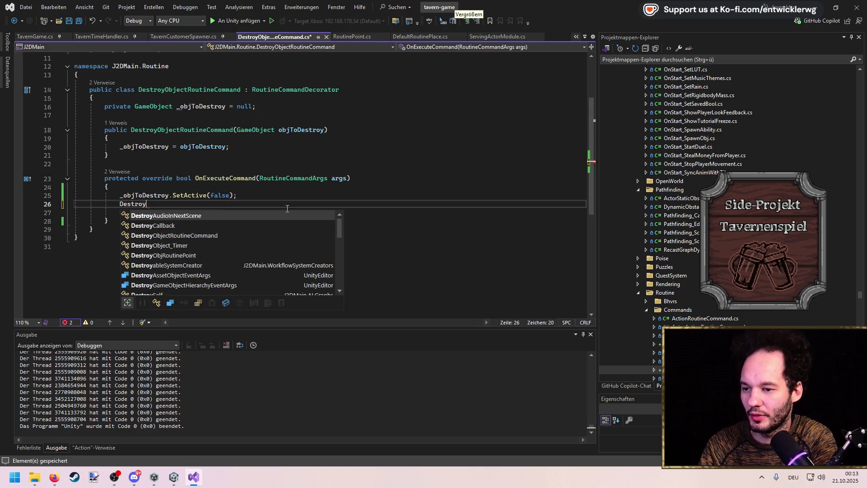
pyautogui.hotkey('ctrl', 'z')
pyautogui.hotkey('ctrl', 'z')
pyautogui.hotkey('ctrl', 'z')
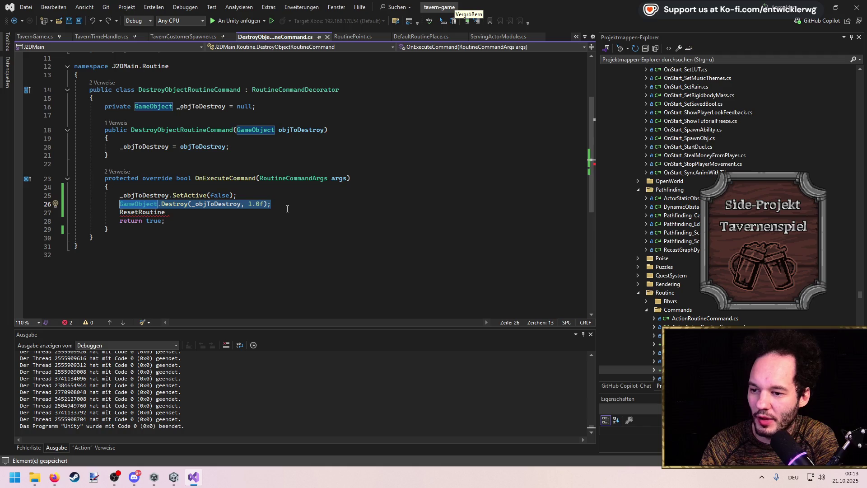
pyautogui.press('End')
pyautogui.press('Left')
pyautogui.press('Left')
pyautogui.press('BackSpace')
pyautogui.press('BackSpace')
pyautogui.press('BackSpace')
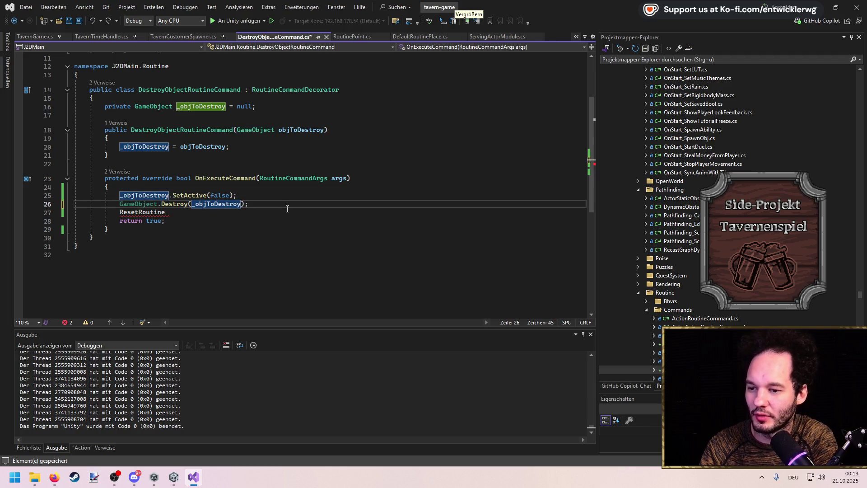
pyautogui.press('Down')
# Replace the placeholder with args.Actor.GetServingActorModule().ResetEntryRoutine(); and save.
pyautogui.hotkey('ctrl', 'shift', 'Left')
pyautogui.press('BackSpace')
pyautogui.write('arg0')
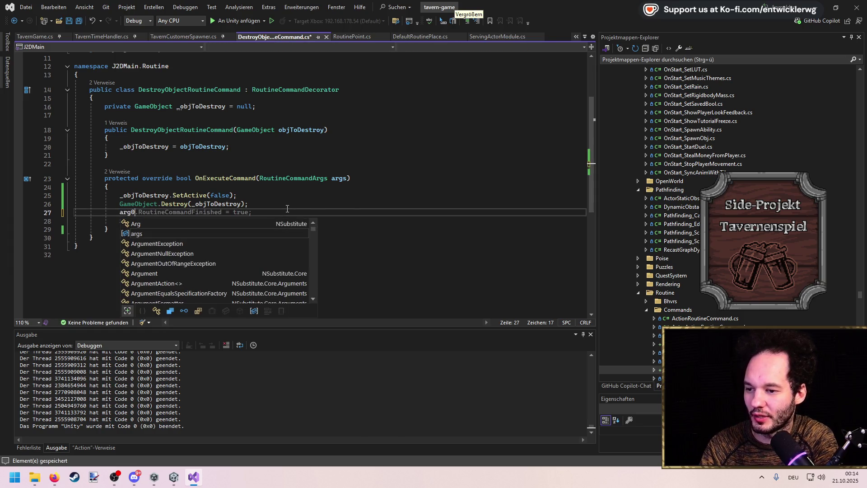
pyautogui.press('Escape')
pyautogui.write('s.Actor')
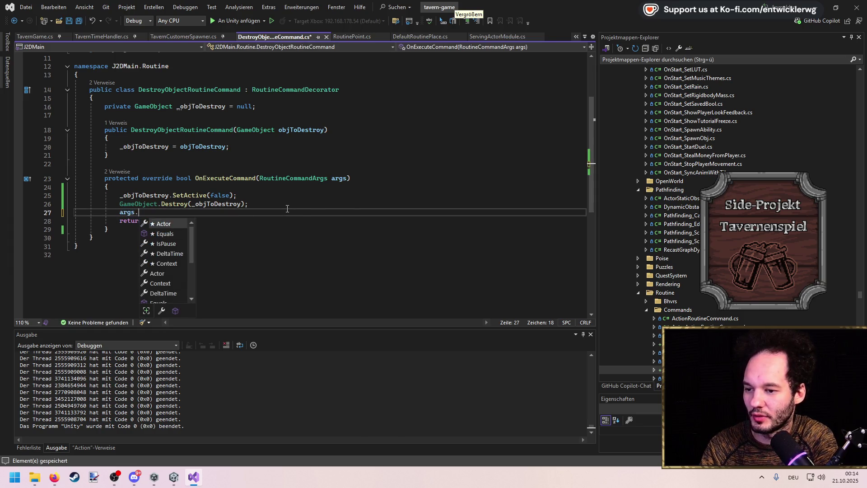
pyautogui.press('Escape')
pyautogui.write('.GetServingActorModule().')
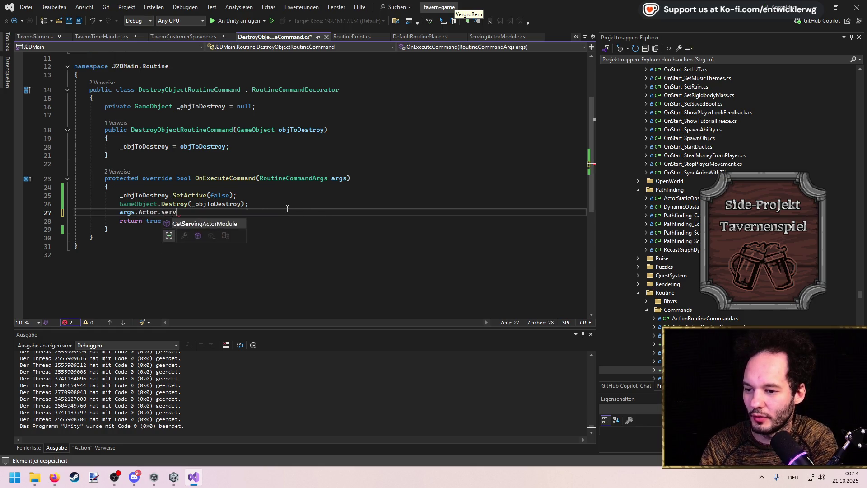
pyautogui.write('Reset')
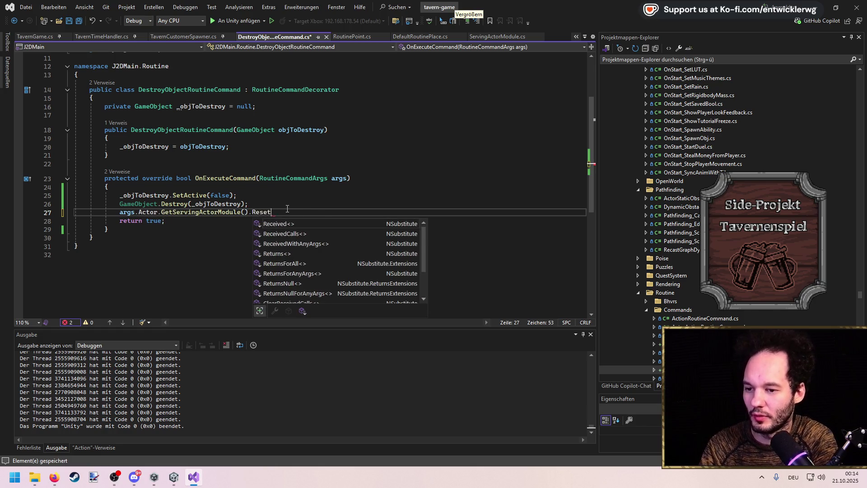
pyautogui.write('Routine();')
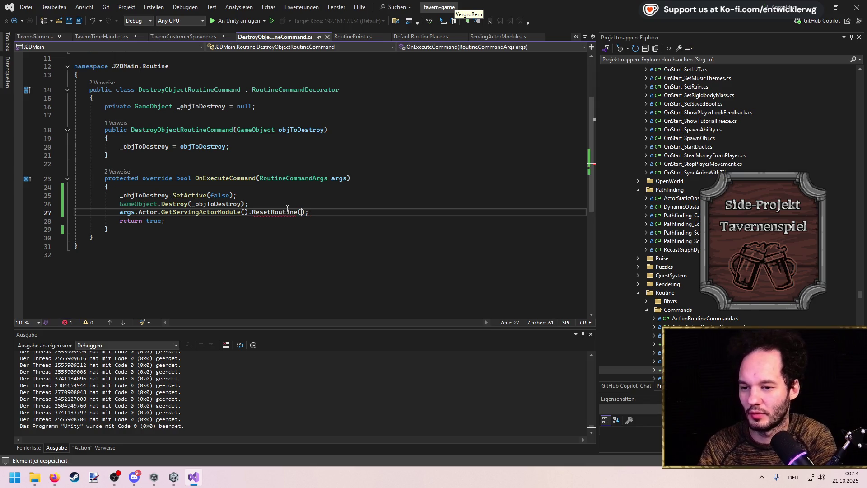
pyautogui.doubleClick(287, 209)
pyautogui.write('ResetEn')
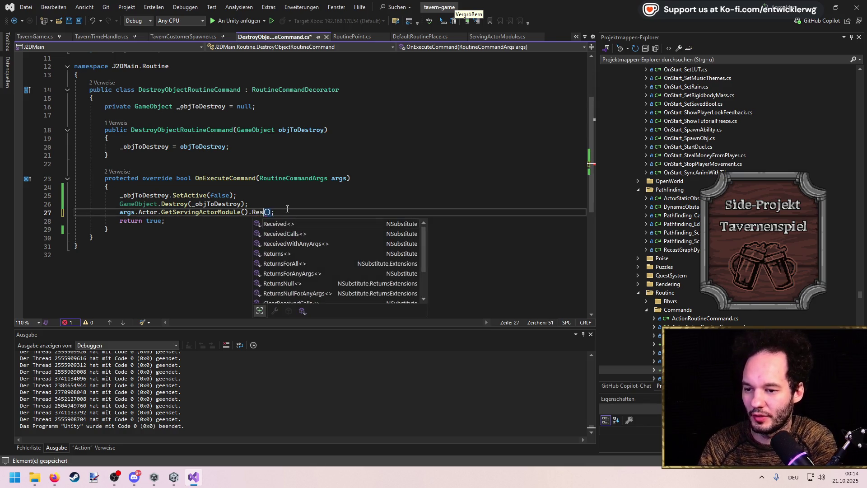
pyautogui.write('tryRoutines')
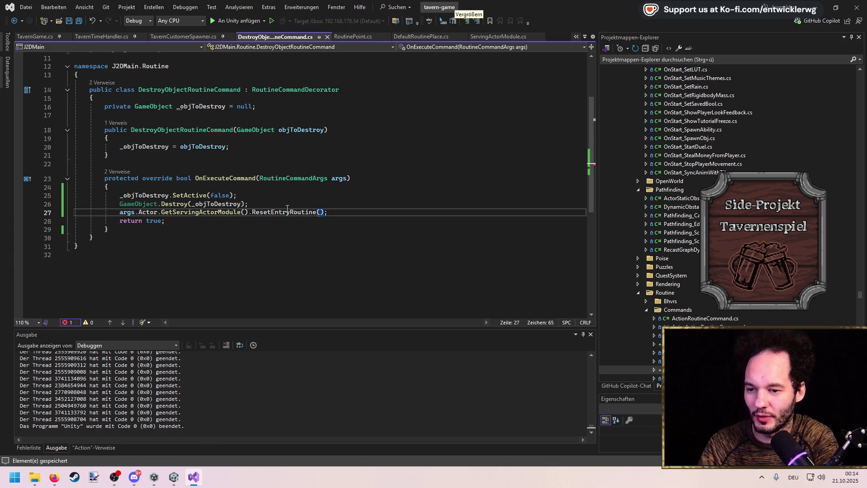
pyautogui.press('BackSpace')
pyautogui.hotkey('ctrl', 's')
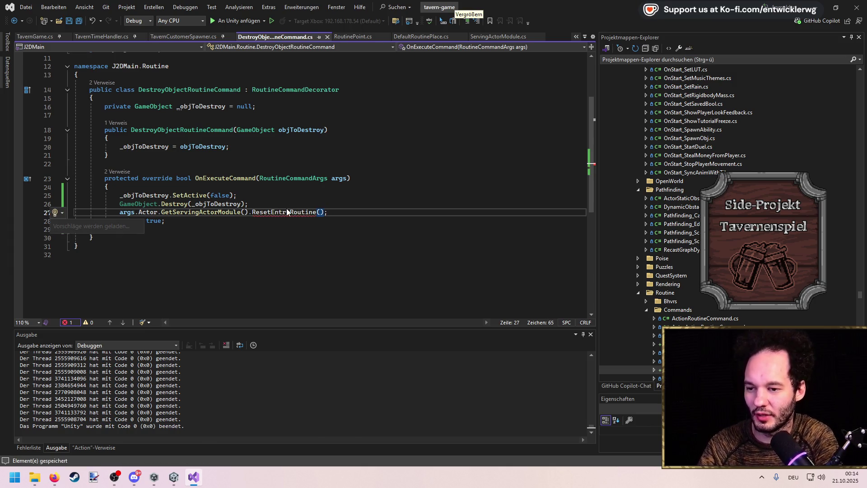
# Generate the missing ResetEntryRoutine method with Quick Actions, then go back to Unity.
pyautogui.press('Escape')
pyautogui.hotkey('ctrl', '.')
pyautogui.press('Return')
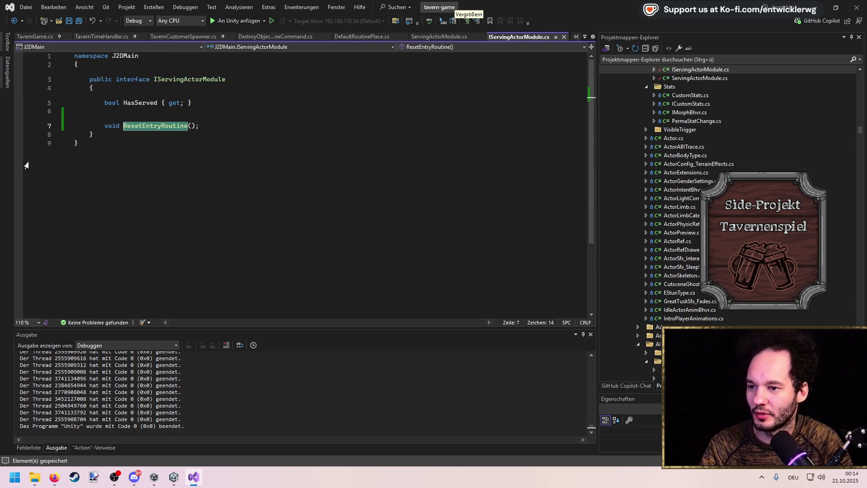
pyautogui.hotkey('ctrl', 'Tab')
pyautogui.click(318, 211)
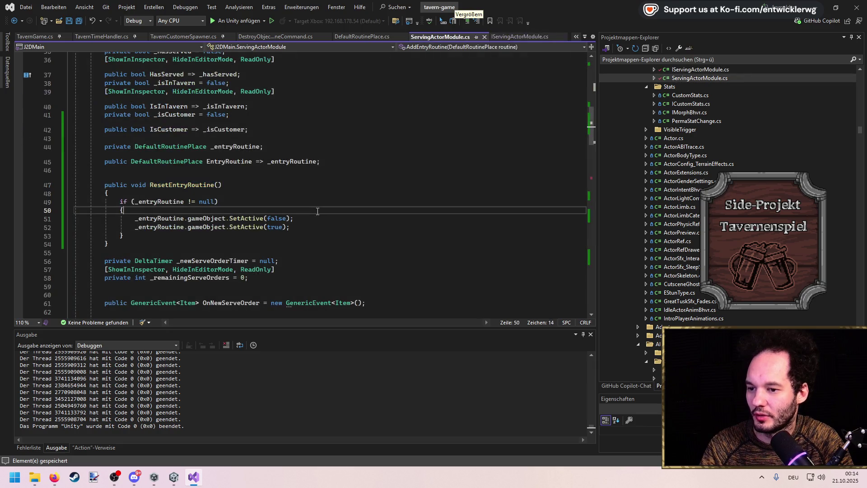
pyautogui.hotkey('alt', 'Tab')
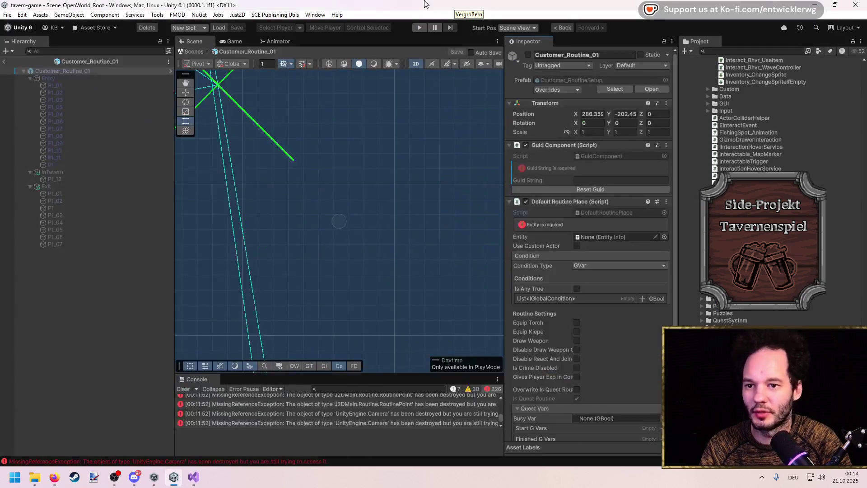
# Exit Customer_Routine_01 prefab mode, let scripts reload, then return to Visual Studio.
pyautogui.click(2, 61)
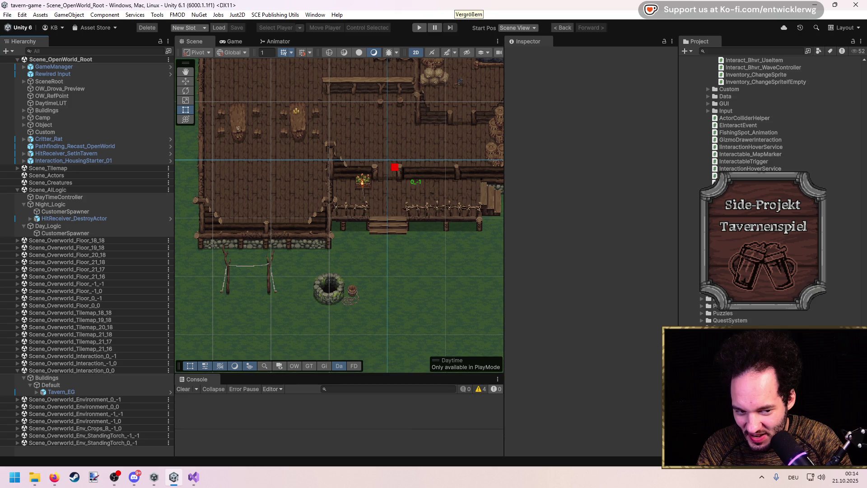
pyautogui.hotkey('alt', 'Tab')
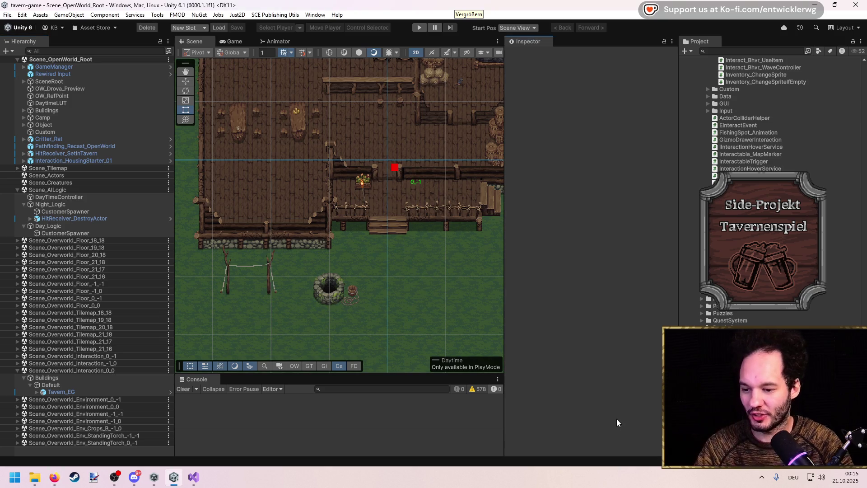
pyautogui.click(194, 477)
# Add a private bool _resetRoutineOnDestroy field and accept the Copilot constructor parameter.
pyautogui.hotkey('ctrl', '-')
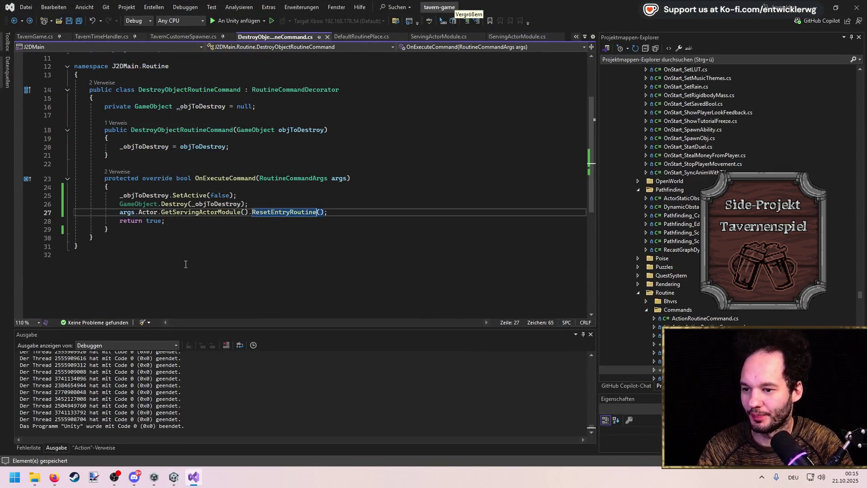
pyautogui.hotkey('shift', 'Up')
pyautogui.press('BackSpace')
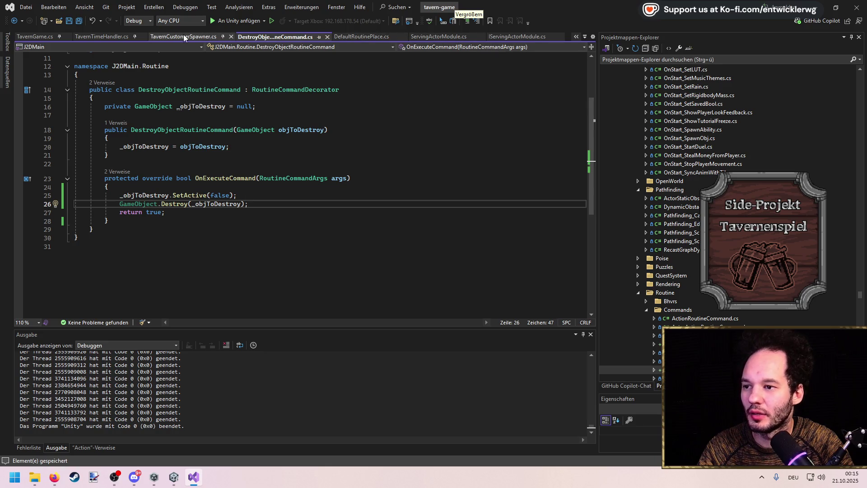
pyautogui.scroll(-4, 714, 324)
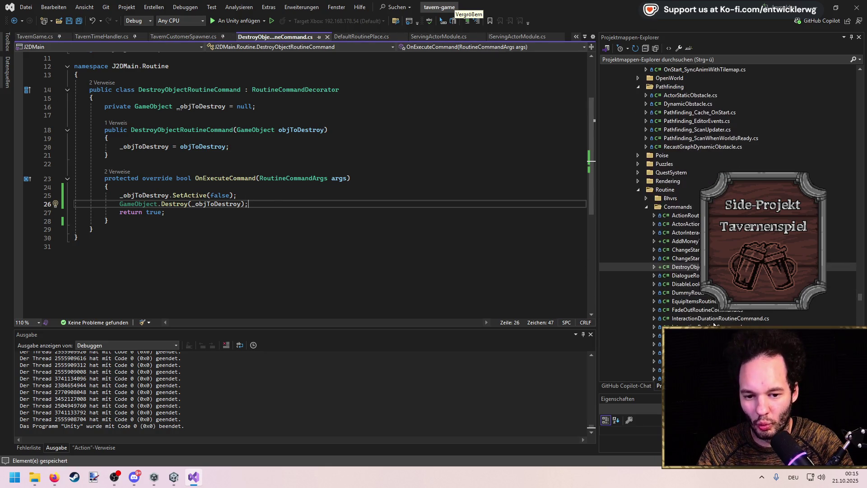
pyautogui.hotkey('ctrl', 'z')
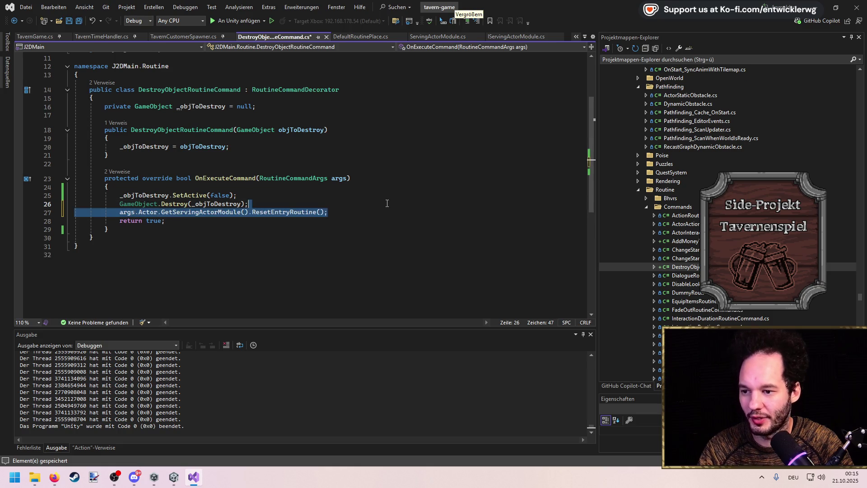
pyautogui.click(298, 114)
pyautogui.press('Return')
pyautogui.press('Return')
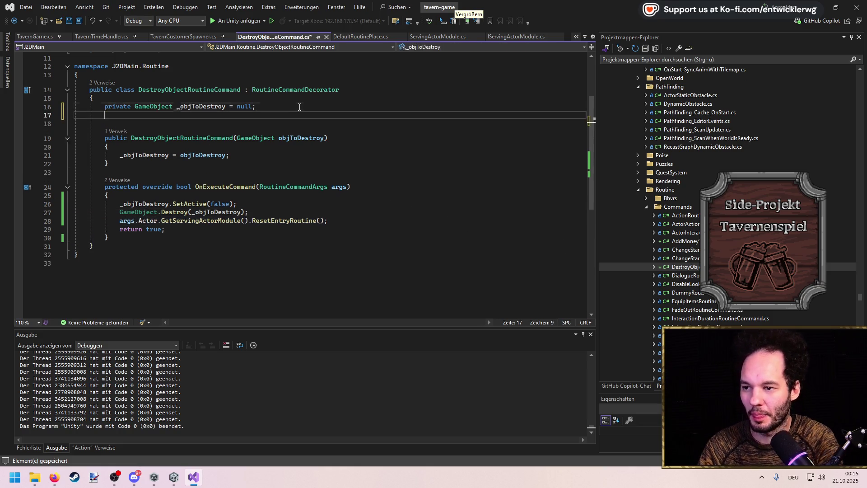
pyautogui.write('pri')
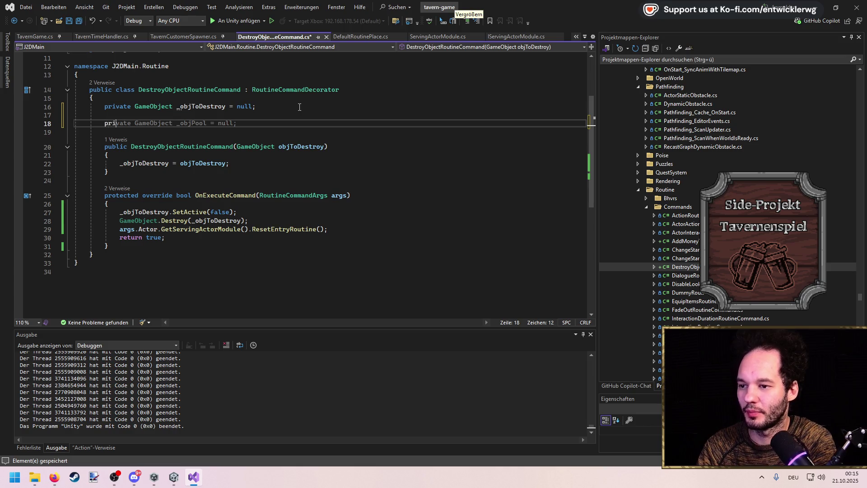
pyautogui.write('vate bool _resetRoutin')
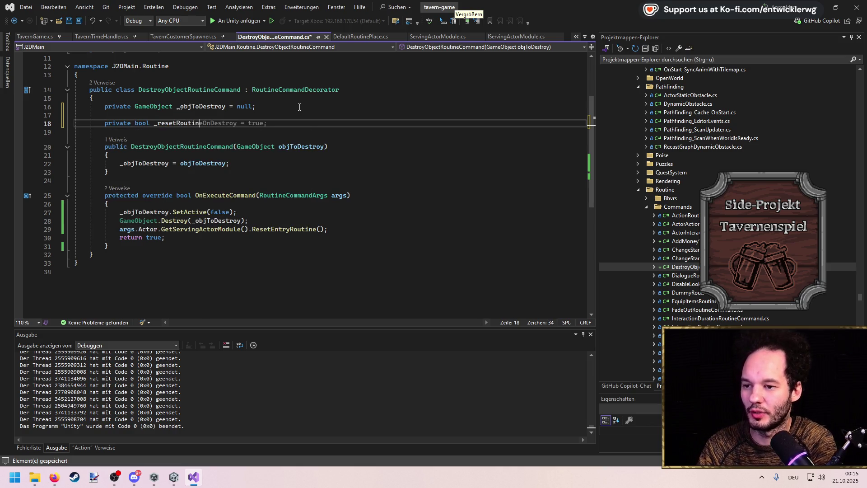
pyautogui.press('Tab')
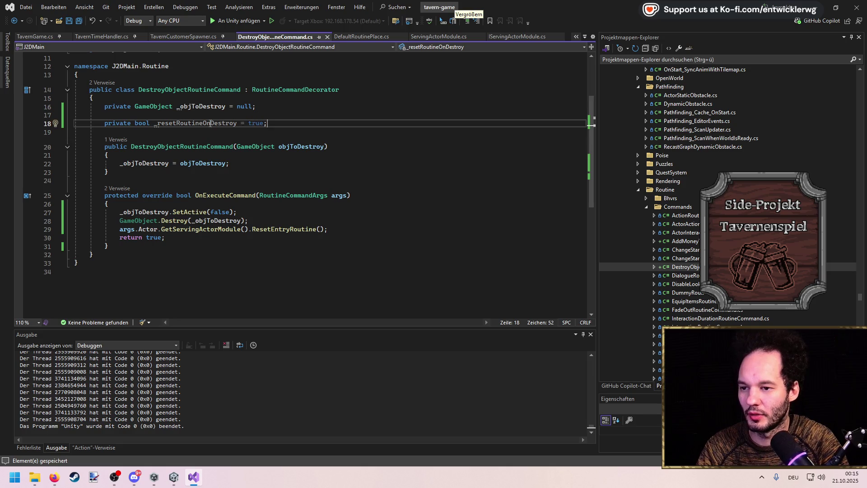
pyautogui.press('Tab')
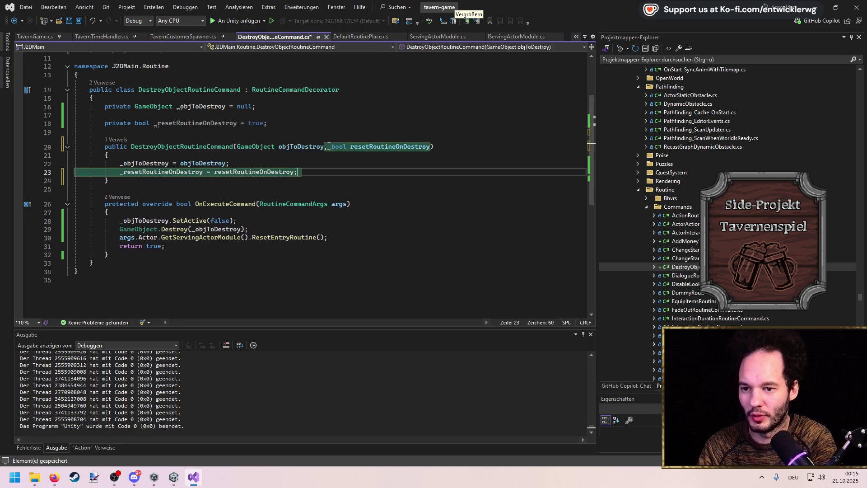
# Wrap the ResetEntryRoutine call in if (_resetRoutineOnDestroy) { }.
pyautogui.click(278, 232)
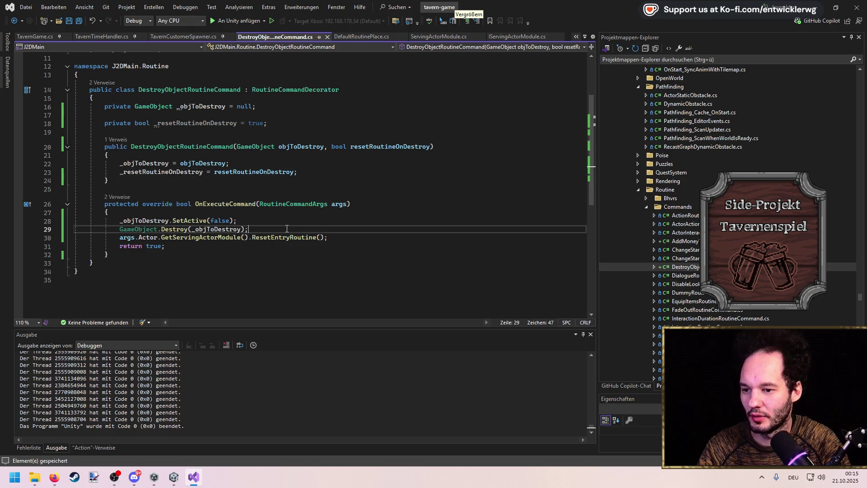
pyautogui.press('Return')
pyautogui.write('if(_resetRoutineOnDestroy)')
pyautogui.press('Return')
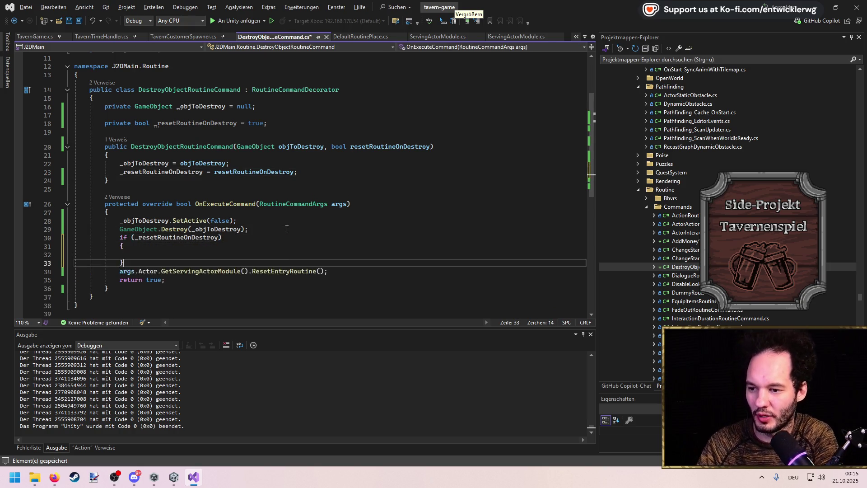
pyautogui.write('{')
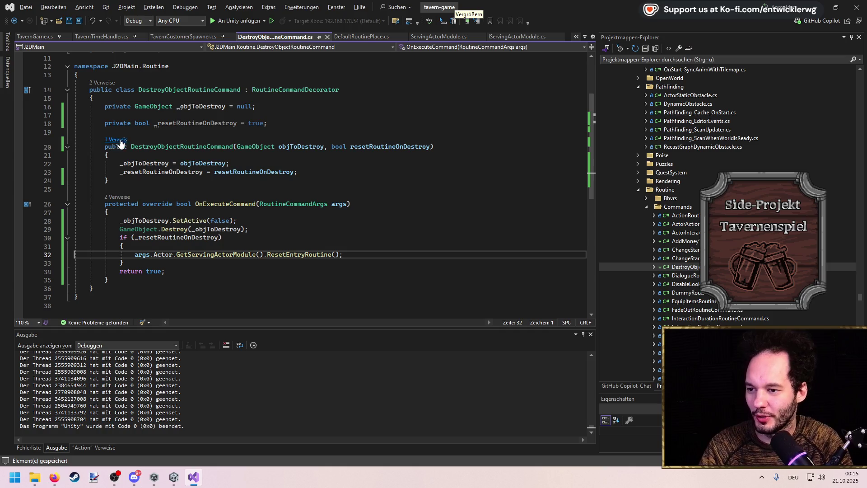
# Follow the constructor reference to DestroyObjRoutinePoint.cs and add a line below _objToDestroy.
pyautogui.click(116, 139)
pyautogui.doubleClick(181, 118)
pyautogui.click(312, 219)
pyautogui.click(262, 138)
pyautogui.press('Return')
# Add a [SerializeField] private bool _resetOnDestroy field and save DestroyObjRoutinePoint.cs.
pyautogui.write('[SerializeField]')
pyautogui.press('Return')
pyautogui.write('private')
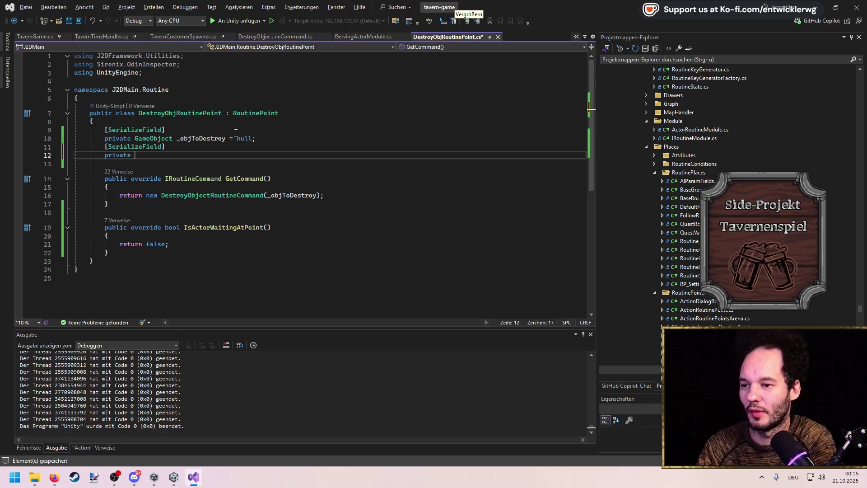
pyautogui.press('Tab')
pyautogui.doubleClick(179, 155)
pyautogui.hotkey('ctrl', 'r')
pyautogui.hotkey('ctrl', 'r')
pyautogui.write('_reset')
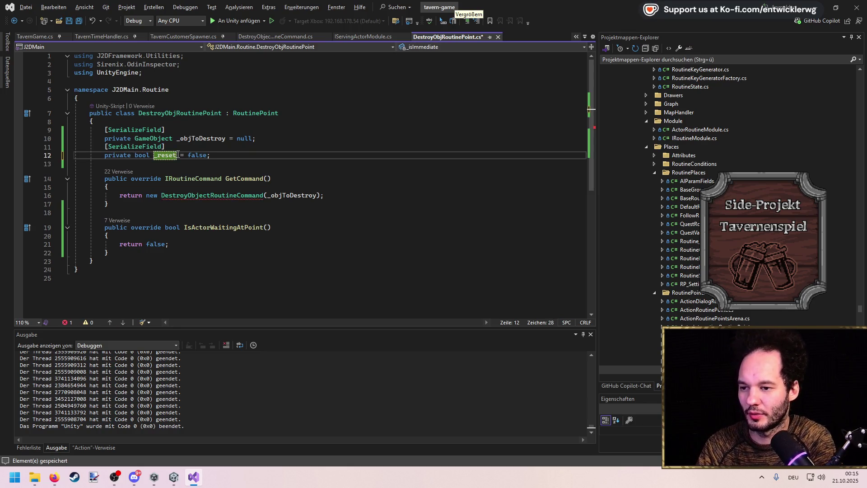
pyautogui.write('OnDestroy')
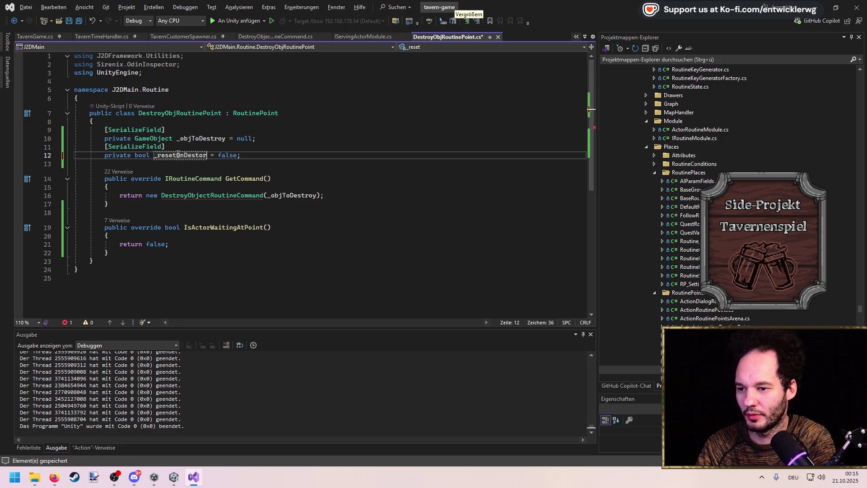
pyautogui.press('Return')
pyautogui.hotkey('ctrl', 's')
# Pass _resetOnDestroy into the DestroyObjectRoutineCommand constructor and minimize Visual Studio.
pyautogui.click(317, 195)
pyautogui.write(', _resetOnDestroy')
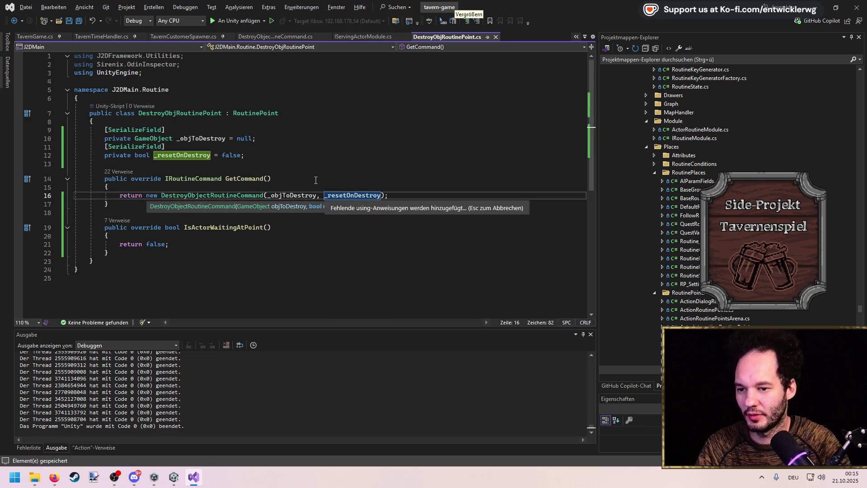
pyautogui.click(814, 4)
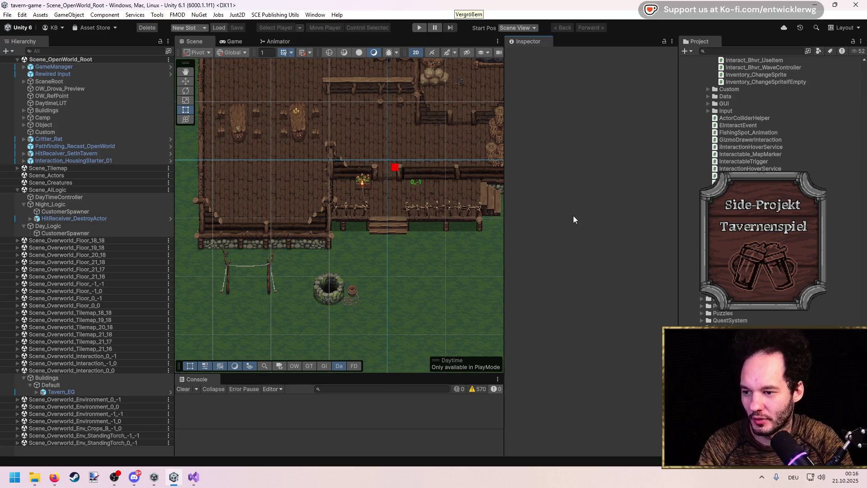
# Locate the customer routine prefabs via CustomerSpawner and open Customer_Routine_Flex.
pyautogui.scroll(10, 767, 181)
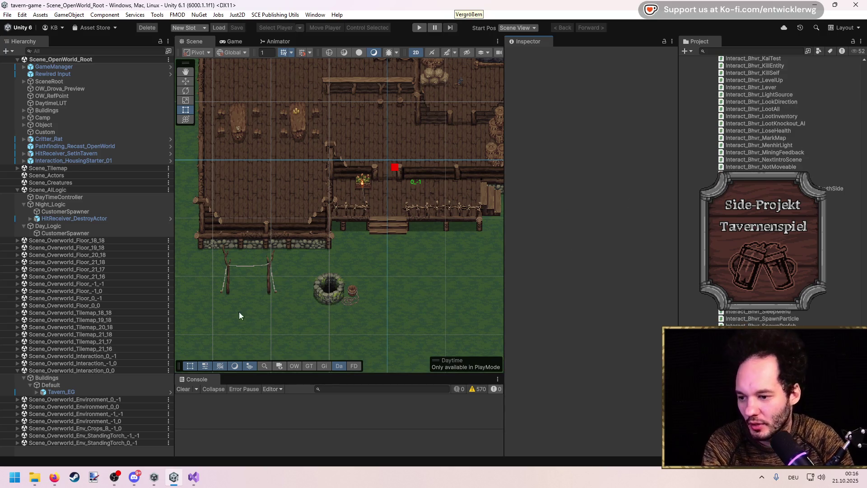
pyautogui.click(69, 391)
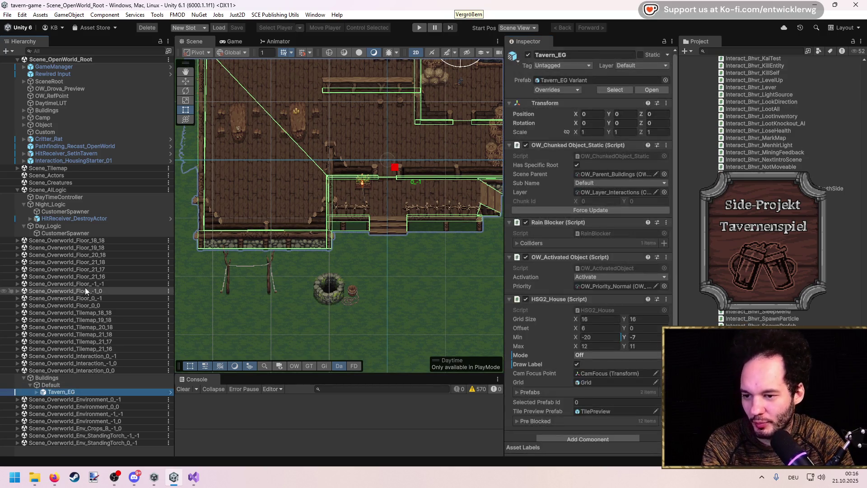
pyautogui.click(77, 233)
pyautogui.click(745, 52)
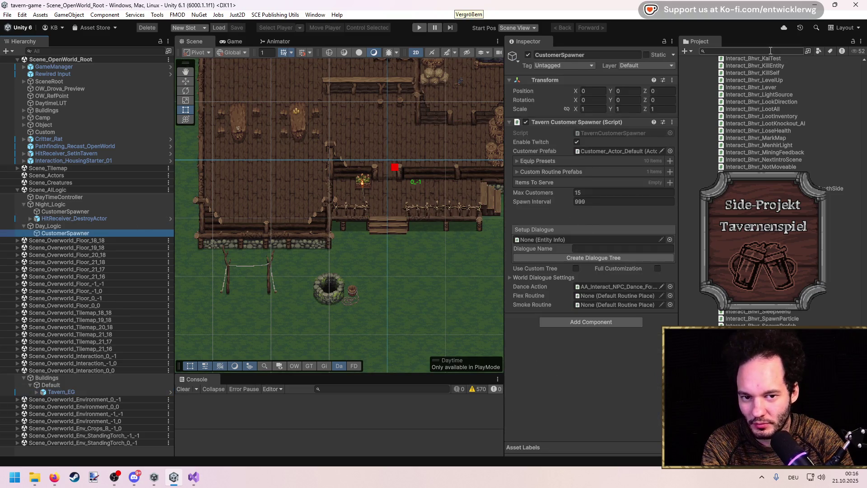
pyautogui.click(543, 172)
pyautogui.click(562, 182)
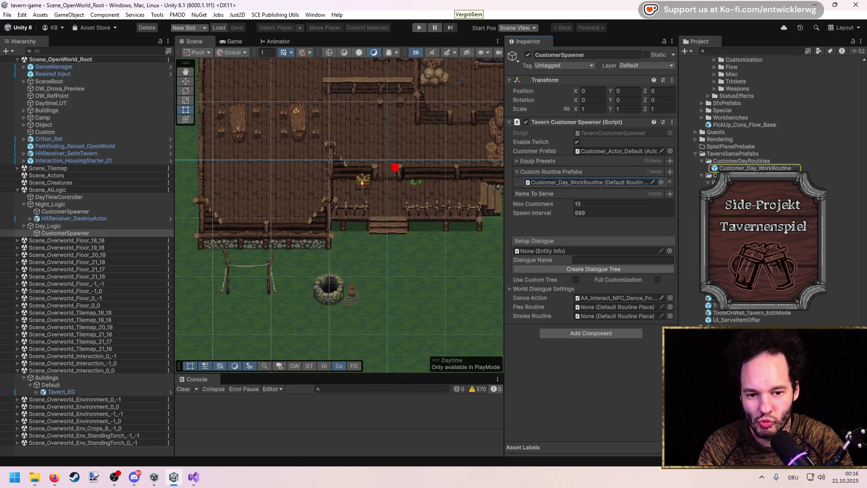
pyautogui.click(768, 261)
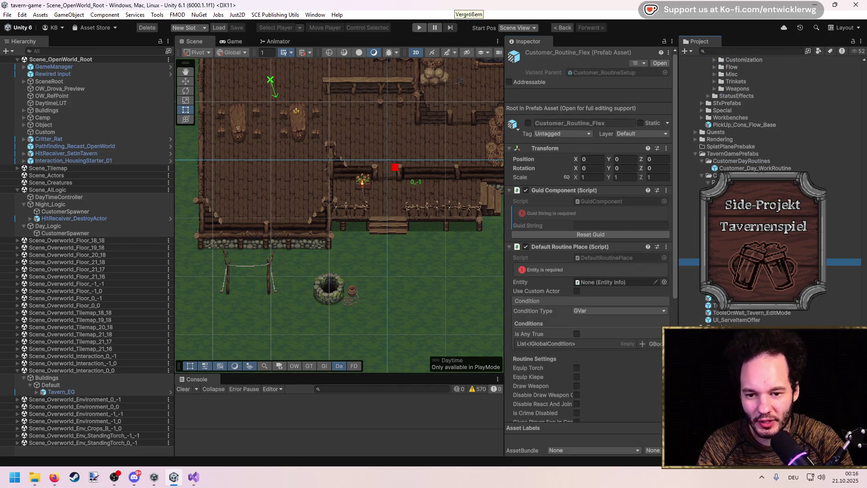
pyautogui.doubleClick(768, 261)
# Tick Reset On Destroy on P1_02 in the Flex and Smoke prefabs and save.
pyautogui.click(55, 85)
pyautogui.click(577, 268)
pyautogui.doubleClick(732, 269)
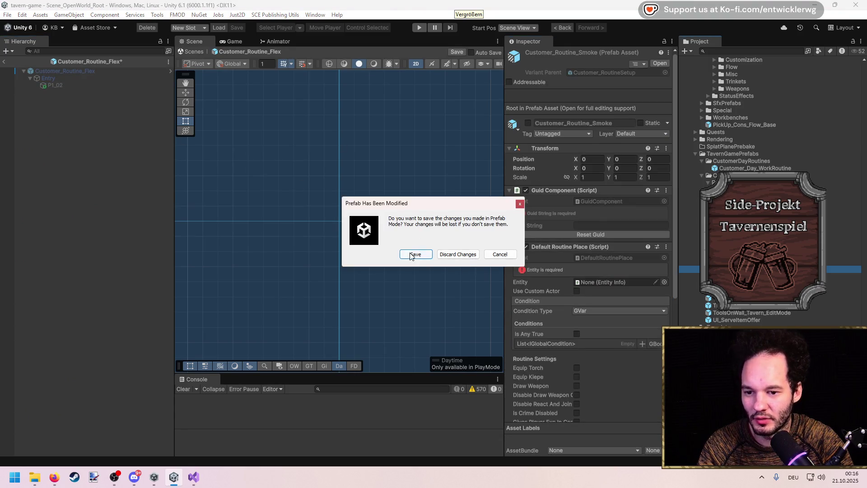
pyautogui.click(412, 256)
pyautogui.click(55, 85)
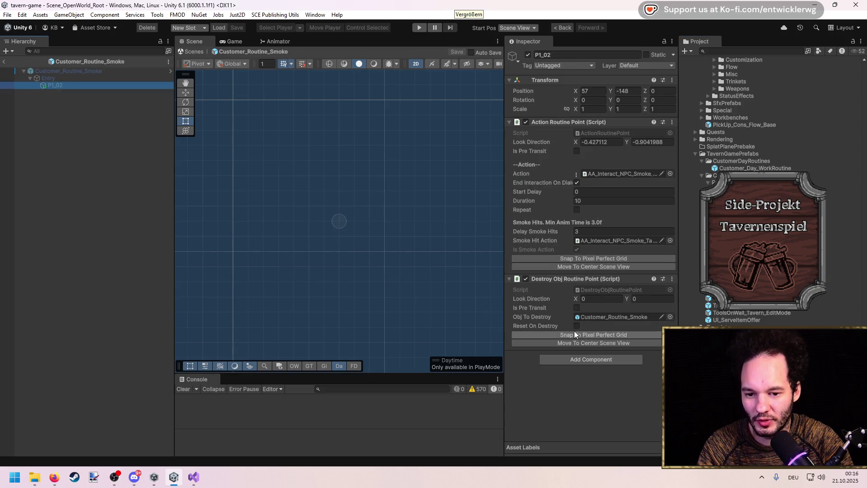
pyautogui.click(575, 326)
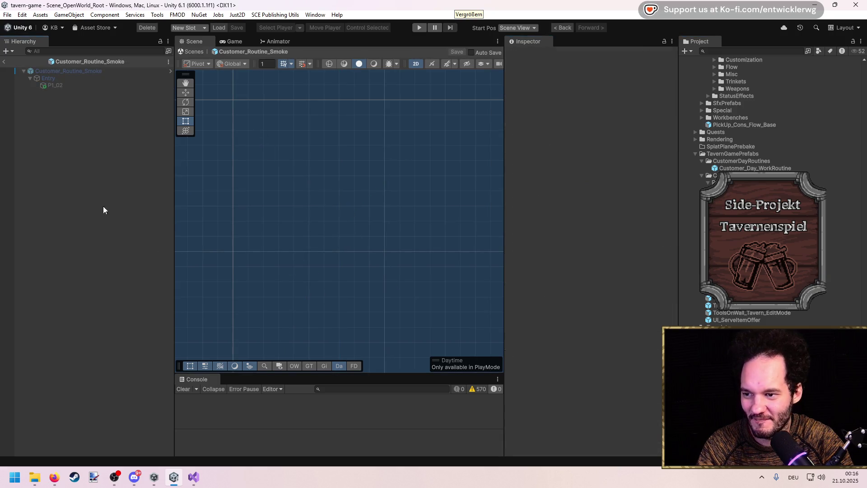
pyautogui.click(4, 62)
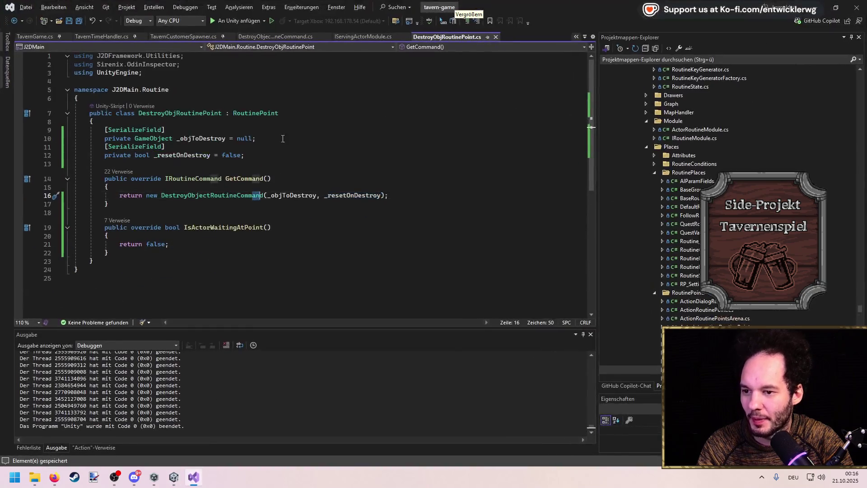
# Find and open DefaultRoutinePlace with the Ctrl+T code search.
pyautogui.hotkey('ctrl', 'w')
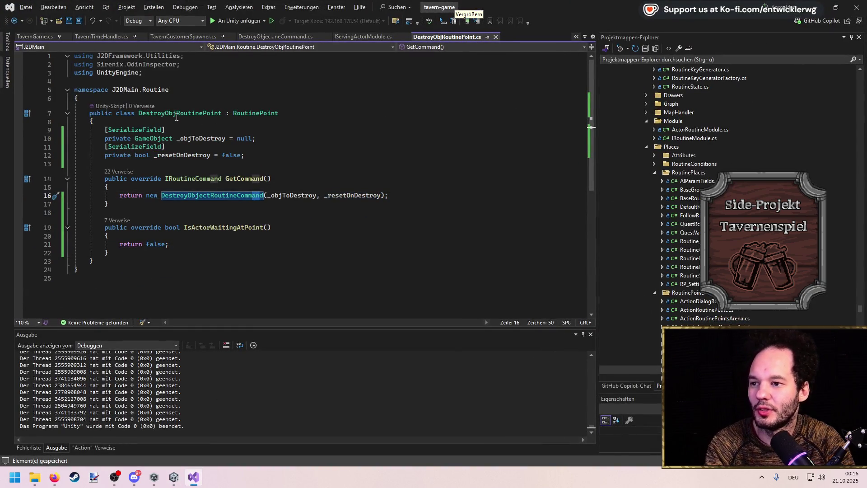
pyautogui.click(284, 112)
pyautogui.hotkey('ctrl', 't')
pyautogui.write('Default routine')
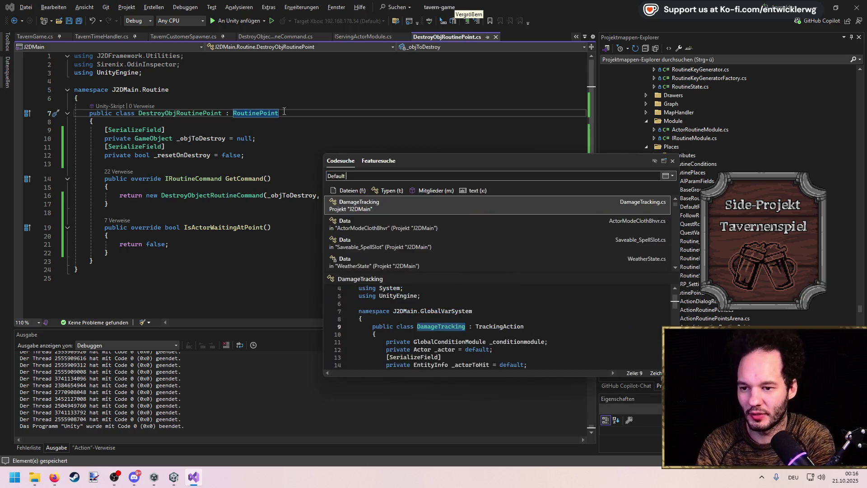
pyautogui.press('Down')
pyautogui.press('Down')
pyautogui.press('Return')
# Scroll through DefaultRoutinePlace and open its base class BaseRoutinePlace.cs.
pyautogui.scroll(-15, 311, 169)
pyautogui.scroll(-20, 312, 169)
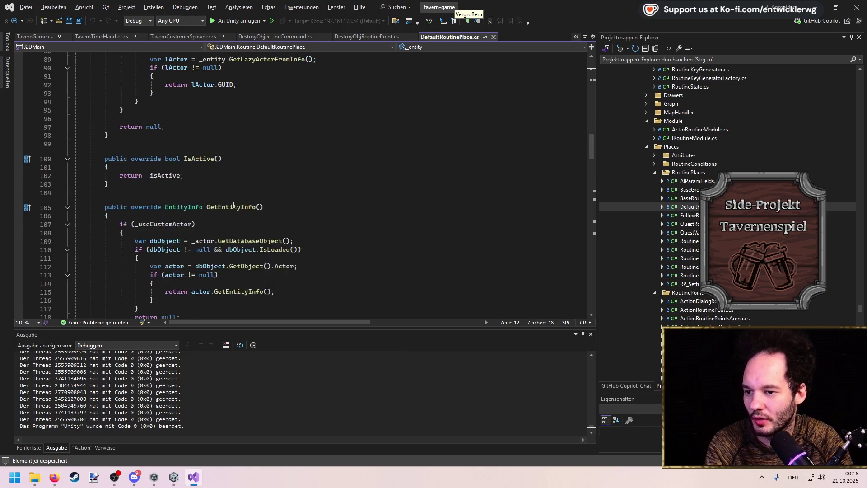
pyautogui.scroll(-10, 236, 204)
pyautogui.scroll(4, 443, 226)
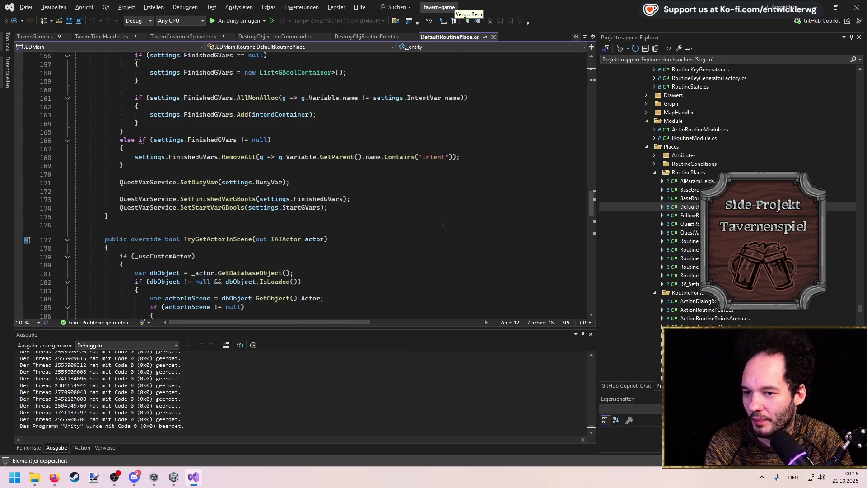
pyautogui.moveTo(589, 204); pyautogui.dragTo(589, 63)
pyautogui.keyDown('ctrl'); pyautogui.click(316, 155); pyautogui.keyUp('ctrl')
# Inspect the SynchronizeAllSubRoutinePoints definition with F12, then return to Unity.
pyautogui.scroll(-12, 251, 238)
pyautogui.scroll(-20, 251, 238)
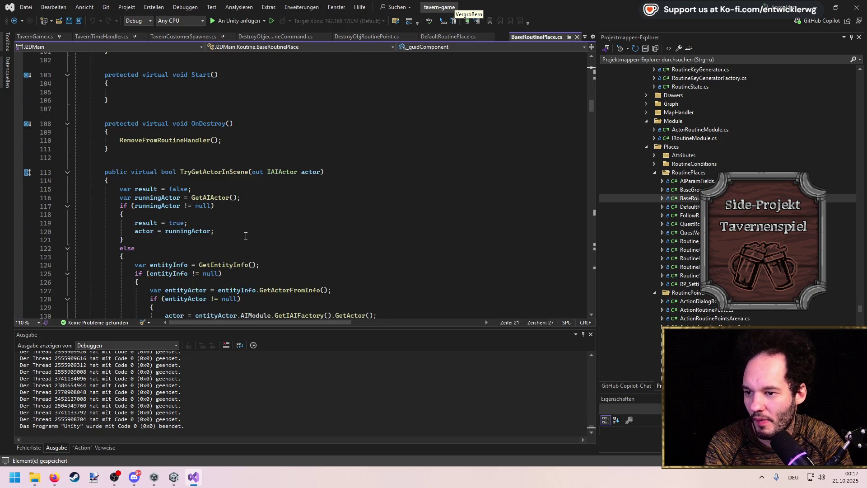
pyautogui.scroll(-12, 245, 233)
pyautogui.click(181, 132)
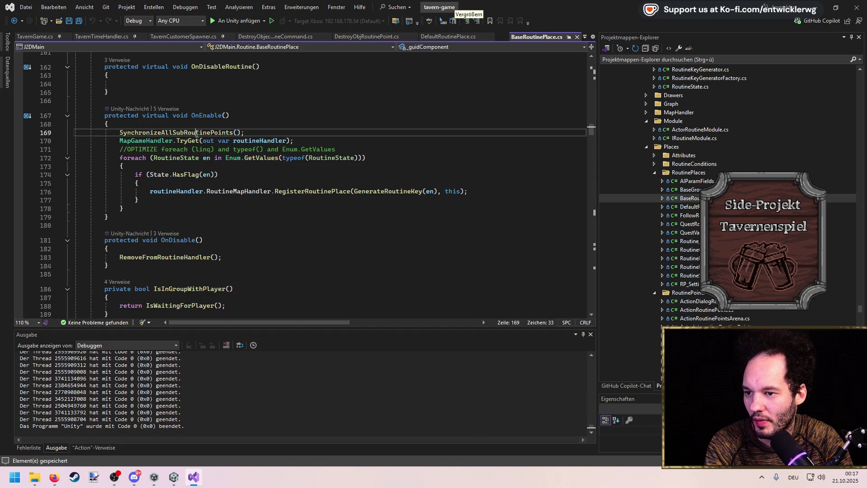
pyautogui.press('F12')
pyautogui.hotkey('ctrl', '-')
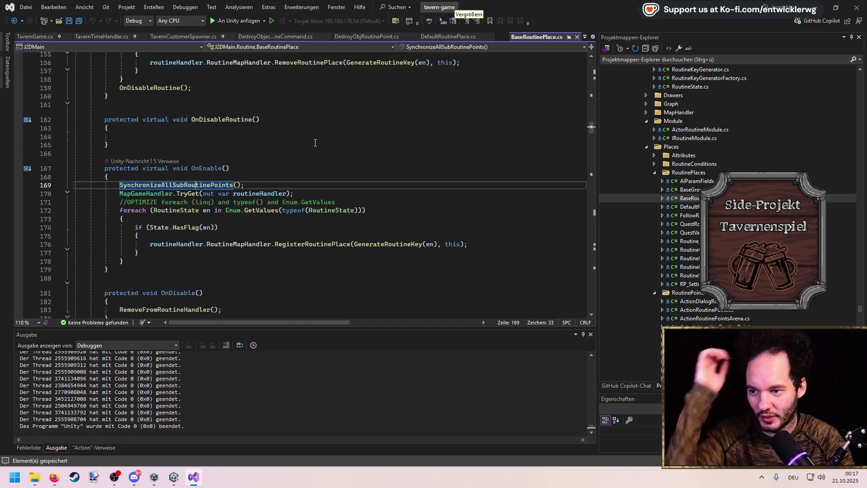
pyautogui.hotkey('alt', 'Tab')
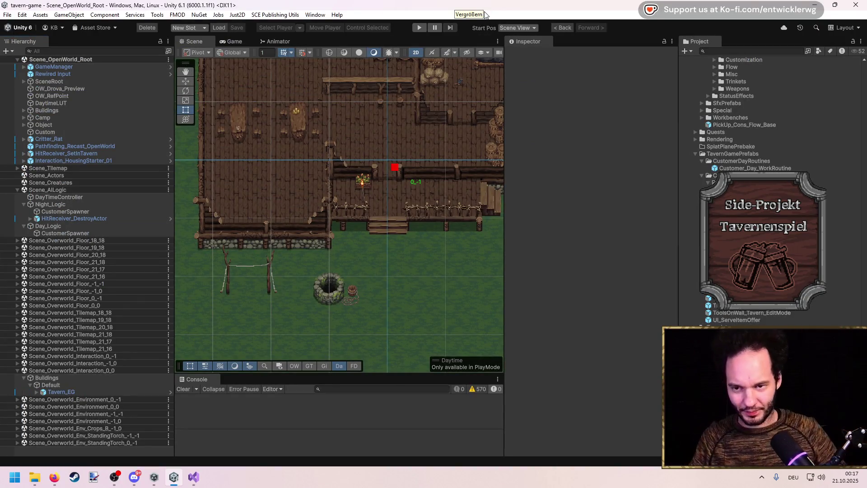
# Start Play Mode and recheck SynchronizeAllSubRoutinePoints in Visual Studio.
pyautogui.click(420, 28)
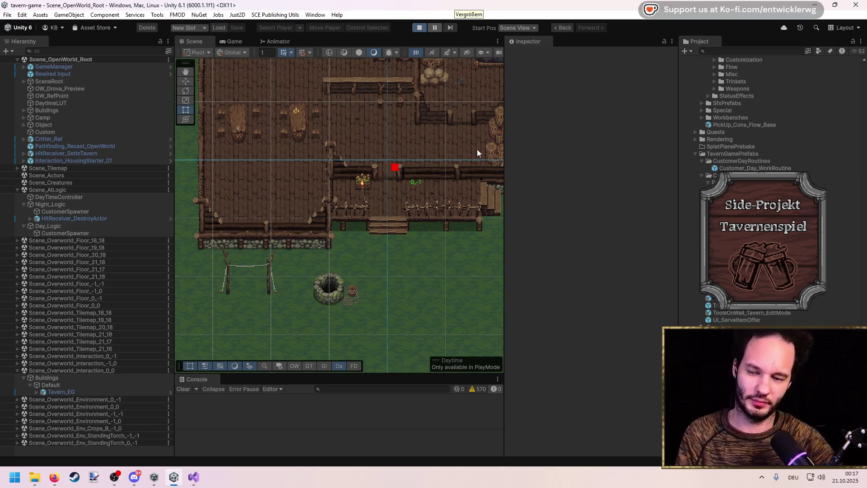
pyautogui.click(201, 480)
pyautogui.keyDown('ctrl'); pyautogui.click(211, 185); pyautogui.keyUp('ctrl')
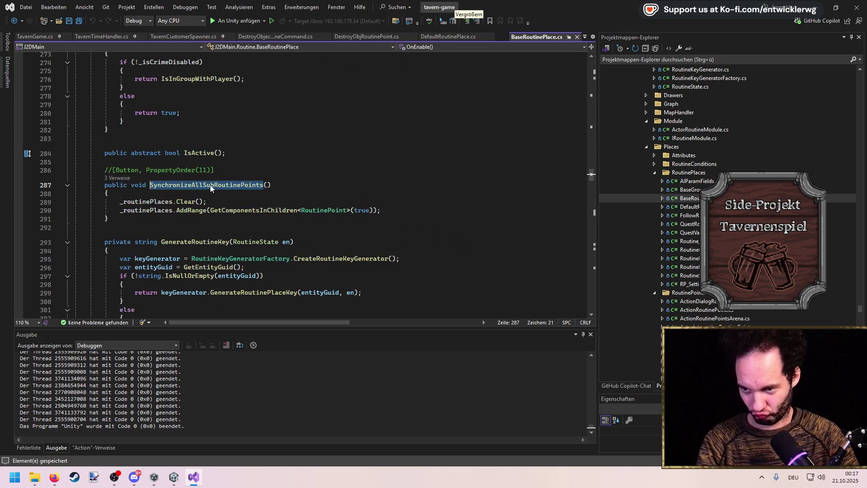
pyautogui.hotkey('ctrl', '-')
pyautogui.click(815, 7)
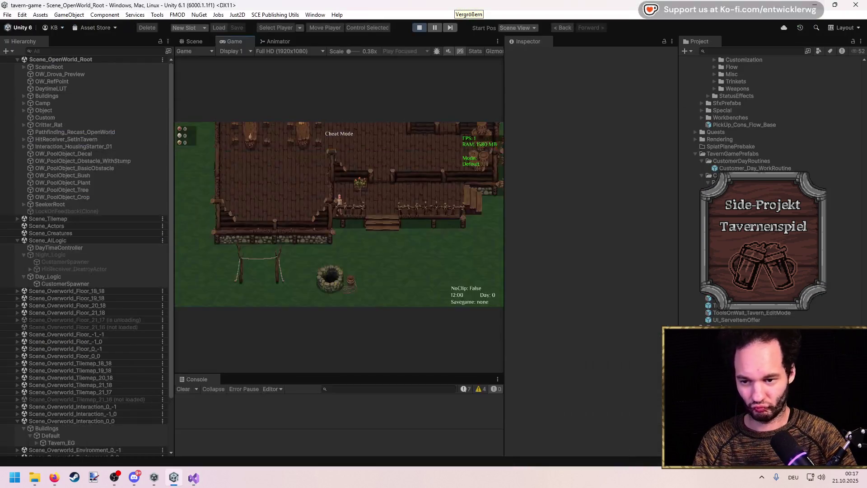
# Maximize the game view, run the camstop cheat, hide the Cheat Mode overlay, watch customers.
pyautogui.doubleClick(311, 42)
pyautogui.press('w')
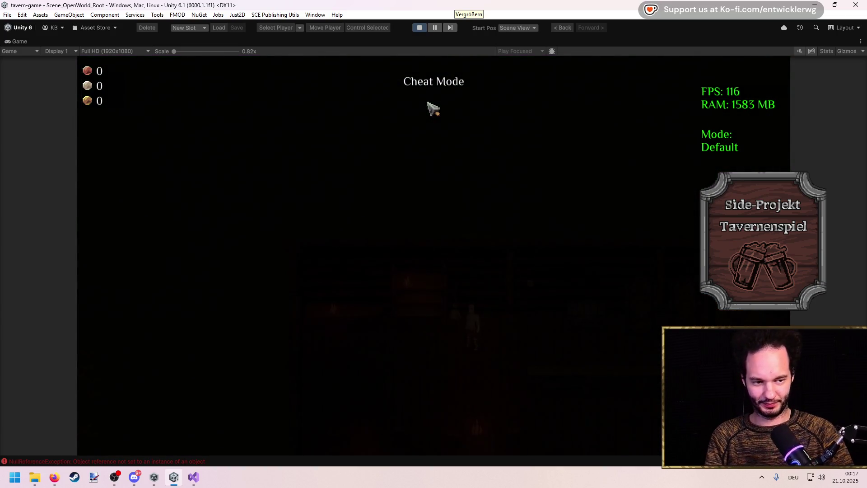
pyautogui.press('s')
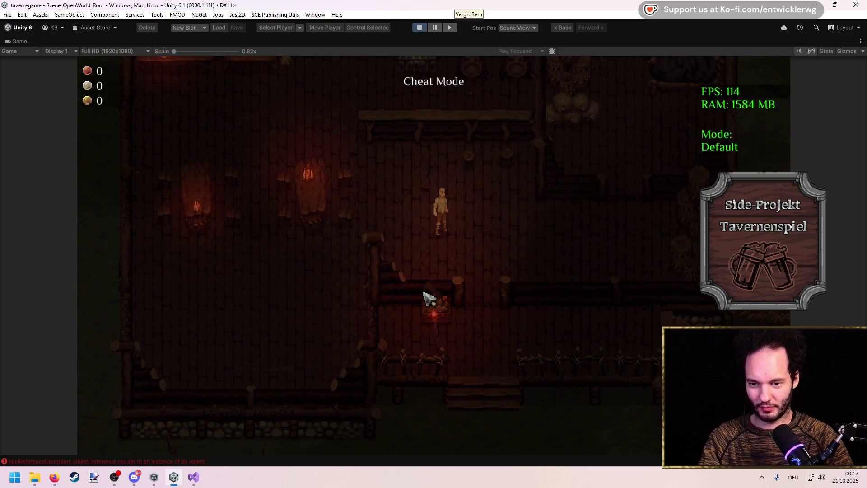
pyautogui.press('`')
pyautogui.write('c')
pyautogui.press('Return')
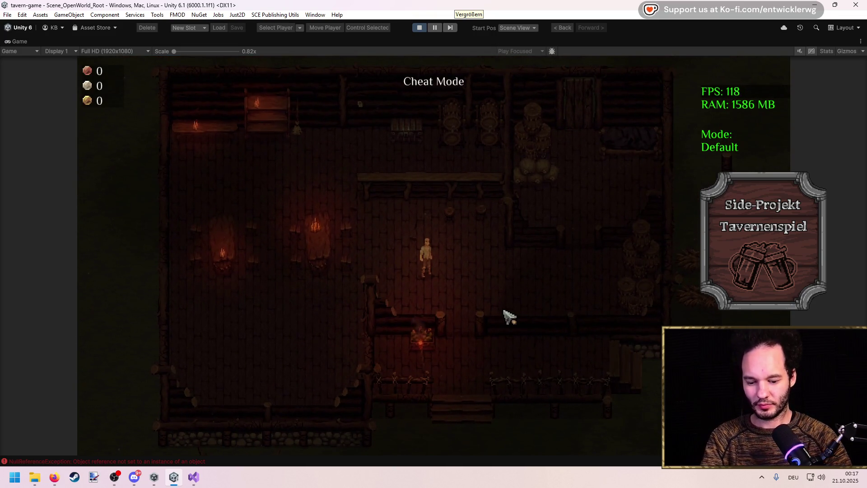
pyautogui.press('F1')
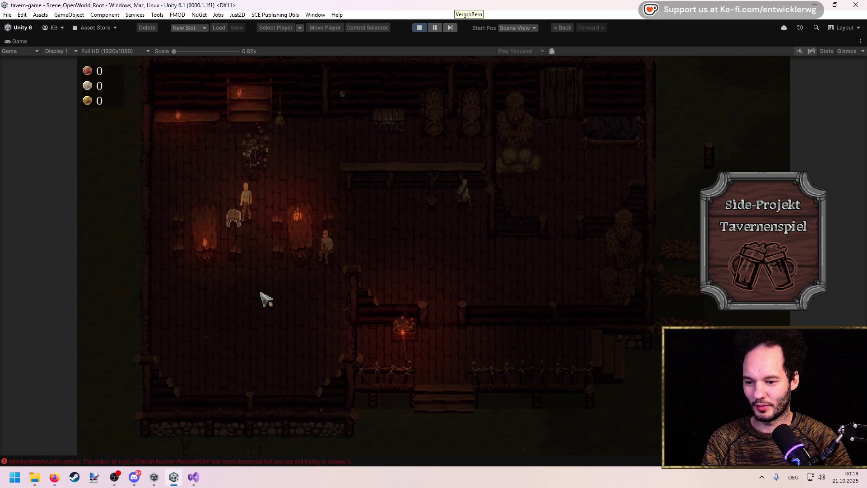
pyautogui.click(256, 464)
# Read the MissingReferenceException stack trace and compare it with the routine code.
pyautogui.click(316, 254)
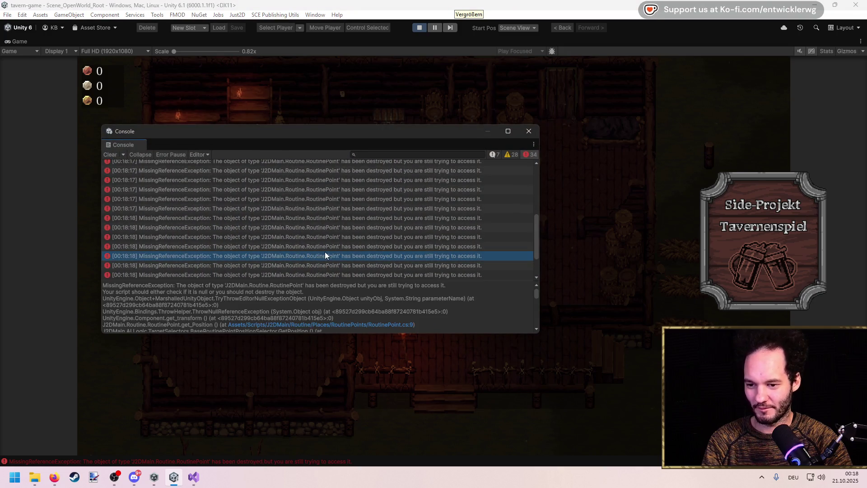
pyautogui.scroll(-2, 355, 313)
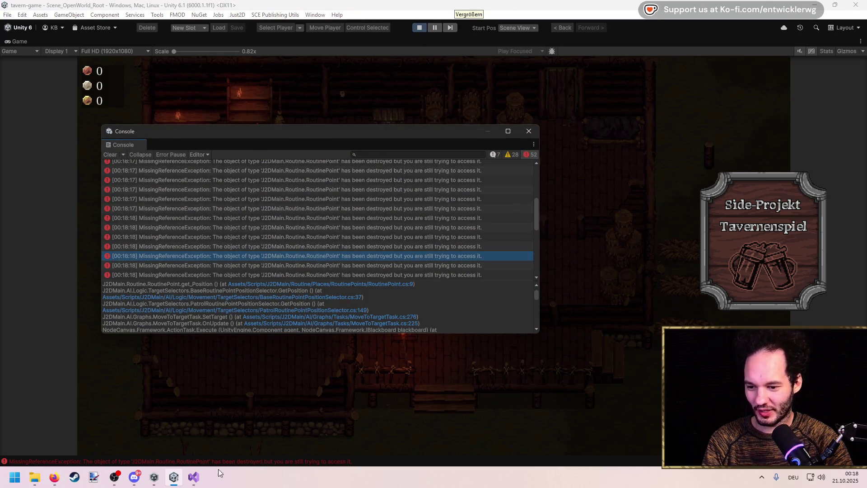
pyautogui.click(194, 477)
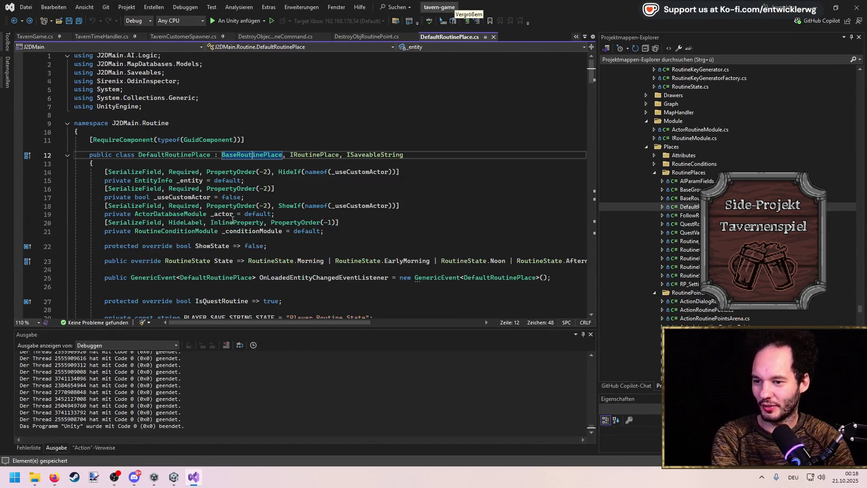
pyautogui.hotkey('ctrl', '-')
pyautogui.hotkey('ctrl', '-')
pyautogui.hotkey('ctrl', '-')
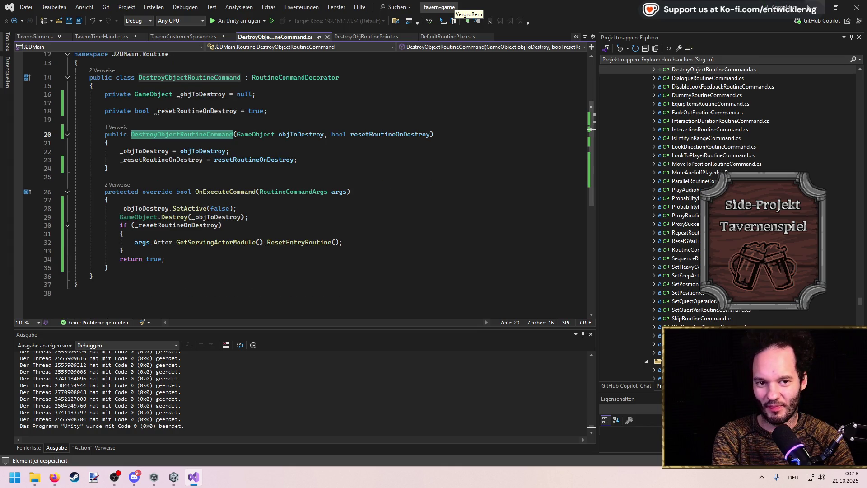
pyautogui.hotkey('alt', 'Tab')
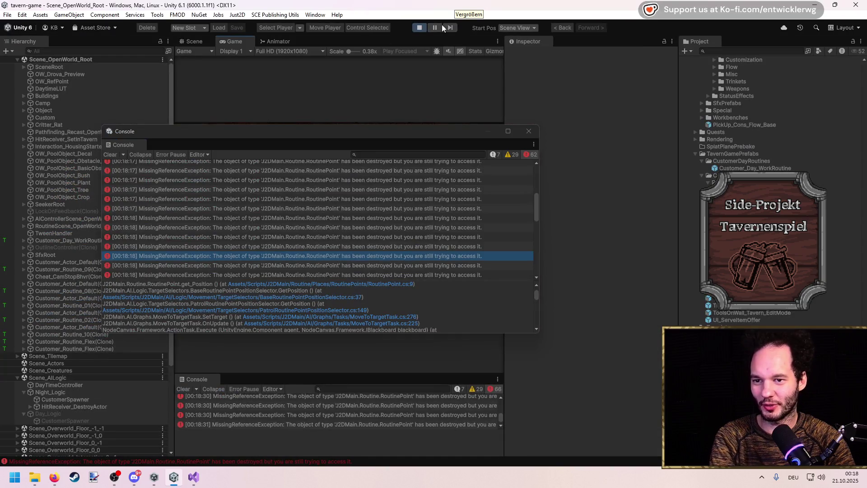
# Pause the game and inspect the Customer_Routine_09 and Customer_Routine_08 clones.
pyautogui.click(441, 27)
pyautogui.moveTo(381, 142)
pyautogui.mouseDown()
pyautogui.moveTo(560, 155)
pyautogui.moveTo(625, 258)
pyautogui.mouseUp()
pyautogui.click(114, 269)
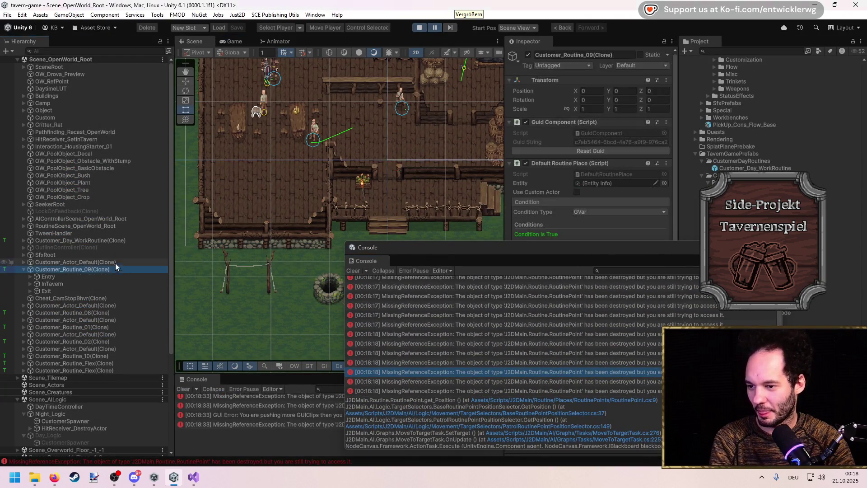
pyautogui.click(63, 276)
pyautogui.click(84, 321)
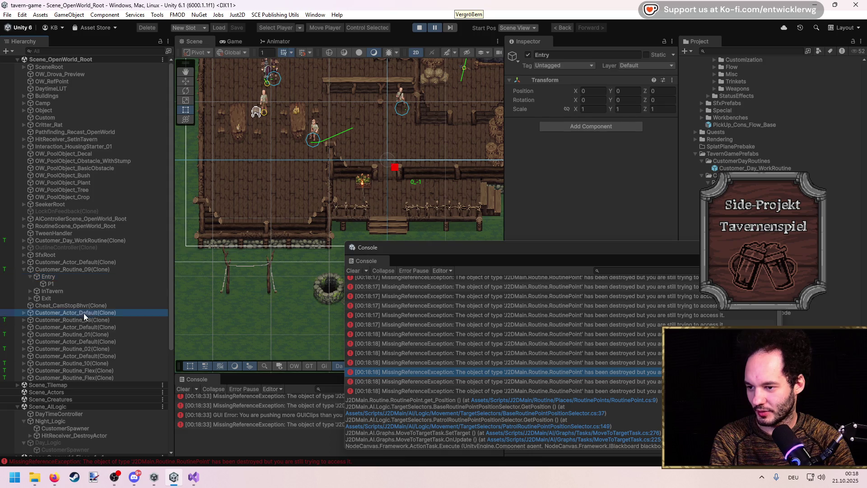
pyautogui.press('Right')
pyautogui.press('Left')
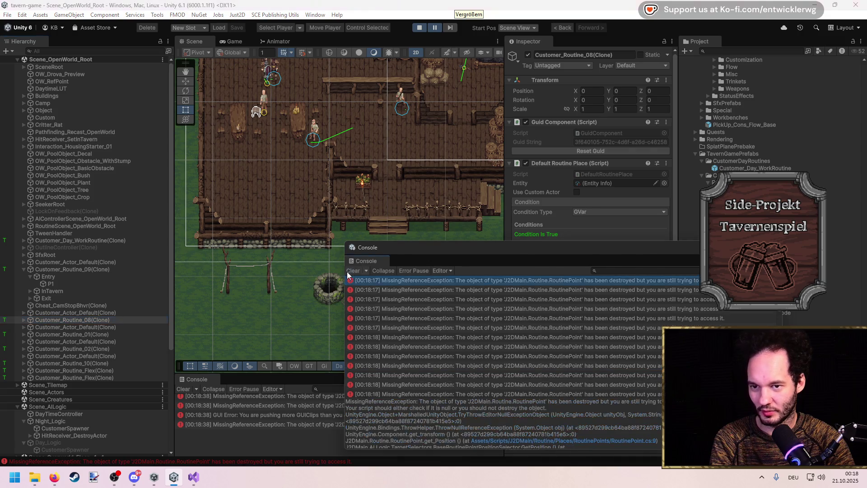
# Clear the Console, restart Play Mode, and return to DestroyObjectRoutineCommand.cs.
pyautogui.click(355, 270)
pyautogui.click(420, 28)
pyautogui.click(419, 27)
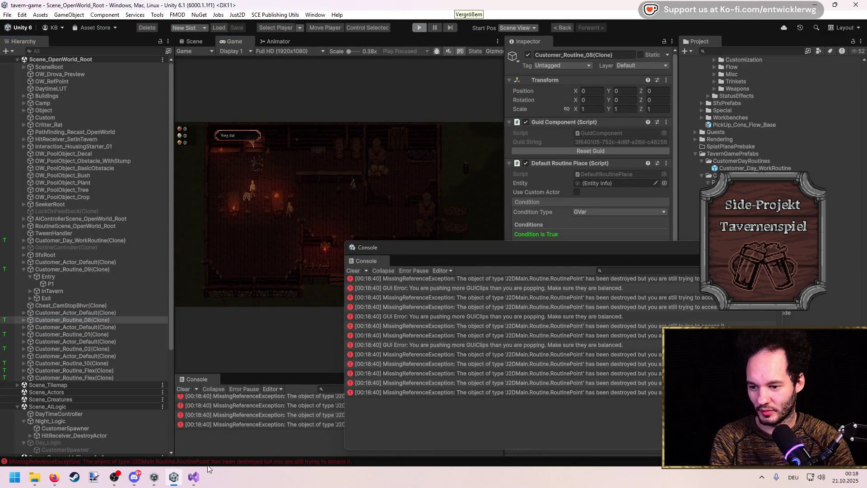
pyautogui.click(194, 474)
pyautogui.click(153, 250)
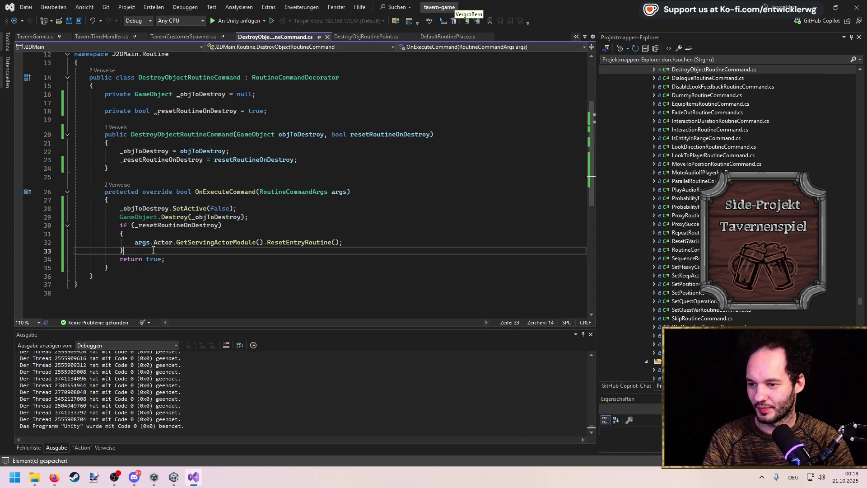
# Extract the routine-reset if block into a new method named DelayExecuteResetRoutine.
pyautogui.moveTo(153, 250); pyautogui.dragTo(28, 228)
pyautogui.click(40, 225)
pyautogui.press('Down')
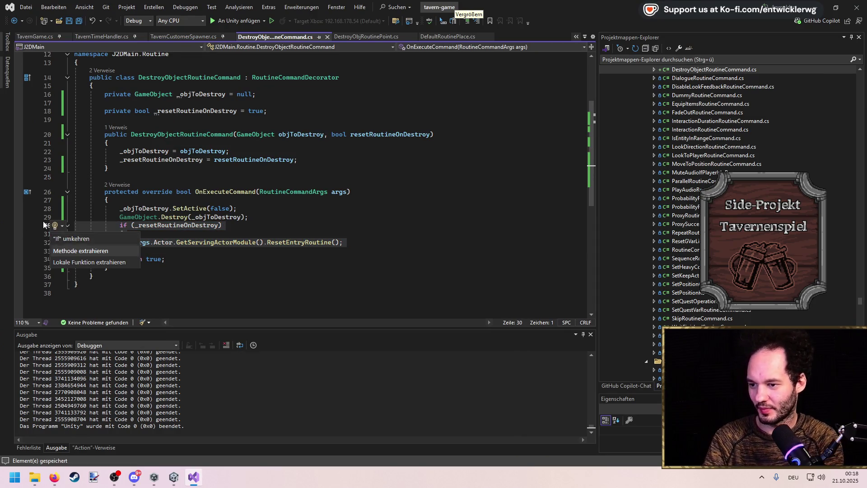
pyautogui.press('Return')
pyautogui.write('DelayExecuteResetRoutine')
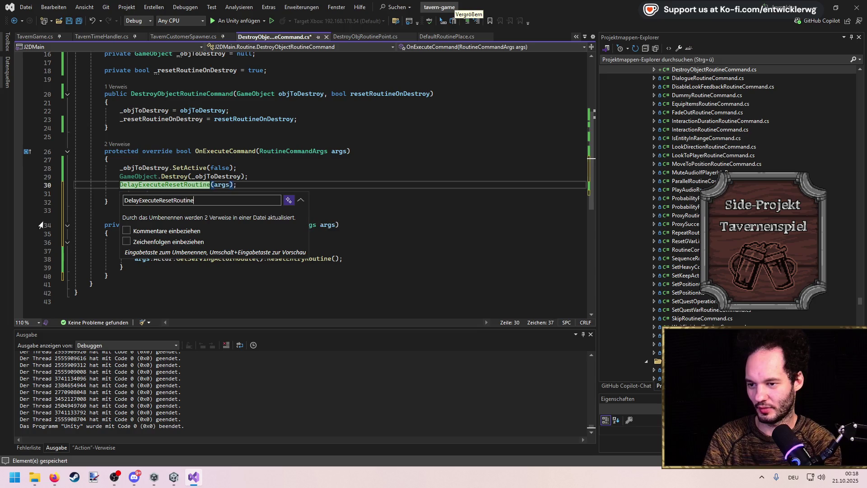
pyautogui.press('Return')
# Make DelayExecuteResetRoutine async UniTaskVoid, await UniTask.Yield() first, and save the script.
pyautogui.doubleClick(148, 227)
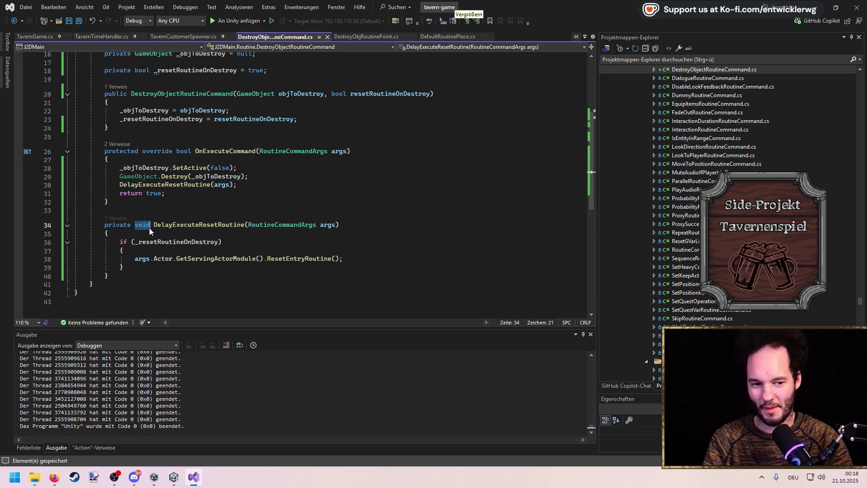
pyautogui.write('async UniTaskV')
pyautogui.press('Tab')
pyautogui.click(190, 231)
pyautogui.press('Return')
pyautogui.write('await')
pyautogui.press('Tab')
pyautogui.hotkey('ctrl', 's')
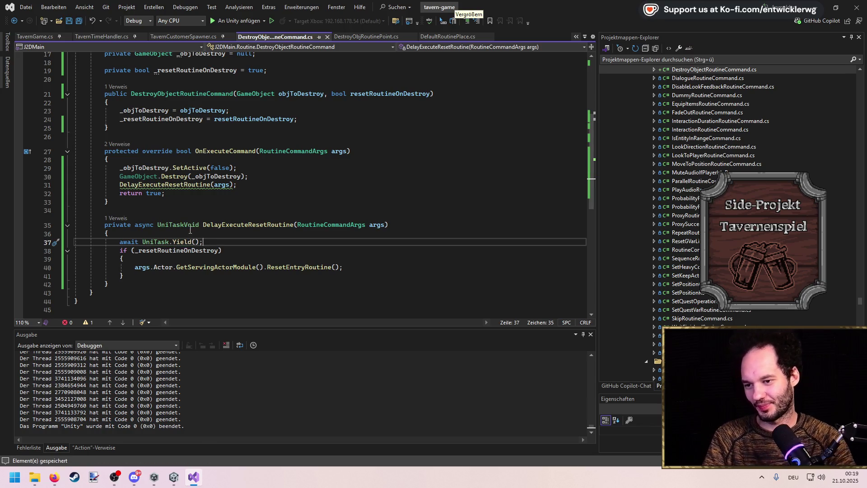
# Append .Forget() to the DelayExecuteResetRoutine call on line 31.
pyautogui.click(235, 185)
pyautogui.write('.Forget()')
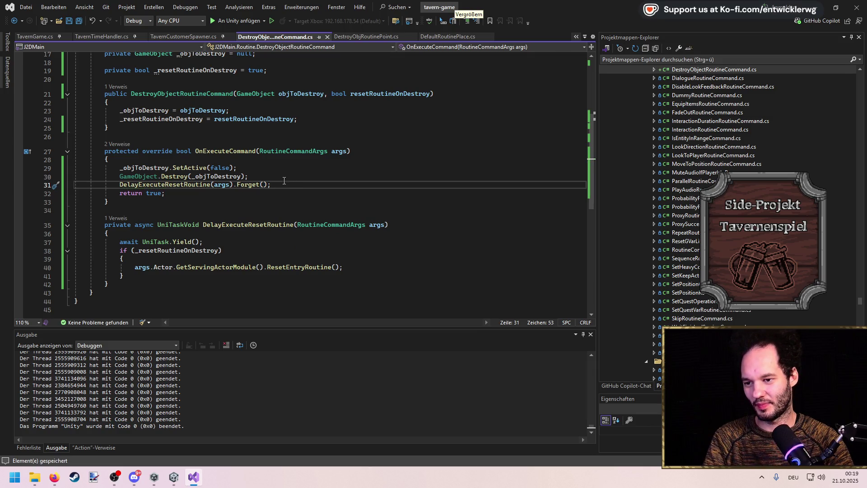
pyautogui.click(815, 8)
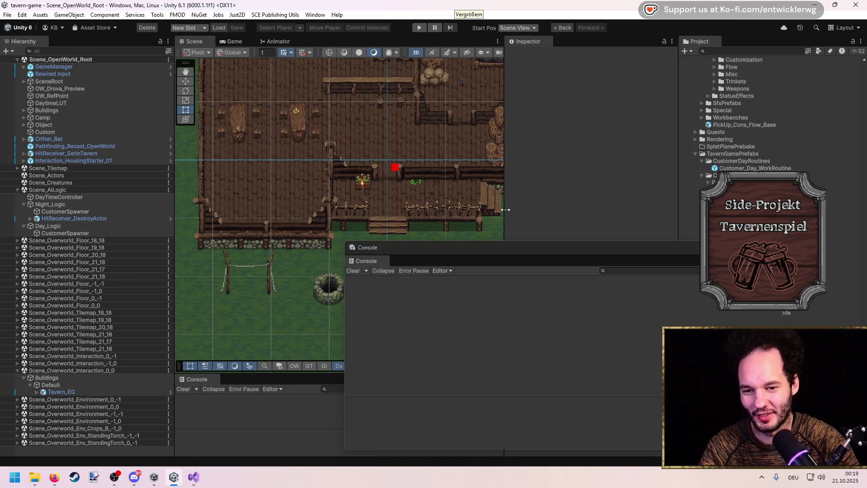
# Close the floating Console, zoom the Scene view, and enter Play mode.
pyautogui.click(539, 168)
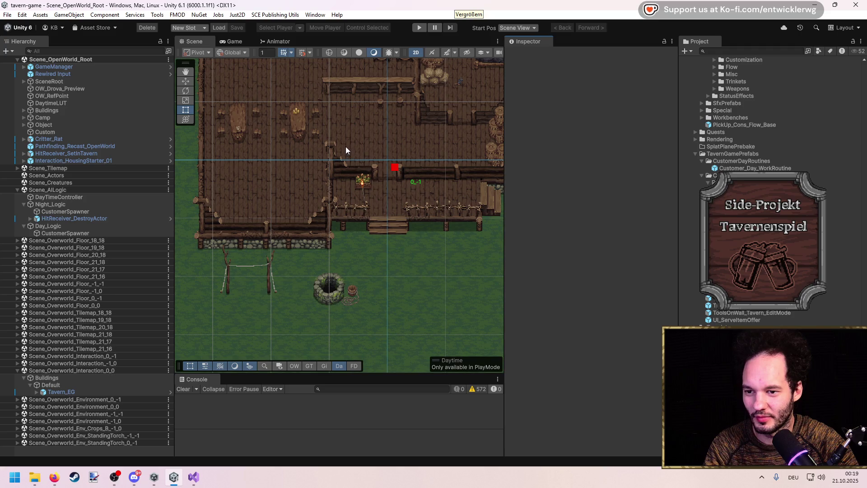
pyautogui.scroll(10, 343, 145)
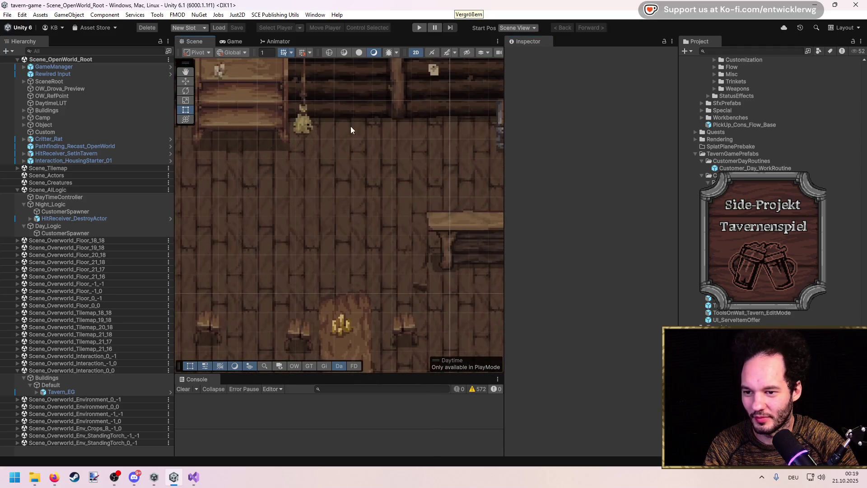
pyautogui.click(419, 28)
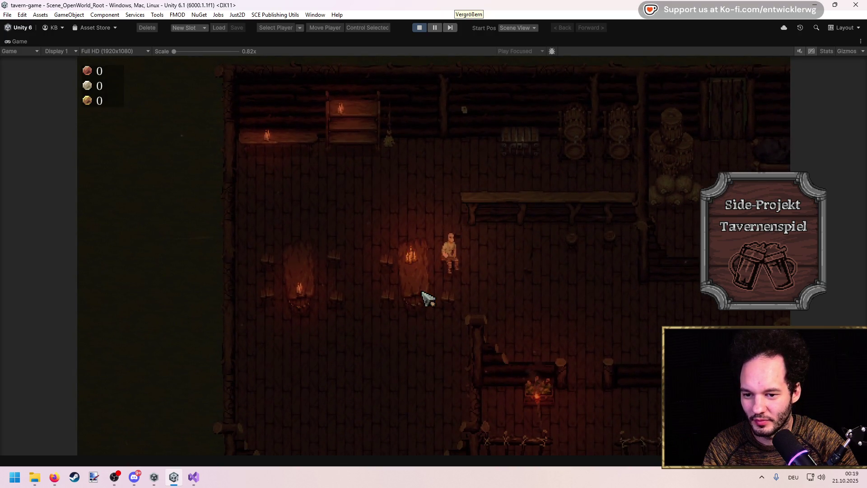
# Walk the player, run the camstop cheat to detach the camera, and zoom the game camera.
pyautogui.press('w')
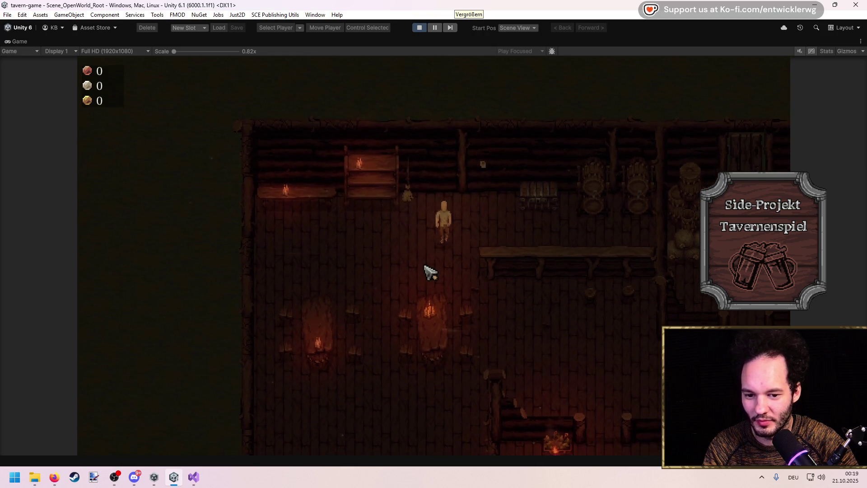
pyautogui.press('s')
pyautogui.press('`')
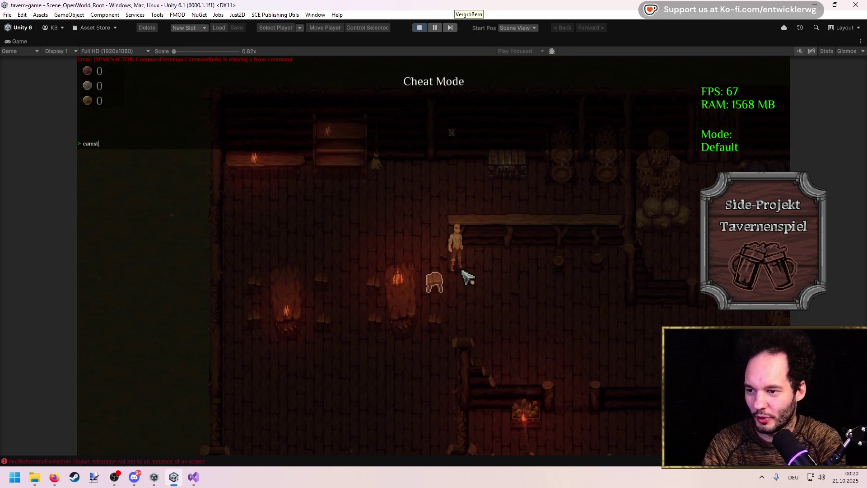
pyautogui.press('`')
pyautogui.scroll(-3, 509, 229)
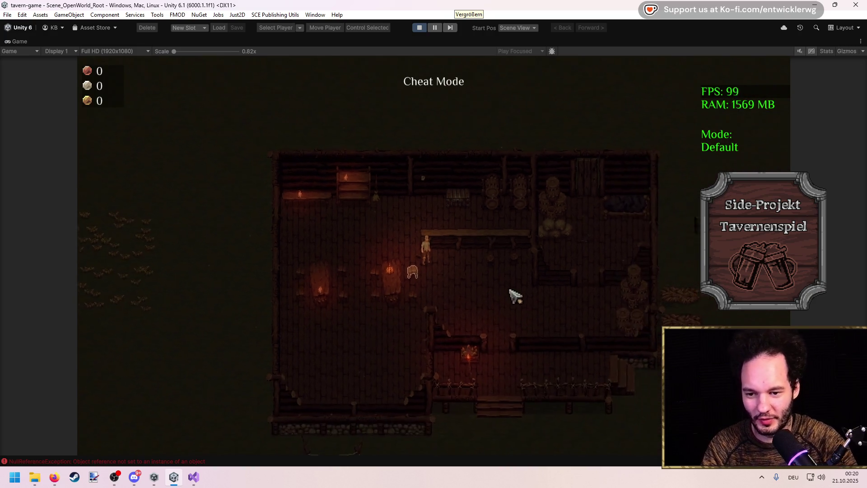
pyautogui.scroll(3, 434, 263)
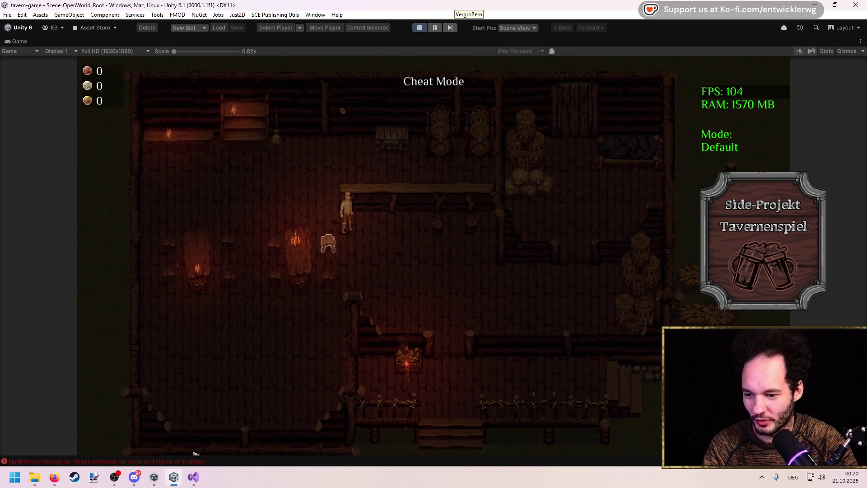
# Open the Console with Ctrl+Shift+C while walking the player around the tavern.
pyautogui.hotkey('ctrl', 'shift', 'c')
pyautogui.press('s')
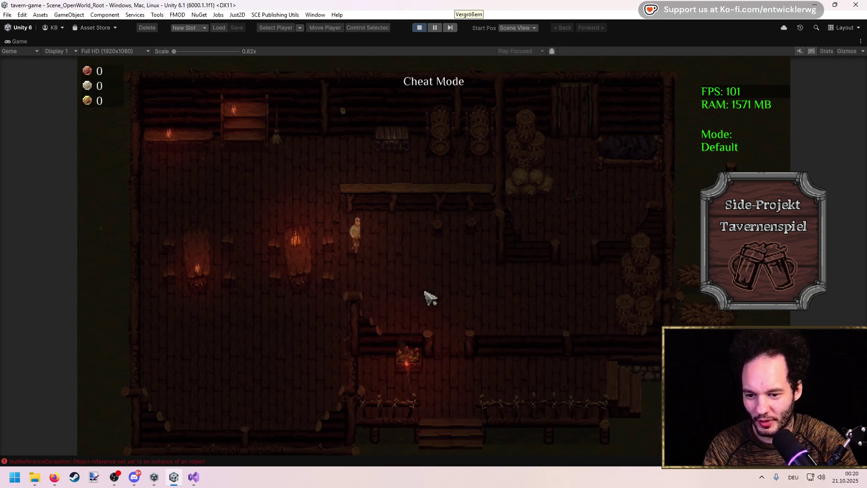
pyautogui.press('w')
pyautogui.press('d')
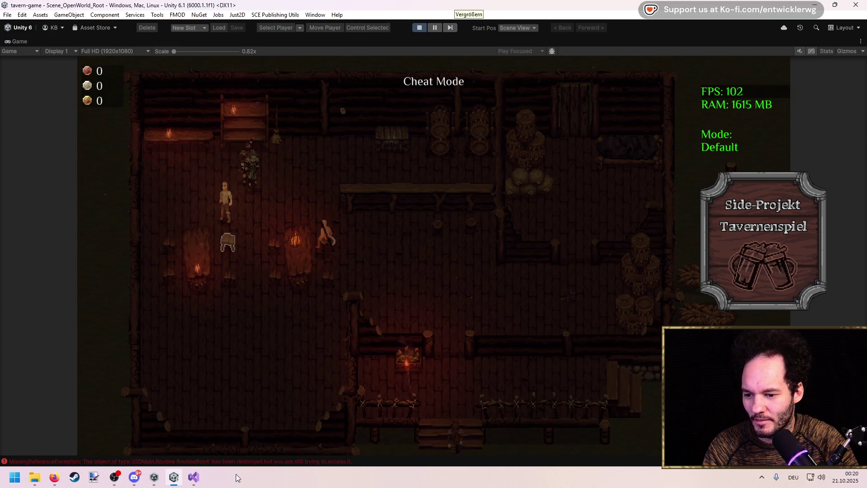
# Read a RoutinePoint error's stack trace in the Unity Console.
pyautogui.click(234, 462)
pyautogui.click(491, 312)
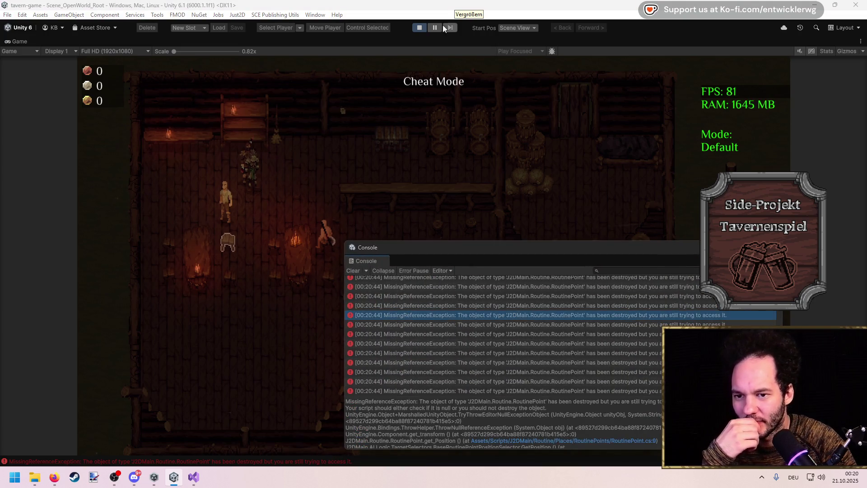
pyautogui.click(203, 481)
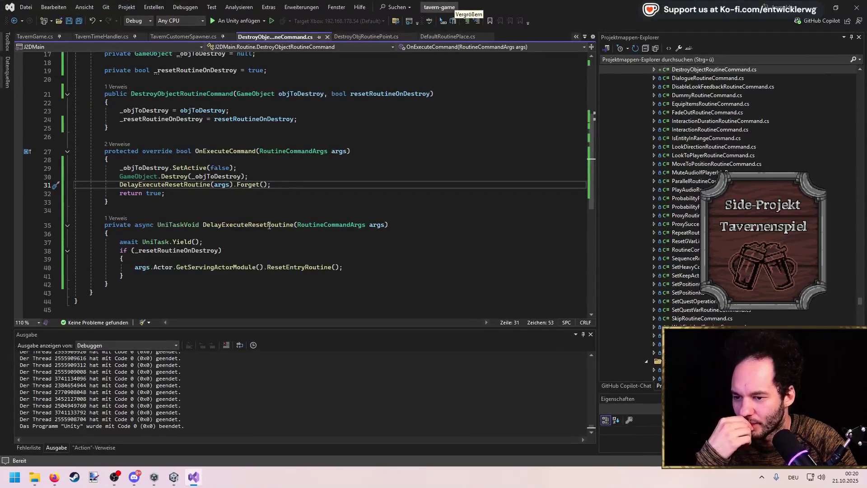
# Trace ResetEntryRoutine to ServingActorModule's _entryRoutine and the spawner calling AddEntryRoutine.
pyautogui.click(299, 267)
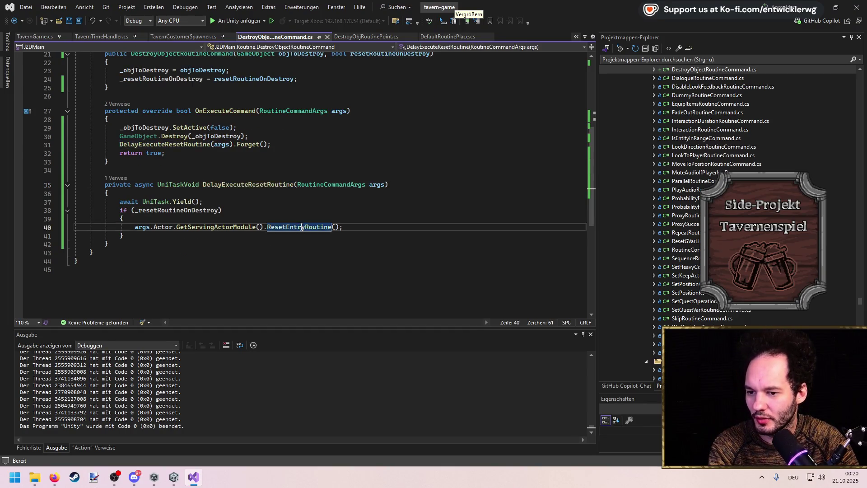
pyautogui.press('F12')
pyautogui.click(26, 119)
pyautogui.click(59, 140)
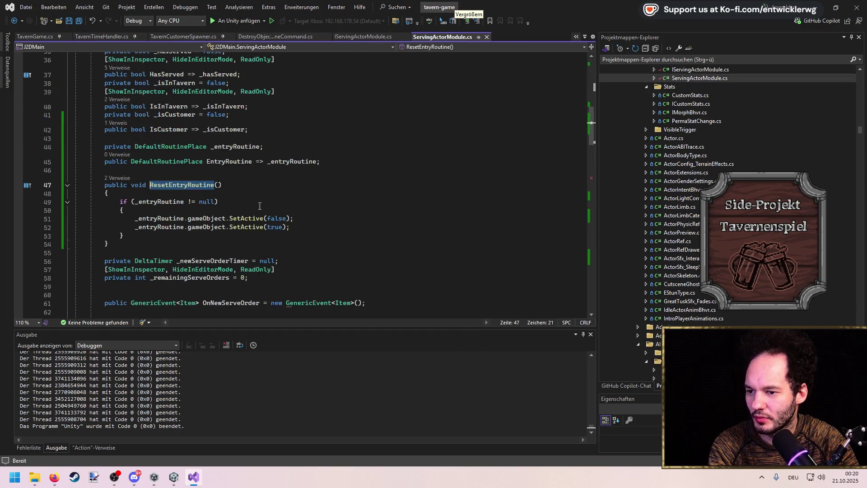
pyautogui.doubleClick(177, 218)
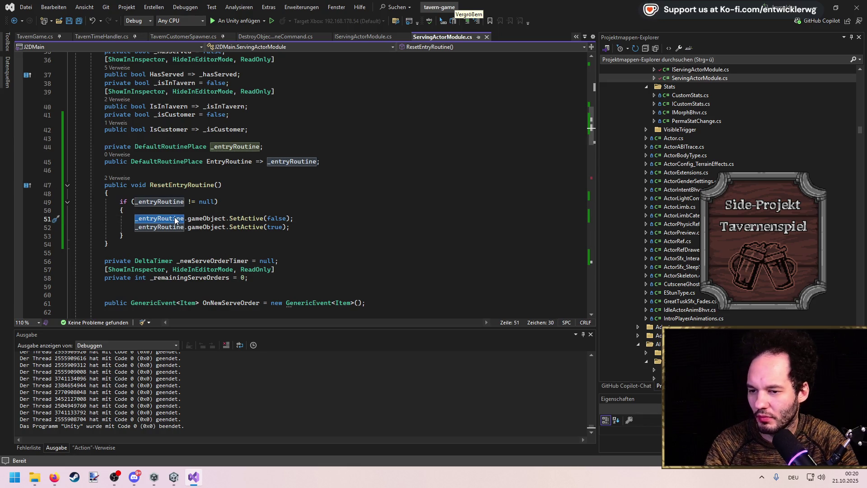
pyautogui.hotkey('ctrl', 'F3')
pyautogui.hotkey('ctrl', 'F3')
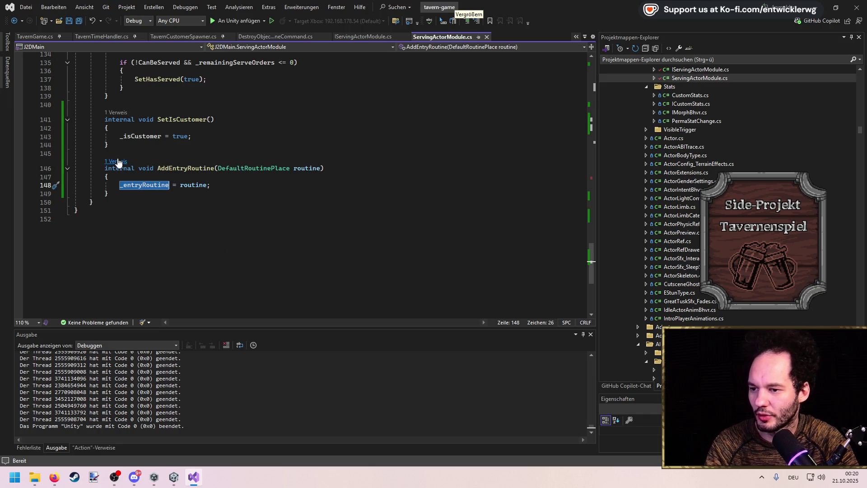
pyautogui.click(116, 161)
pyautogui.doubleClick(190, 136)
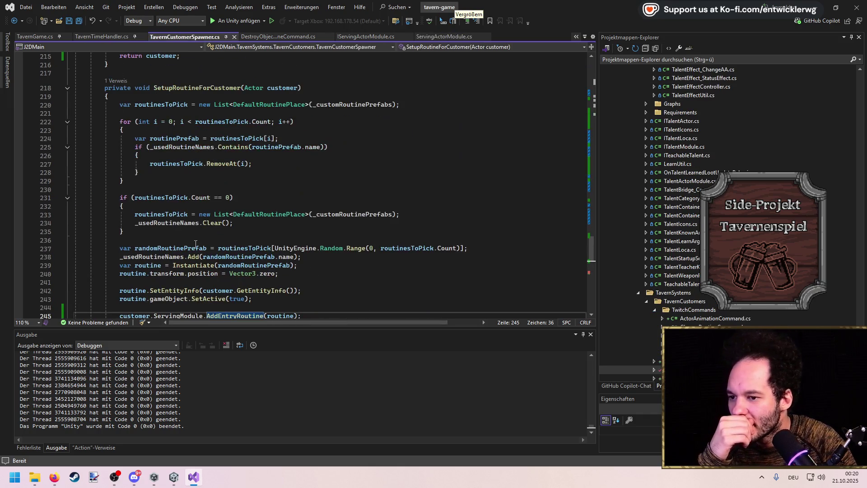
pyautogui.scroll(-2, 196, 244)
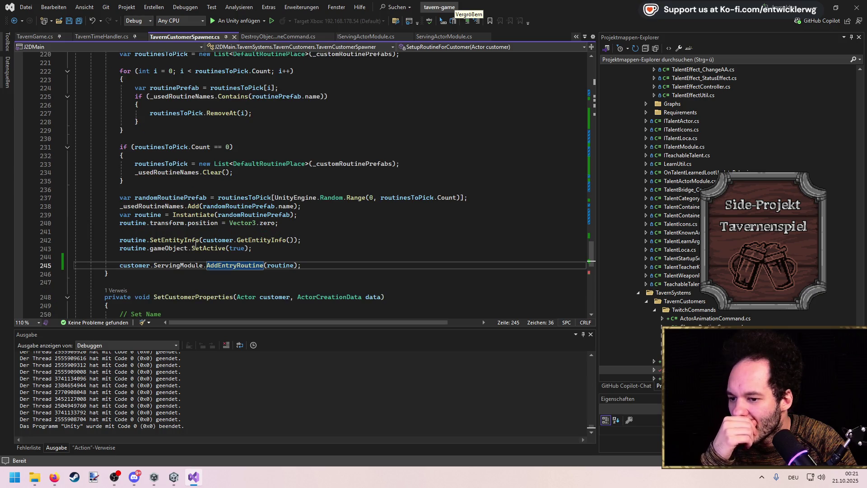
pyautogui.press('F12')
pyautogui.hotkey('alt', 'Home')
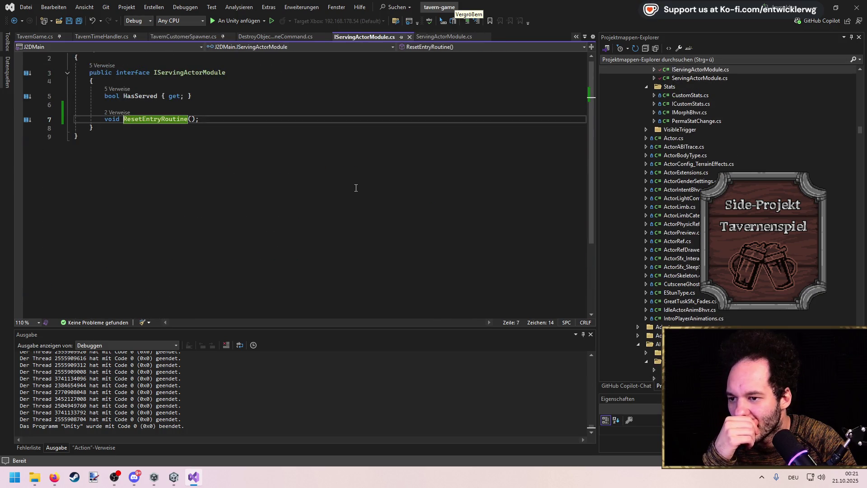
pyautogui.hotkey('ctrl', '-')
# Set a breakpoint on the ResetEntryRoutine call, attach the debugger to Unity, and resume execution.
pyautogui.click(20, 228)
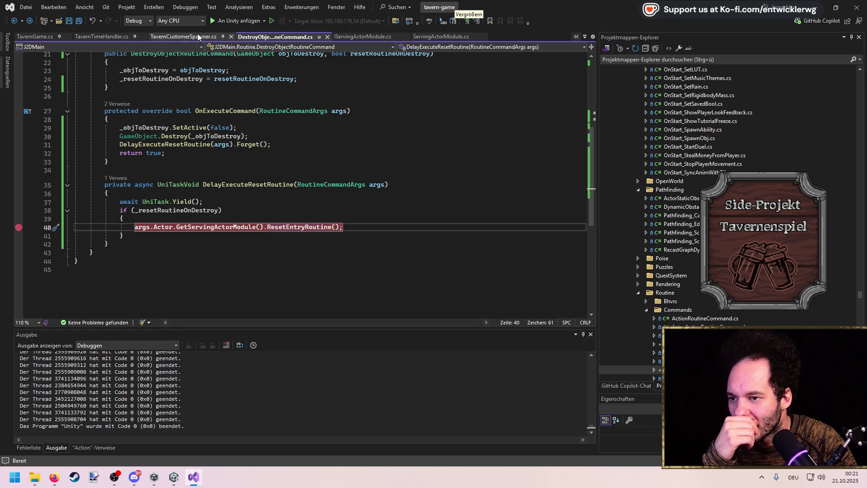
pyautogui.press('F5')
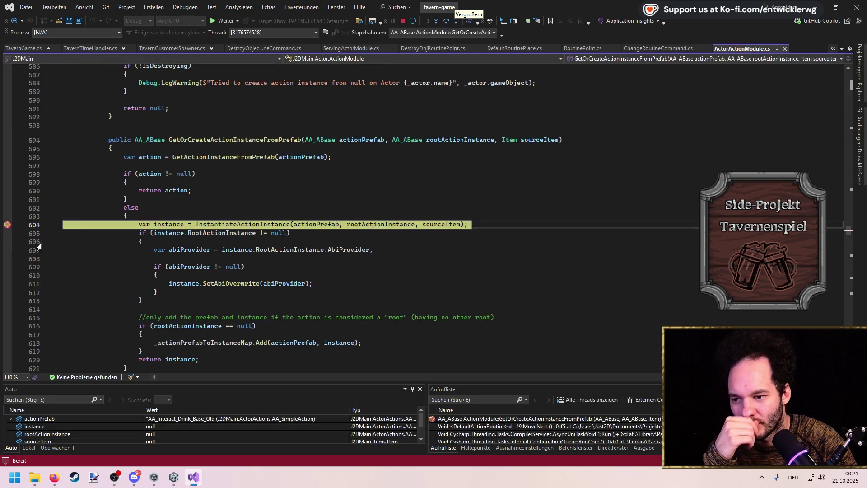
pyautogui.click(235, 201)
pyautogui.press('F5')
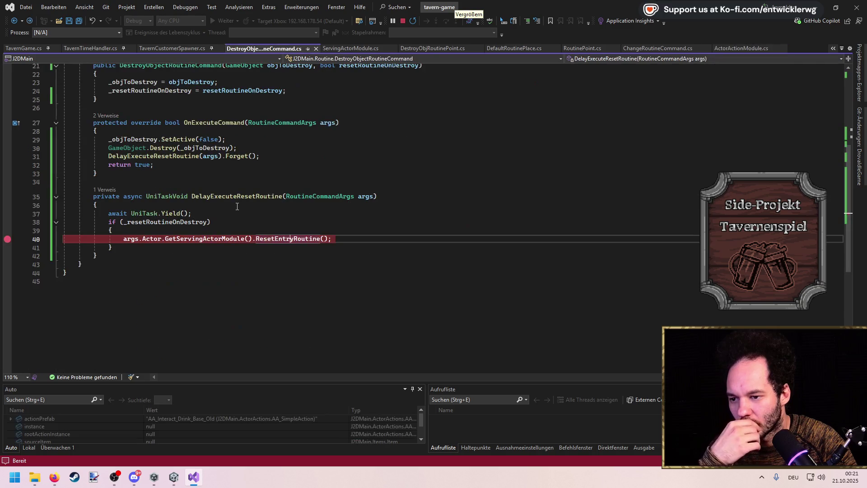
pyautogui.click(816, 7)
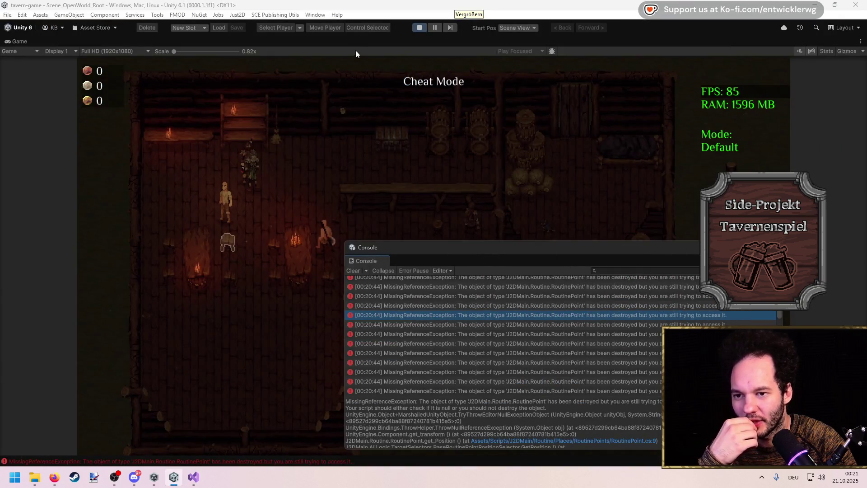
# Restore the editor layout and multi-select the Customer_Routine_01, 04, 09, 06 and 07 clones.
pyautogui.doubleClick(357, 43)
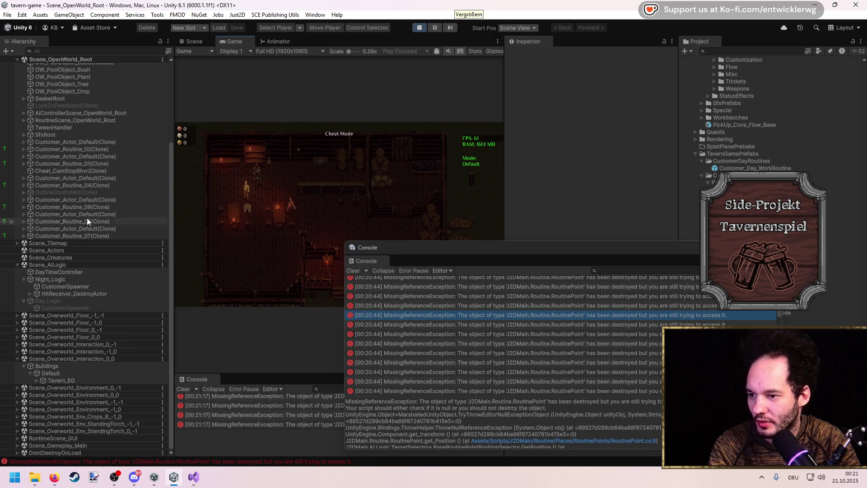
pyautogui.moveTo(470, 248); pyautogui.dragTo(367, 420)
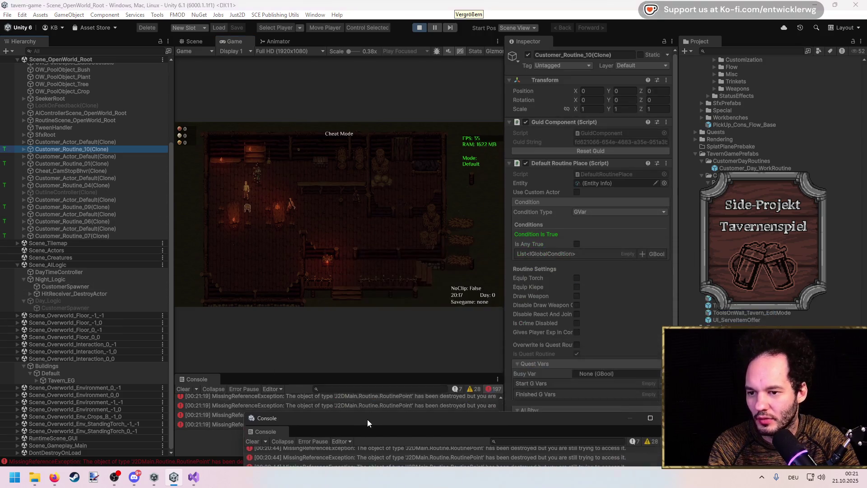
pyautogui.keyDown('ctrl'); pyautogui.click(75, 163); pyautogui.keyUp('ctrl')
pyautogui.keyDown('ctrl'); pyautogui.click(72, 185); pyautogui.keyUp('ctrl')
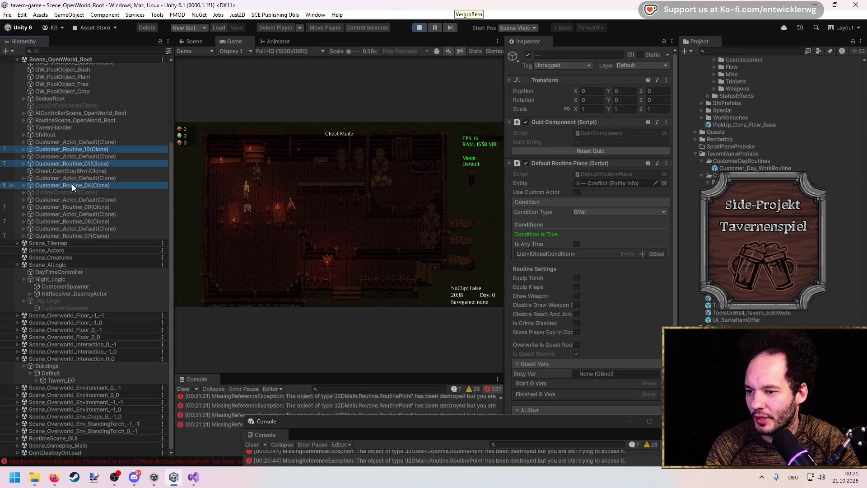
pyautogui.keyDown('ctrl'); pyautogui.click(76, 207); pyautogui.keyUp('ctrl')
pyautogui.keyDown('ctrl'); pyautogui.click(77, 220); pyautogui.keyUp('ctrl')
pyautogui.keyDown('ctrl'); pyautogui.click(80, 236); pyautogui.keyUp('ctrl')
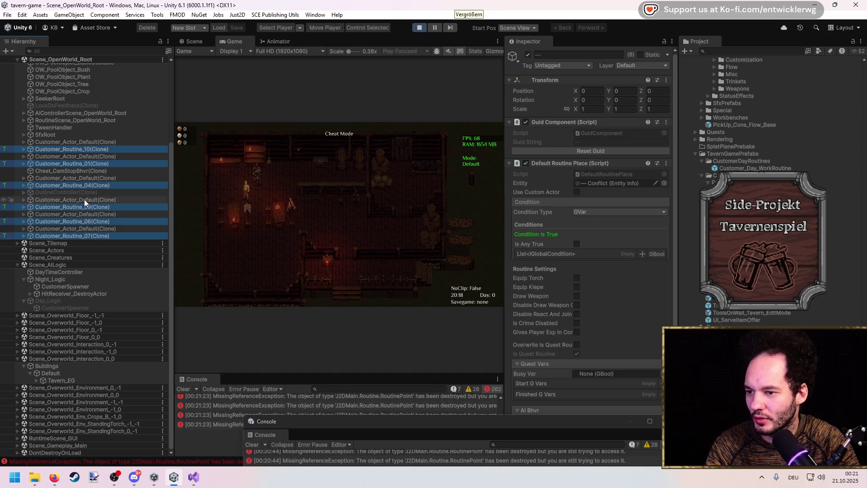
# Deactivate and then reactivate the selected routine clones, clearing the Console between toggles.
pyautogui.click(529, 54)
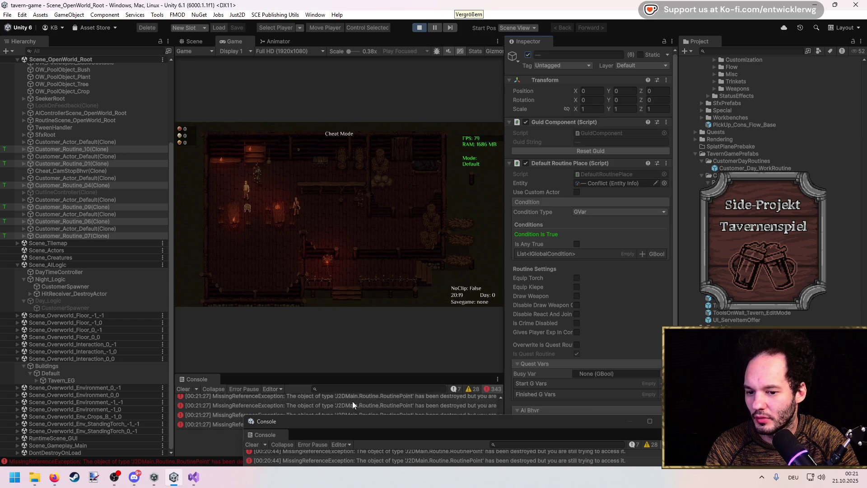
pyautogui.click(184, 389)
pyautogui.click(528, 53)
pyautogui.click(183, 389)
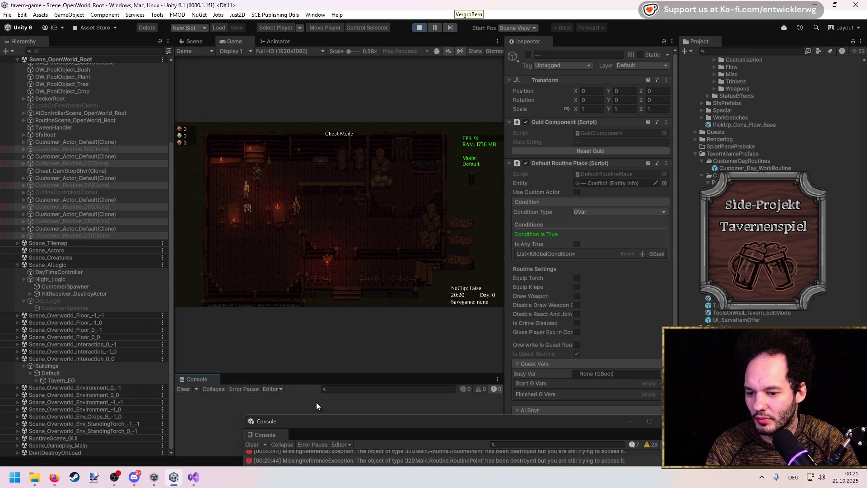
pyautogui.click(527, 55)
# Enlarge the Console, read a MissingReferenceException stack trace, and open the DefaultRoutinePlace script.
pyautogui.moveTo(393, 423); pyautogui.dragTo(320, 462)
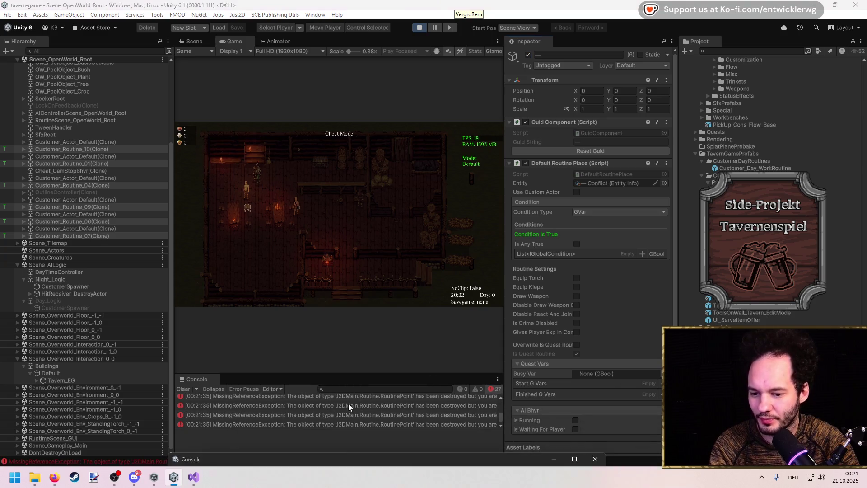
pyautogui.moveTo(354, 374); pyautogui.dragTo(361, 154)
pyautogui.click(387, 261)
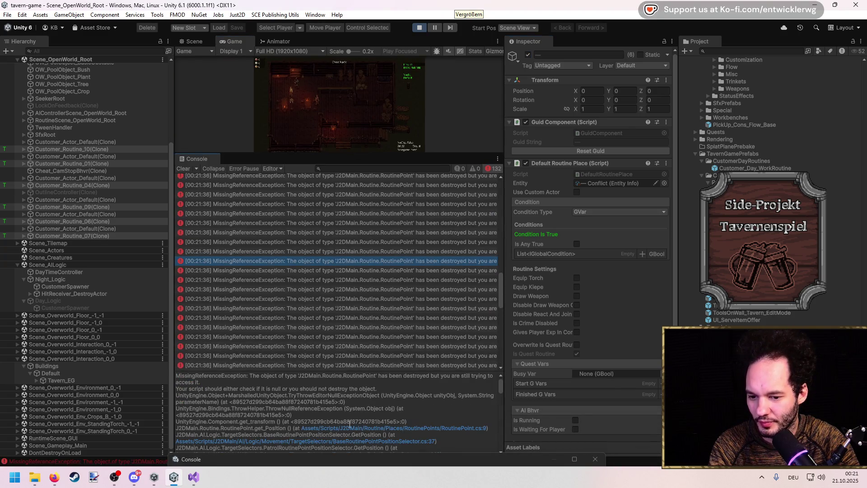
pyautogui.scroll(-5, 350, 425)
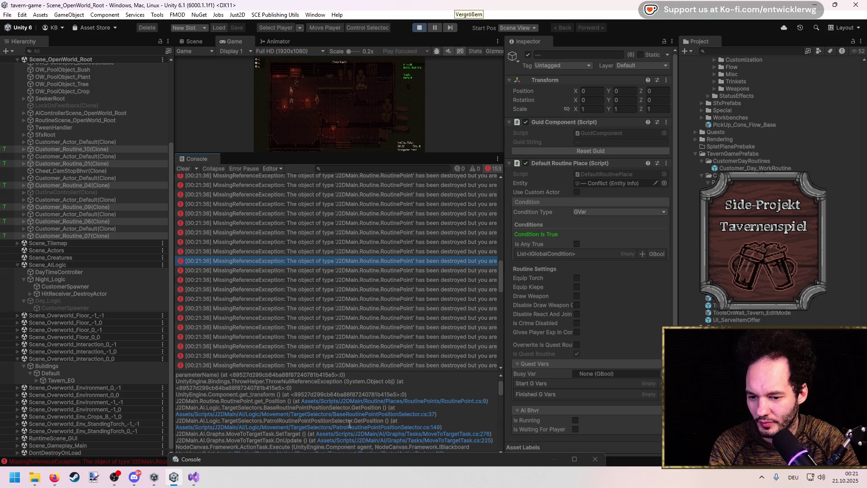
pyautogui.click(603, 174)
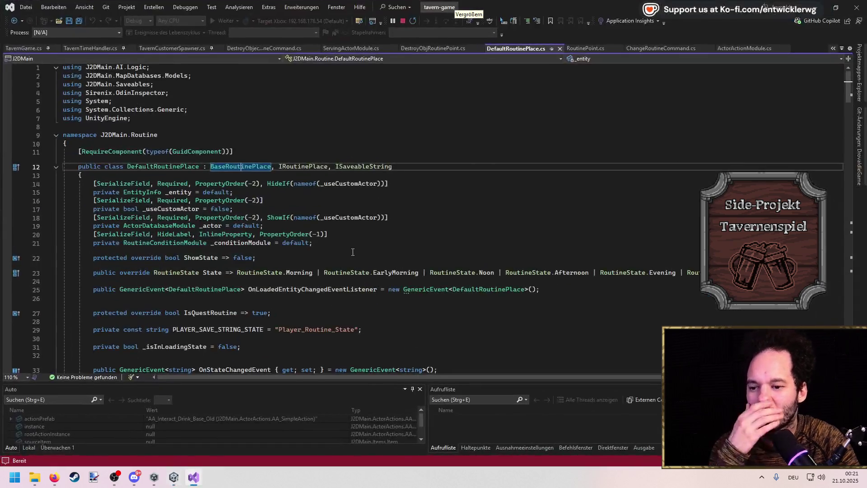
# Stop debugging and review BaseRoutinePlace's Awake and OnValidate code.
pyautogui.click(403, 22)
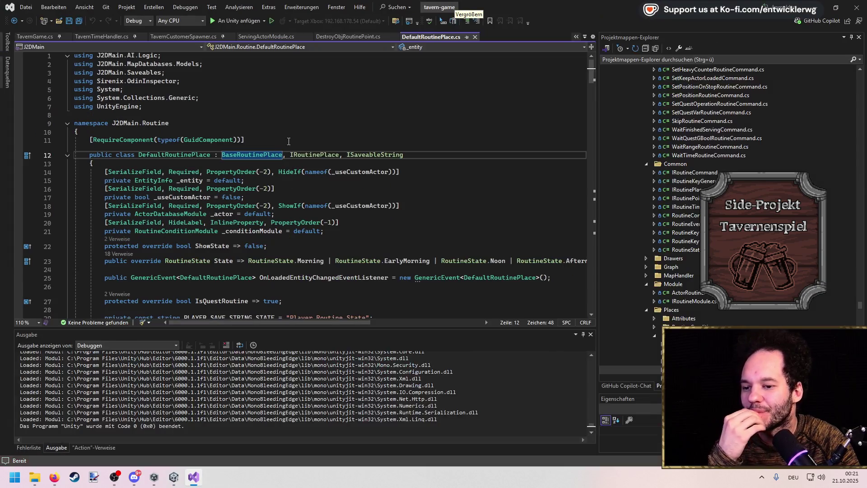
pyautogui.press('F12')
pyautogui.scroll(-13, 219, 249)
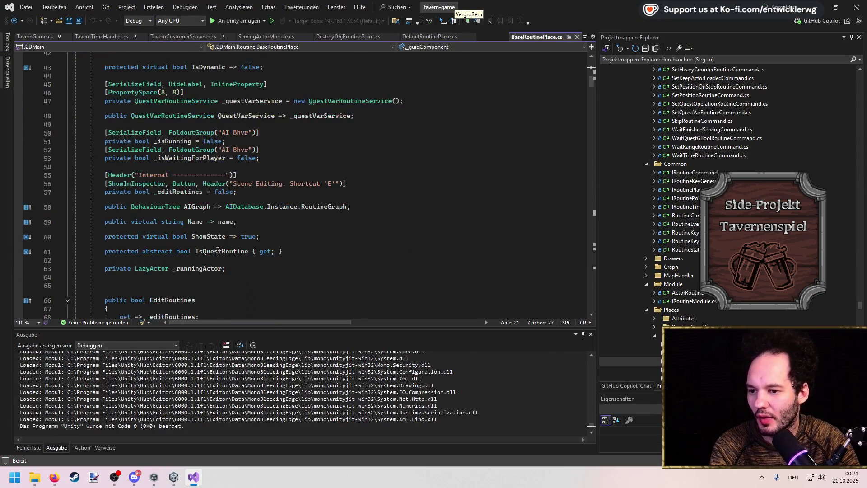
pyautogui.scroll(-8, 219, 249)
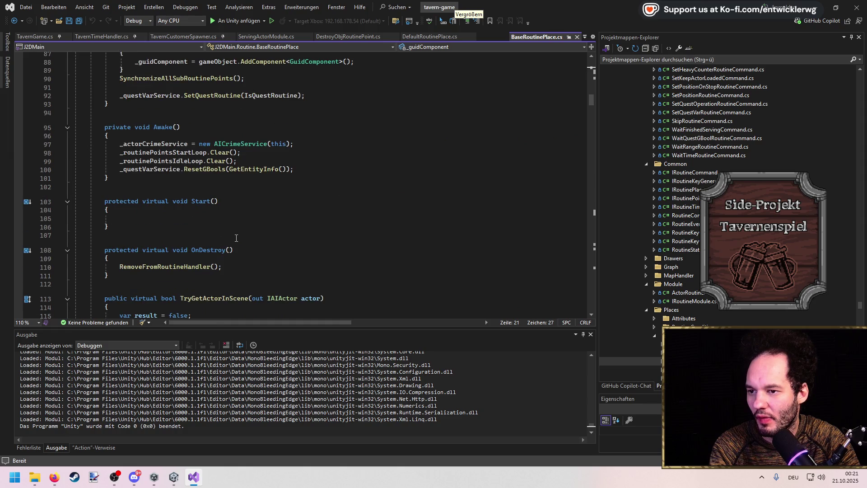
pyautogui.scroll(6, 236, 238)
pyautogui.scroll(-12, 236, 238)
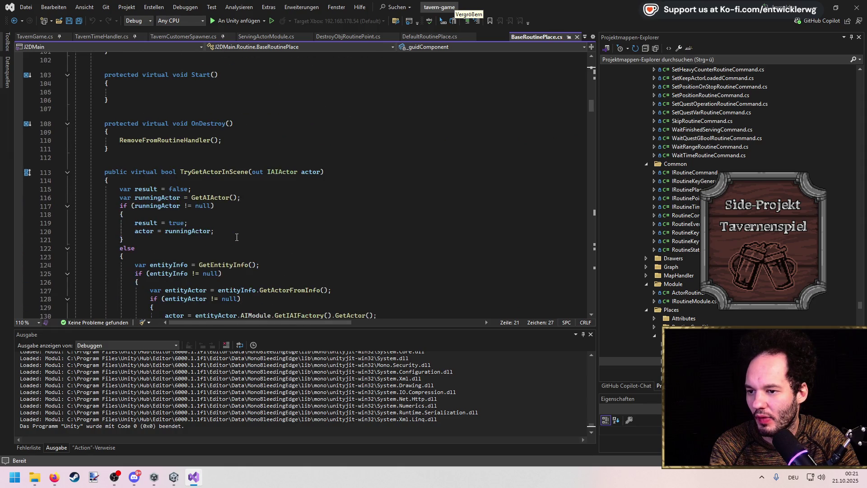
pyautogui.scroll(3, 235, 227)
pyautogui.scroll(7, 235, 226)
pyautogui.scroll(-20, 235, 226)
pyautogui.scroll(-5, 237, 226)
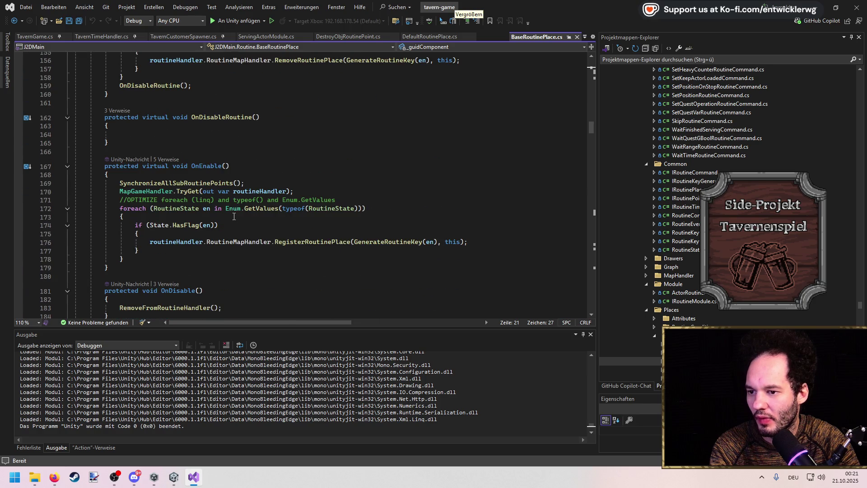
pyautogui.scroll(-2, 190, 200)
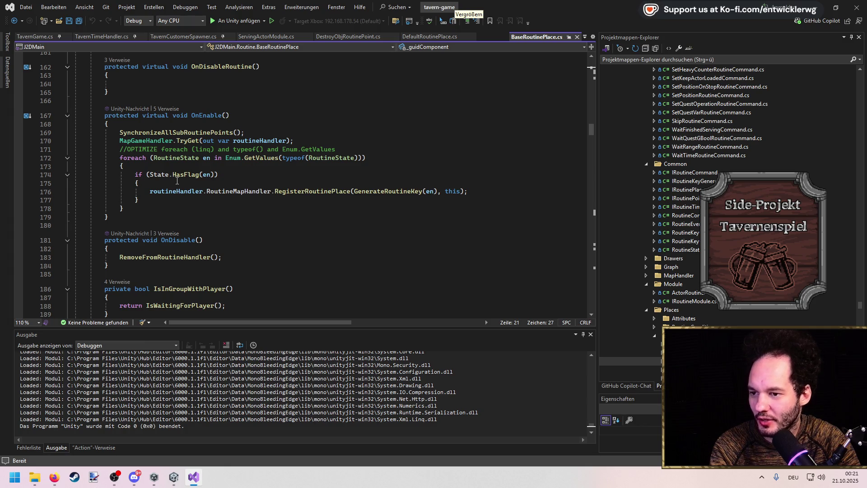
pyautogui.scroll(20, 210, 217)
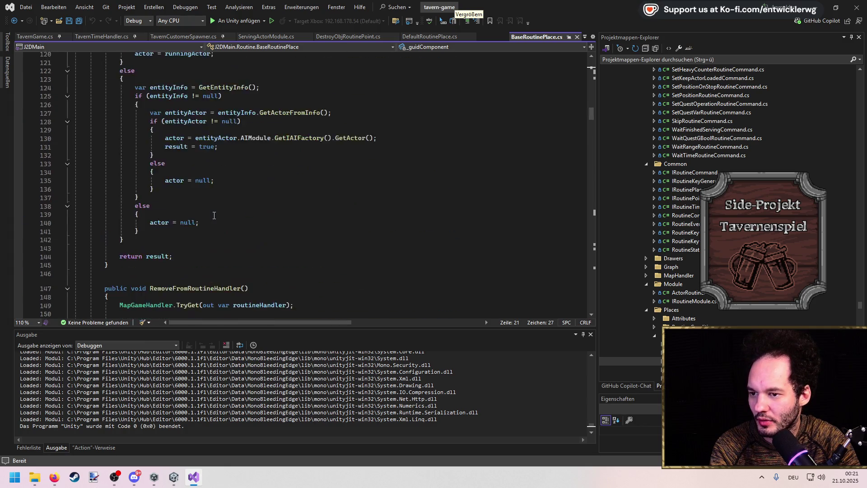
pyautogui.scroll(4, 214, 212)
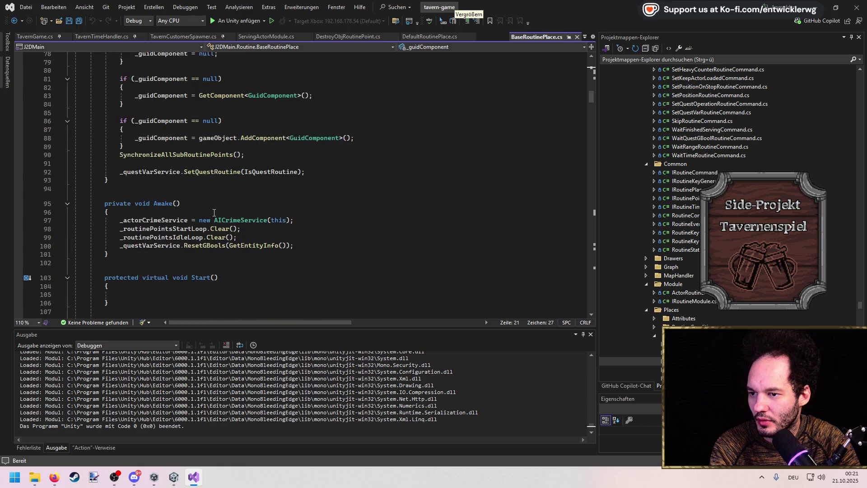
pyautogui.moveTo(295, 247); pyautogui.dragTo(3, 248)
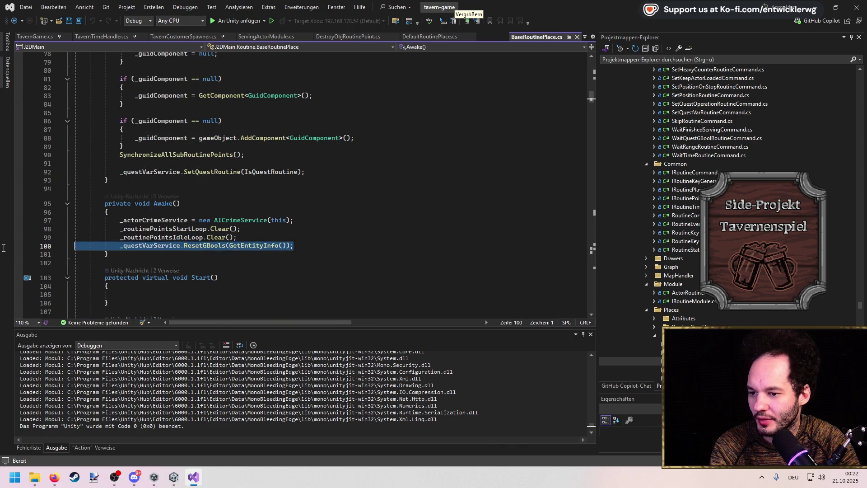
pyautogui.scroll(2, 225, 202)
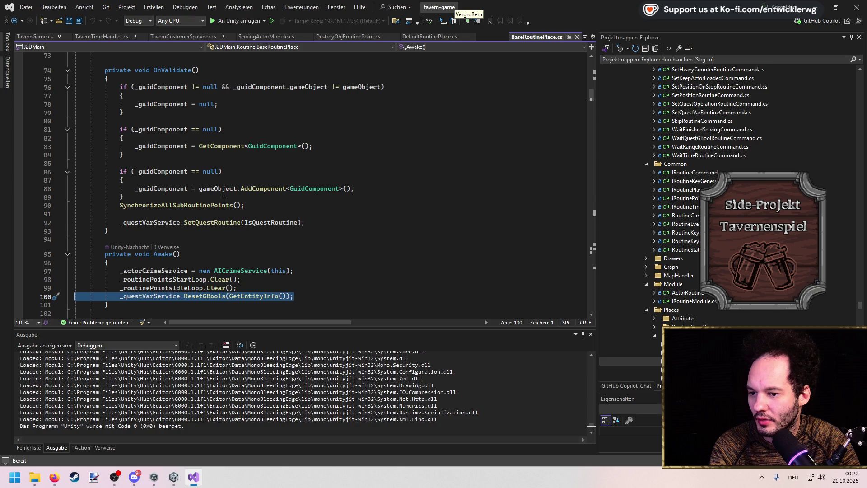
pyautogui.click(229, 223)
pyautogui.scroll(-3, 229, 212)
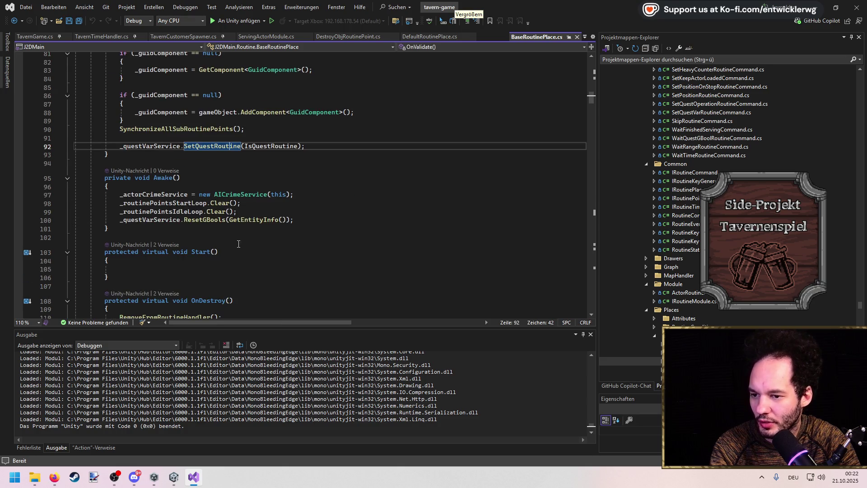
pyautogui.scroll(-4, 239, 244)
# Follow _routinePointsStartLoop into CalculatePoints and inspect its IsDynamic condition.
pyautogui.doubleClick(173, 102)
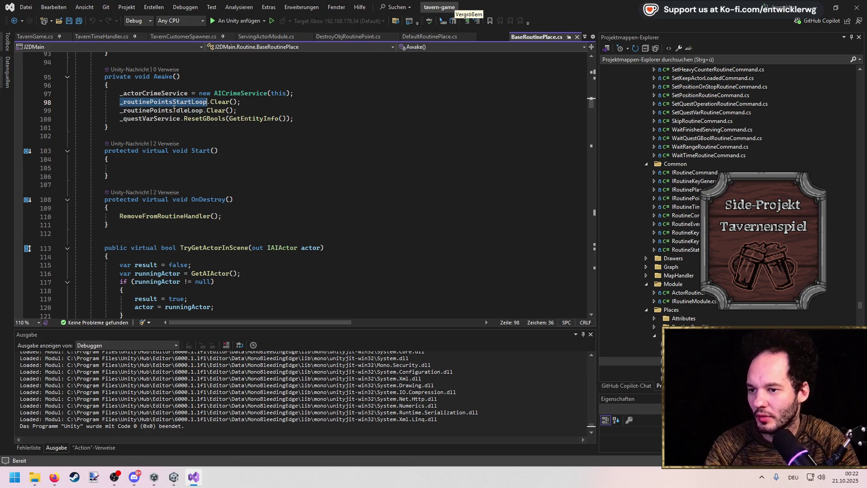
pyautogui.hotkey('ctrl', 'F3')
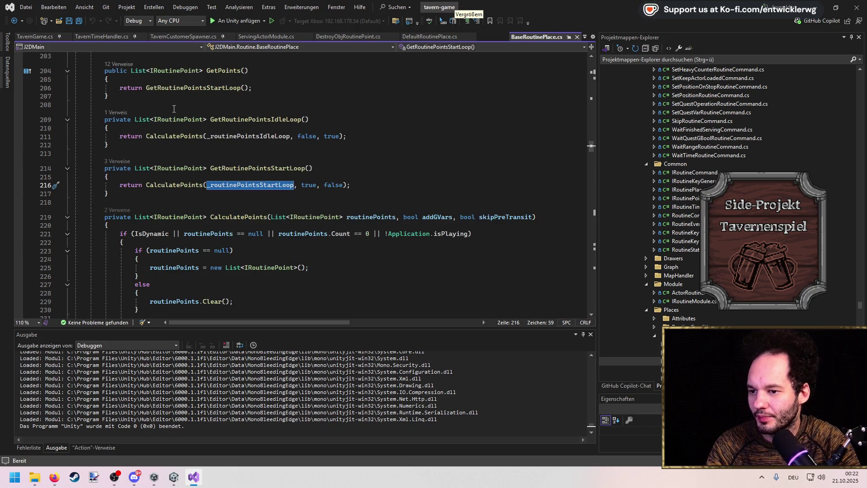
pyautogui.click(211, 217)
pyautogui.scroll(-1, 225, 212)
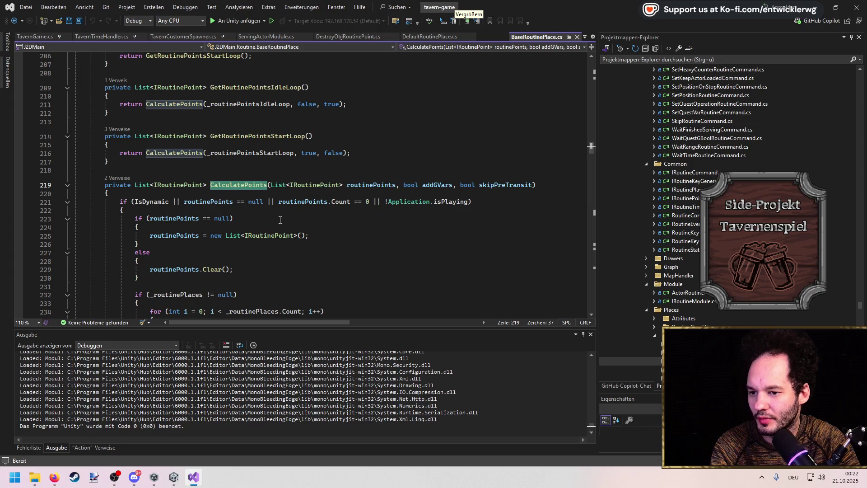
pyautogui.click(153, 202)
pyautogui.hotkey('alt', 'Tab')
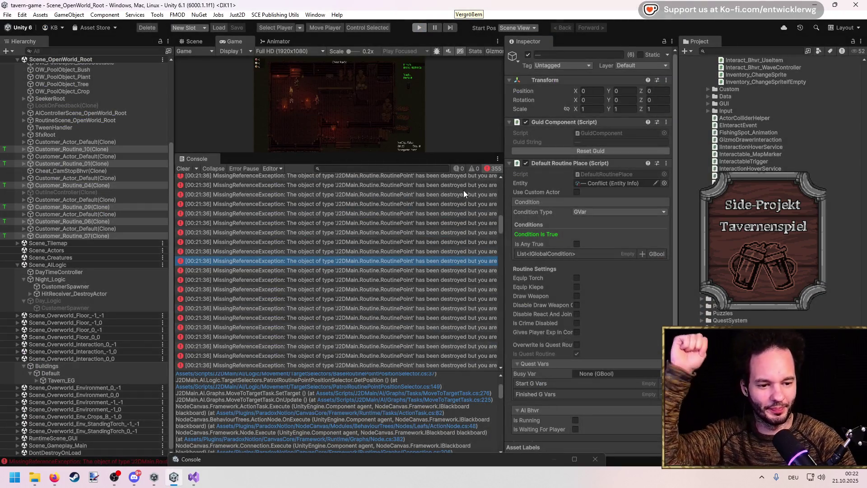
# Stop play mode with Ctrl+P, clear the Console, and make the Scene view taller.
pyautogui.hotkey('ctrl', 'p')
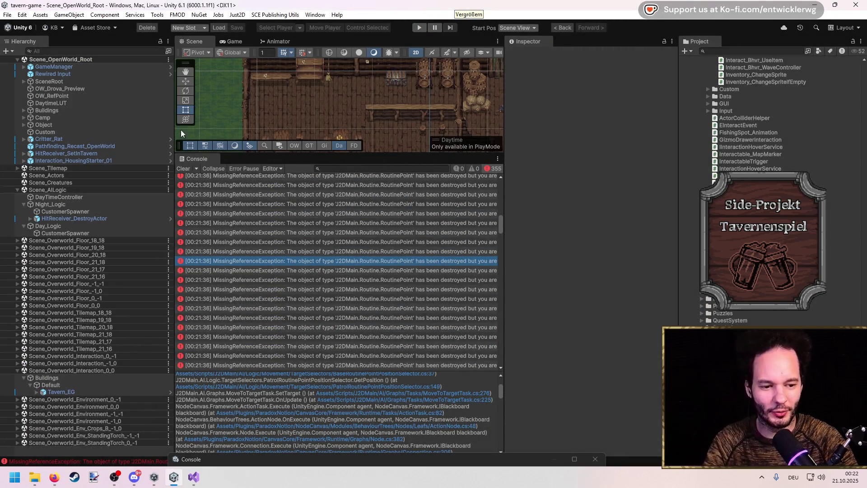
pyautogui.click(183, 168)
pyautogui.moveTo(338, 154); pyautogui.dragTo(338, 333)
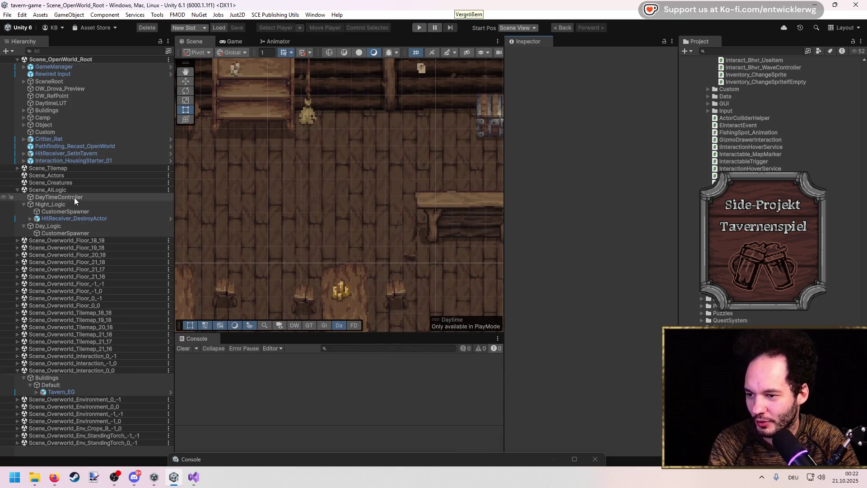
# Enable Is Dynamic on Customer_Routine_01's nested Customer_RoutineSetup prefab, then restart play mode.
pyautogui.click(81, 211)
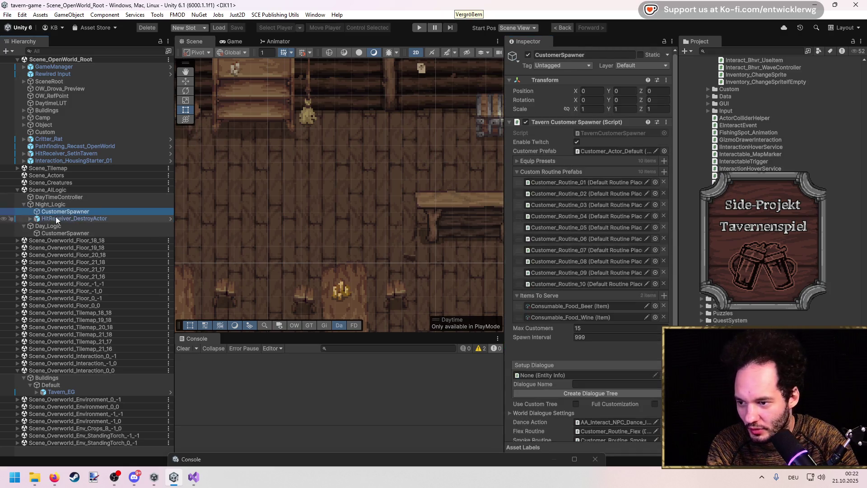
pyautogui.click(619, 200)
pyautogui.doubleClick(619, 200)
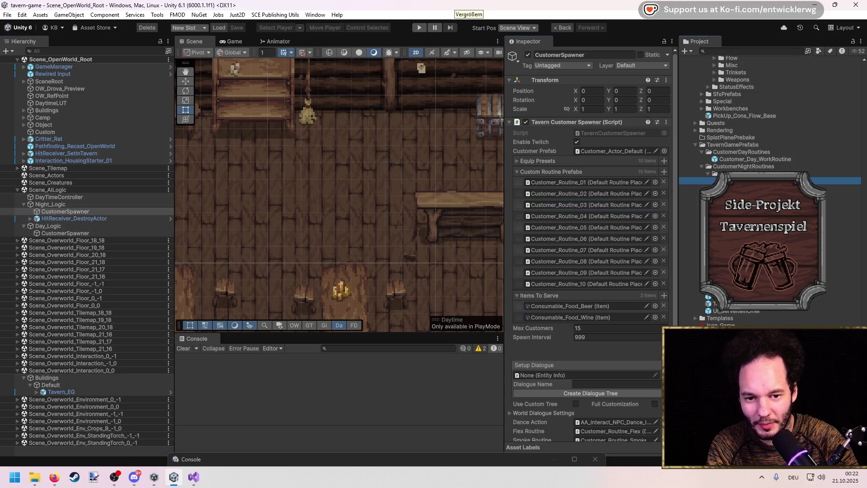
pyautogui.click(660, 63)
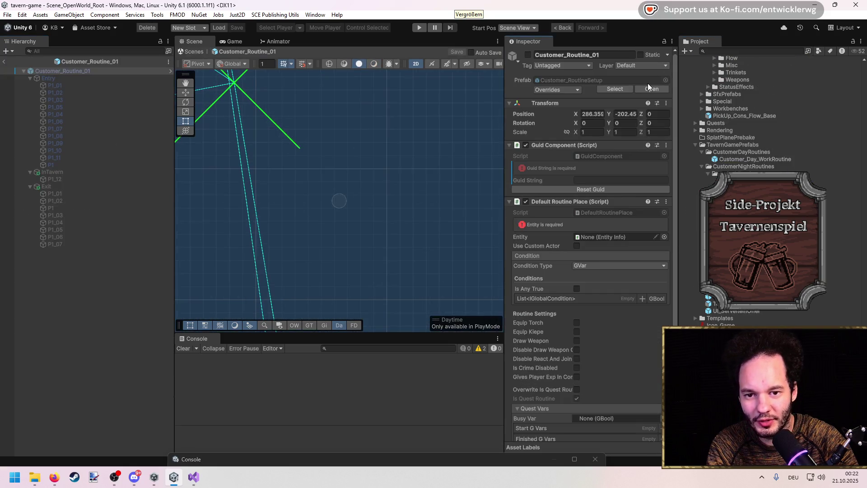
pyautogui.scroll(-5, 565, 257)
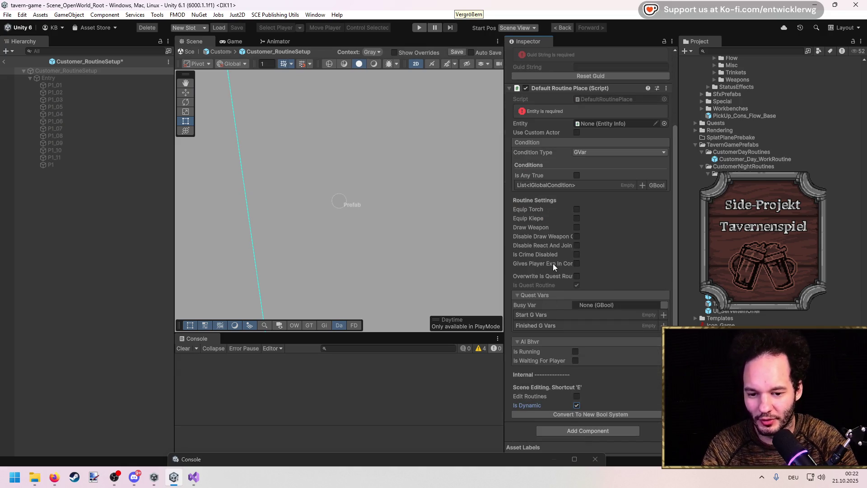
pyautogui.click(3, 62)
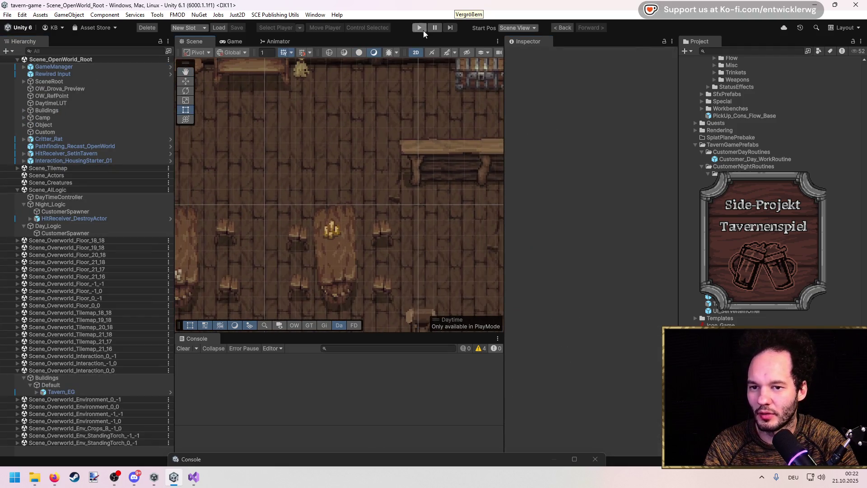
pyautogui.click(421, 27)
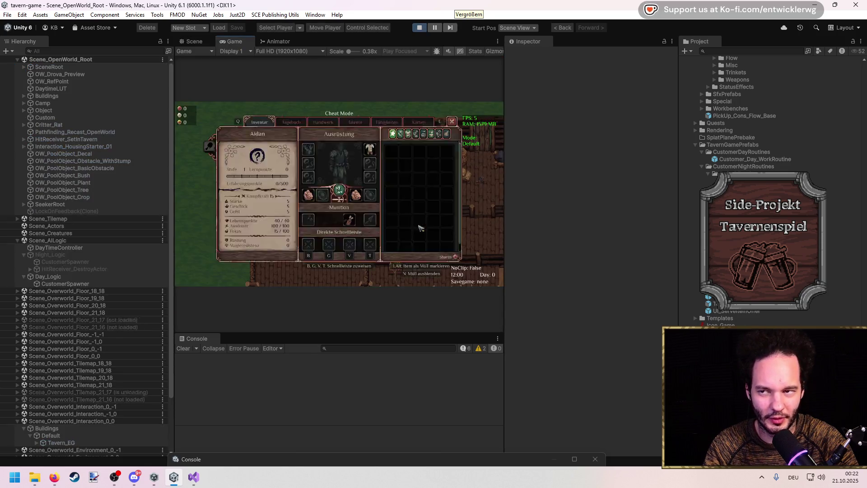
# Maximize the Game view with Shift+Space.
pyautogui.hotkey('shift', 'space')
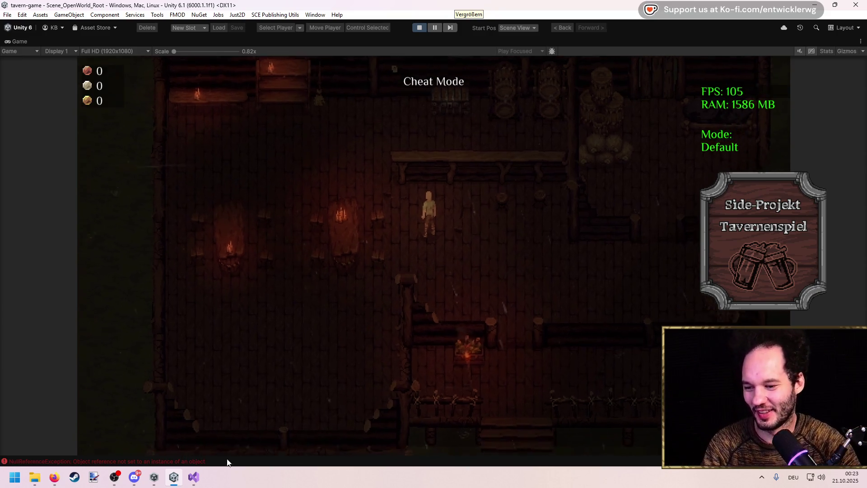
# Read the NullReferenceException and 'Listener was null' stack traces in the Console.
pyautogui.click(226, 461)
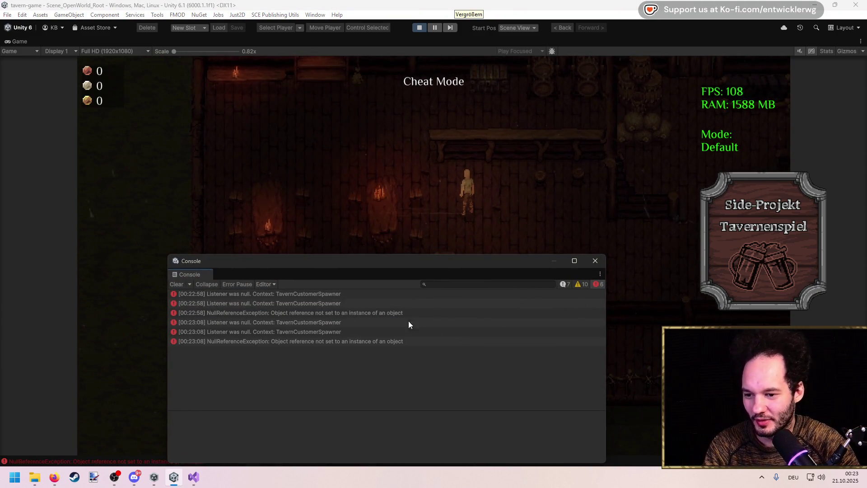
pyautogui.click(357, 314)
pyautogui.click(350, 332)
pyautogui.click(345, 341)
pyautogui.press('Up')
pyautogui.click(339, 341)
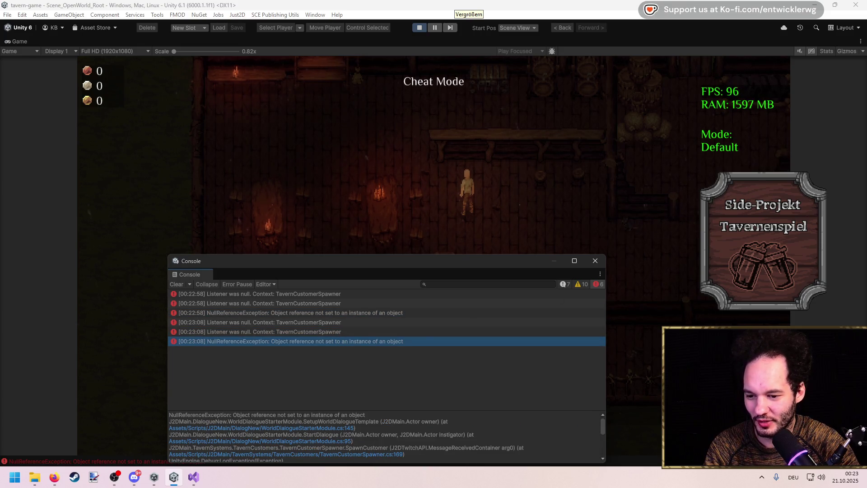
pyautogui.click(595, 261)
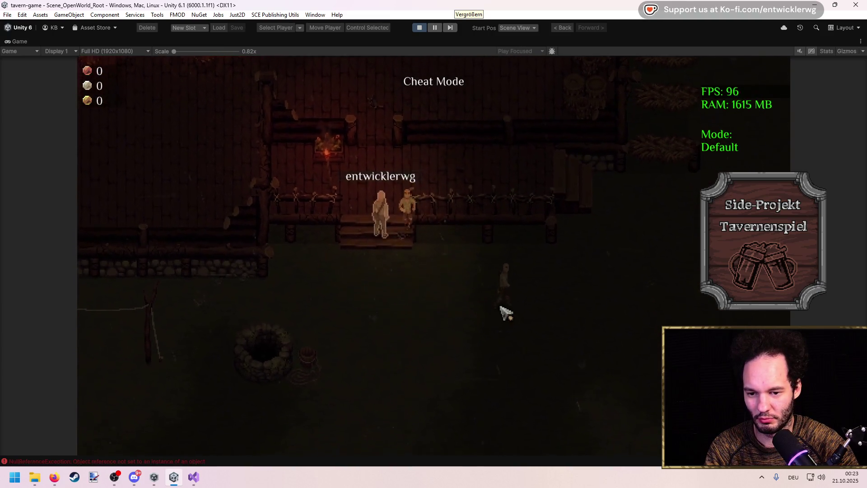
# Walk the player north-west through the tavern and back south-east, then un-maximize the Game view.
pyautogui.press('w')
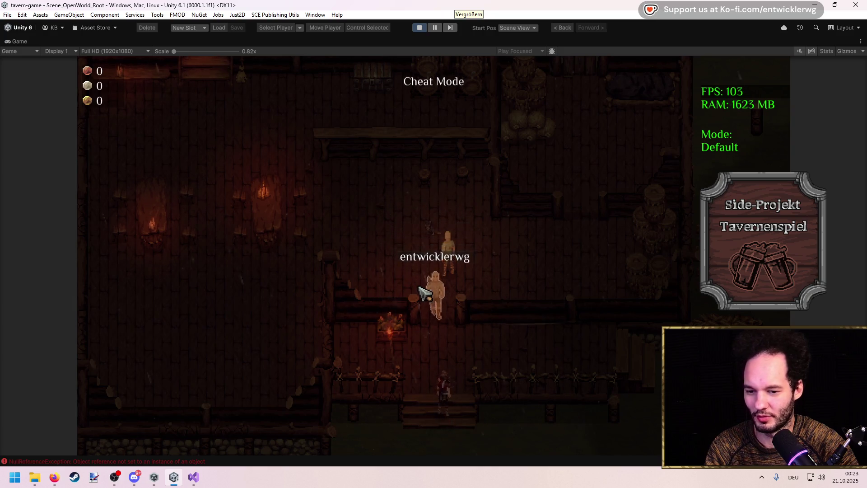
pyautogui.press('w')
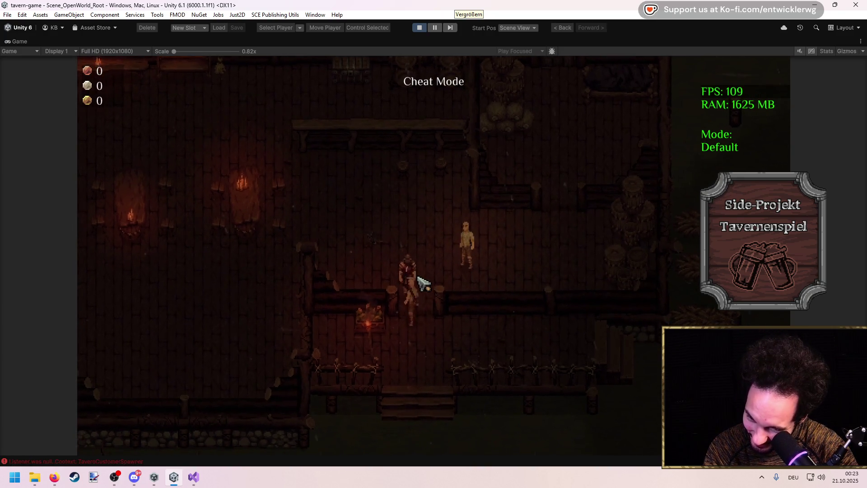
pyautogui.press('a')
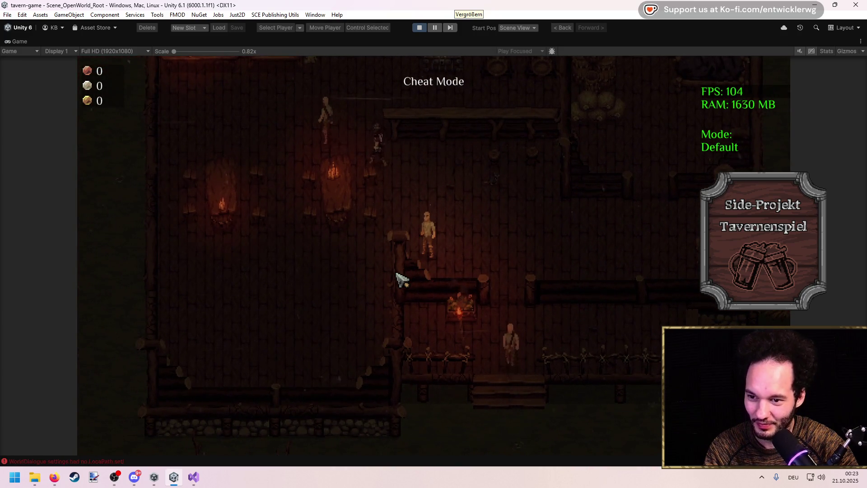
pyautogui.press('w')
pyautogui.press('a')
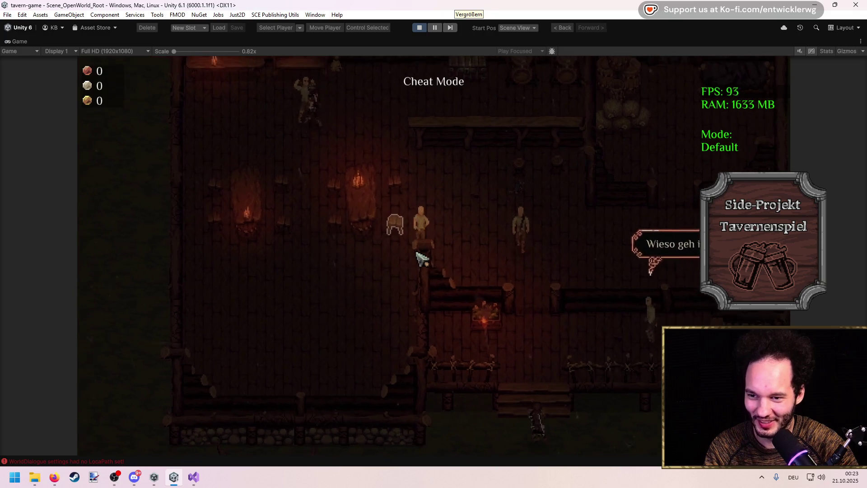
pyautogui.press('s')
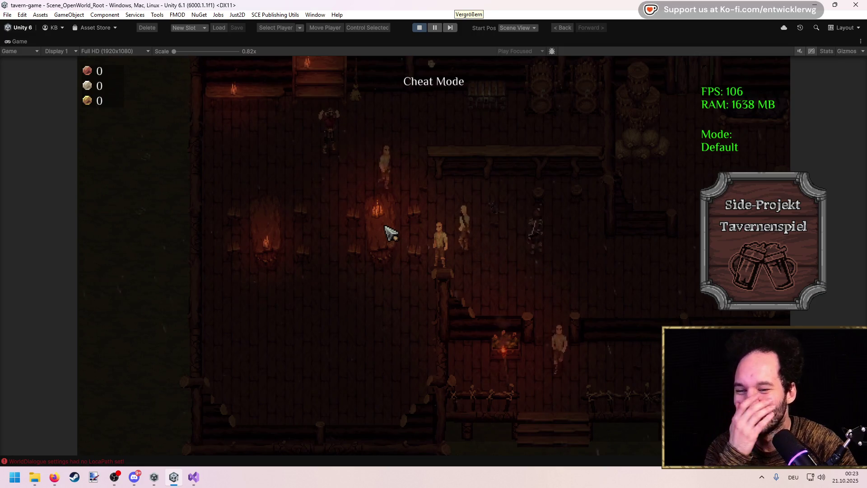
pyautogui.press('w')
pyautogui.press('a')
pyautogui.press('w')
pyautogui.press('a')
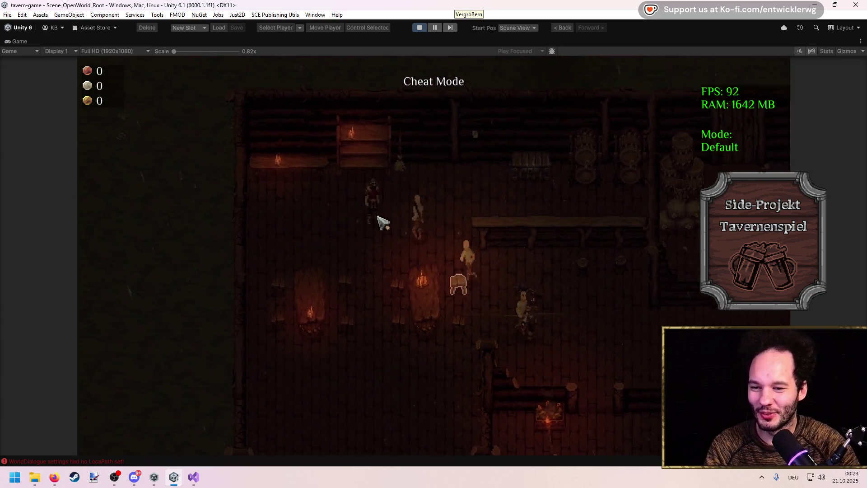
pyautogui.press('d')
pyautogui.press('s')
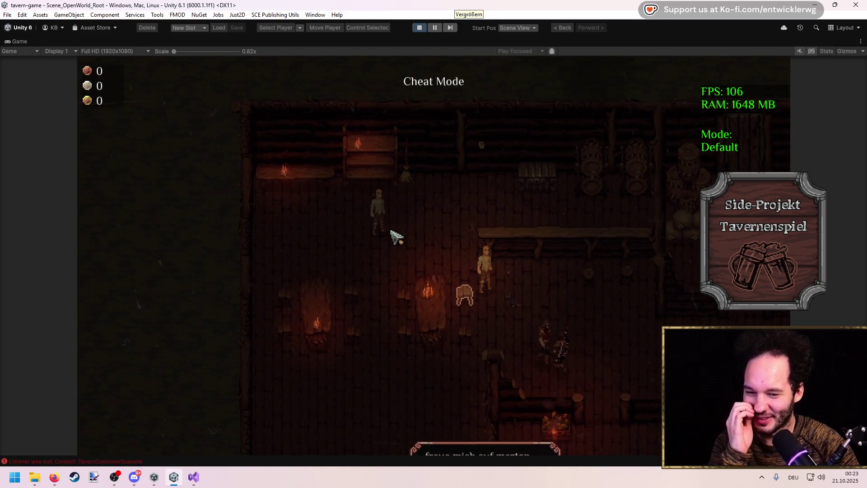
pyautogui.press('d')
pyautogui.press('s')
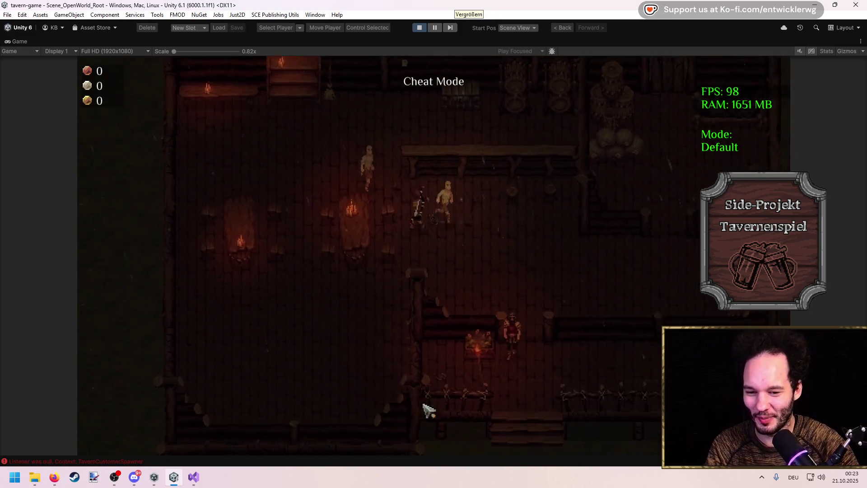
pyautogui.press('d')
pyautogui.press('s')
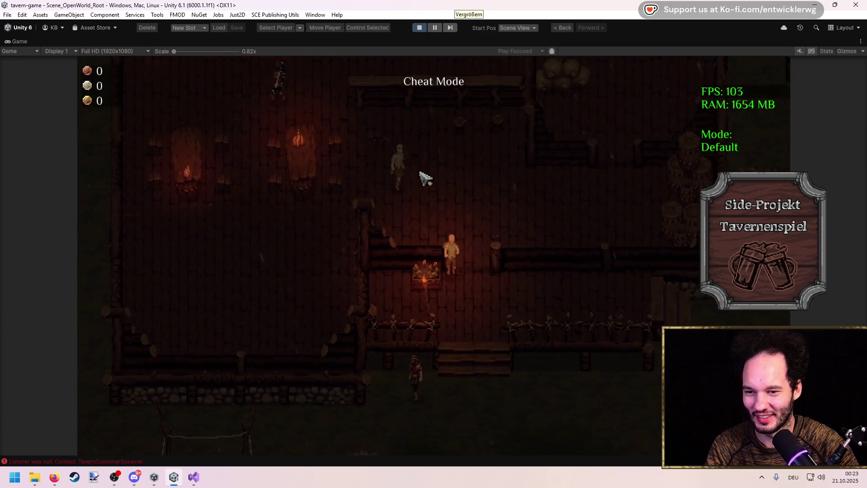
pyautogui.press('w')
pyautogui.press('a')
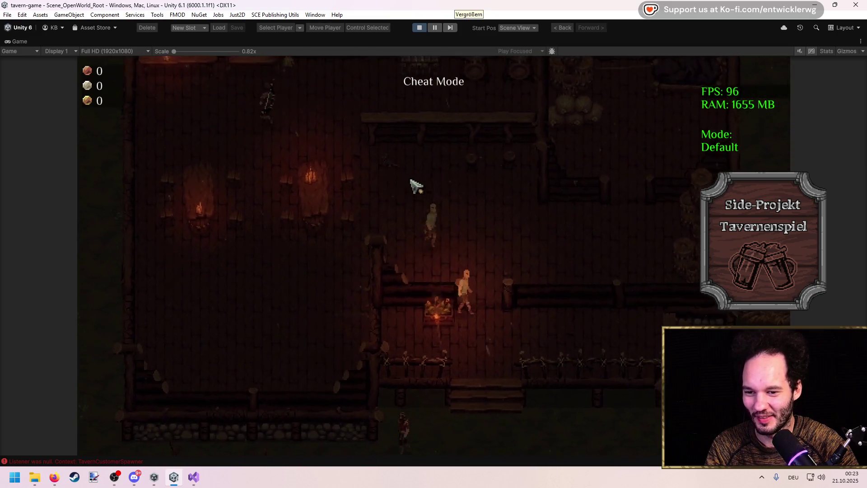
pyautogui.hotkey('shift', 'space')
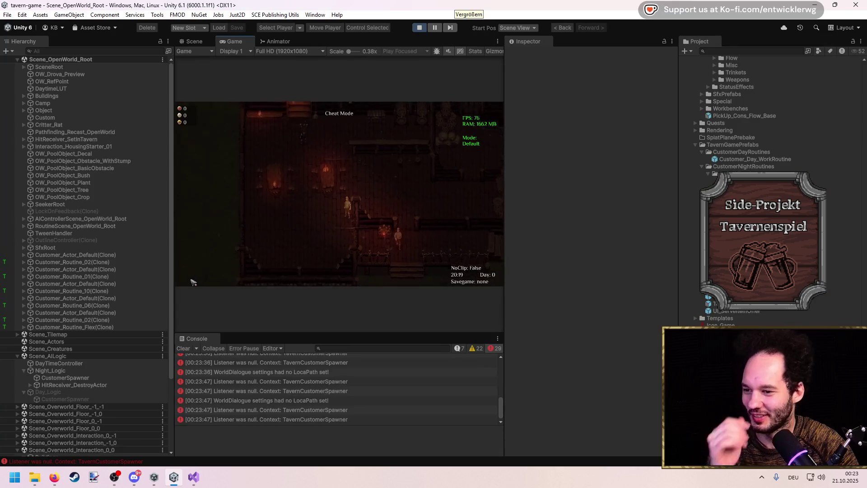
# Inspect the Entry routine points (P1_10) of the Customer_Routine_02 and 01 clones, then maximize the Game view.
pyautogui.click(75, 266)
pyautogui.press('Down')
pyautogui.press('Down')
pyautogui.press('Down')
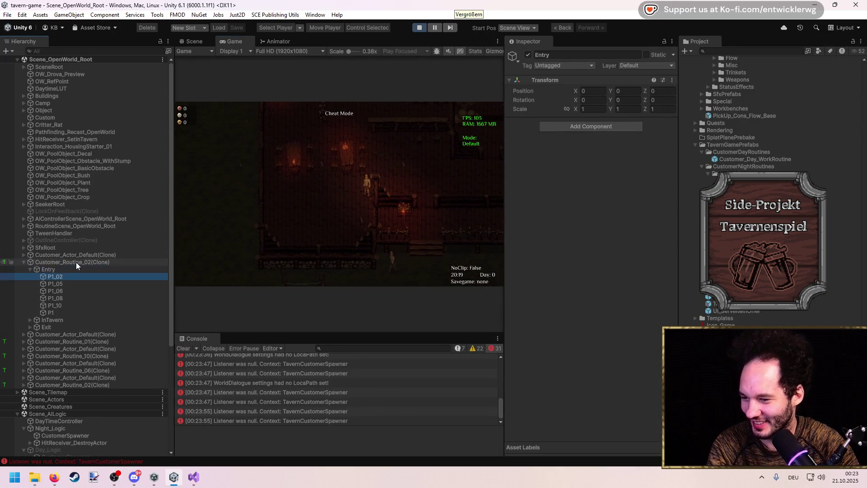
pyautogui.press('Down')
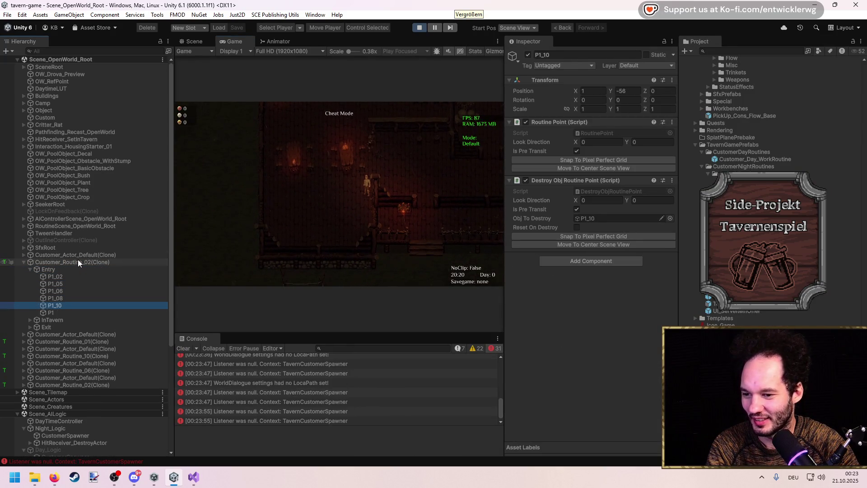
pyautogui.click(77, 340)
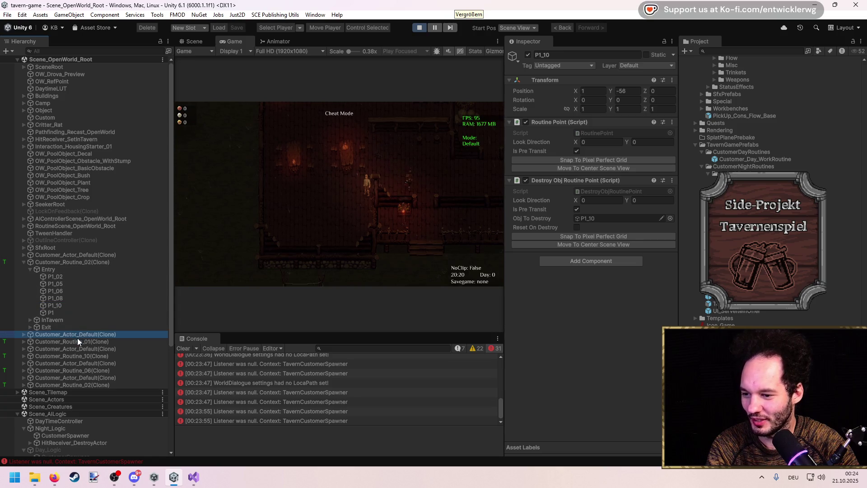
pyautogui.press('Right')
pyautogui.press('Down')
pyautogui.press('Right')
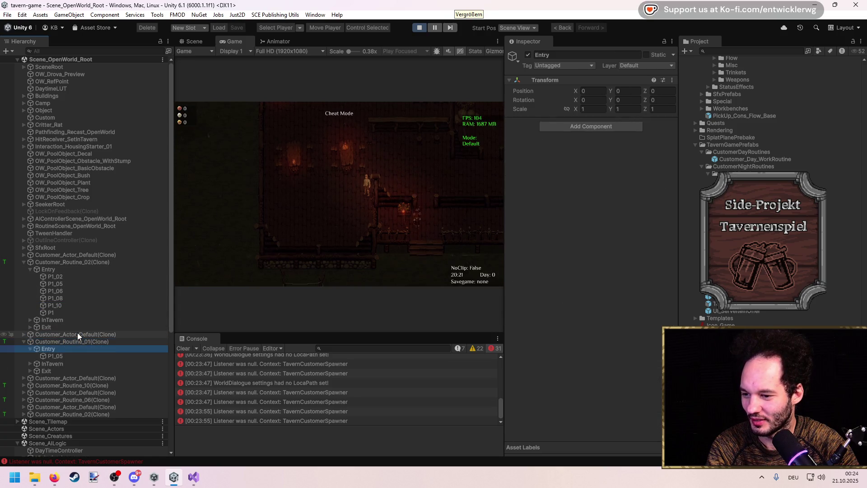
pyautogui.press('Down')
pyautogui.press('Down')
pyautogui.press('Down')
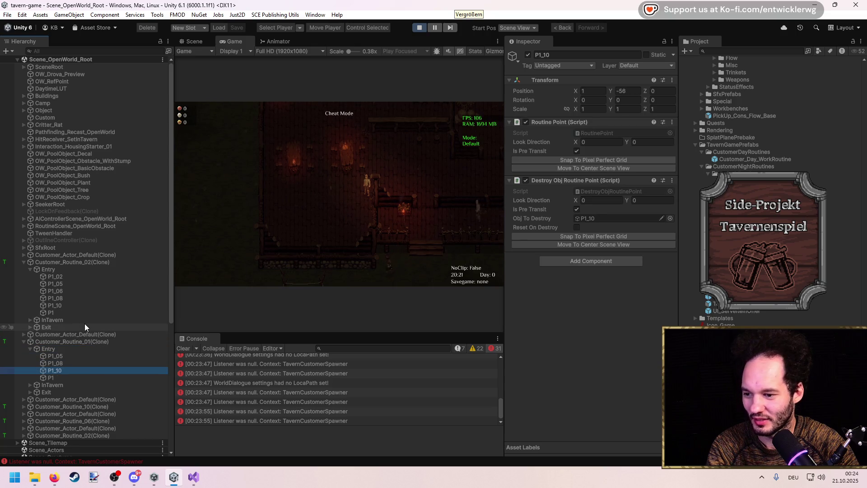
pyautogui.press('Down')
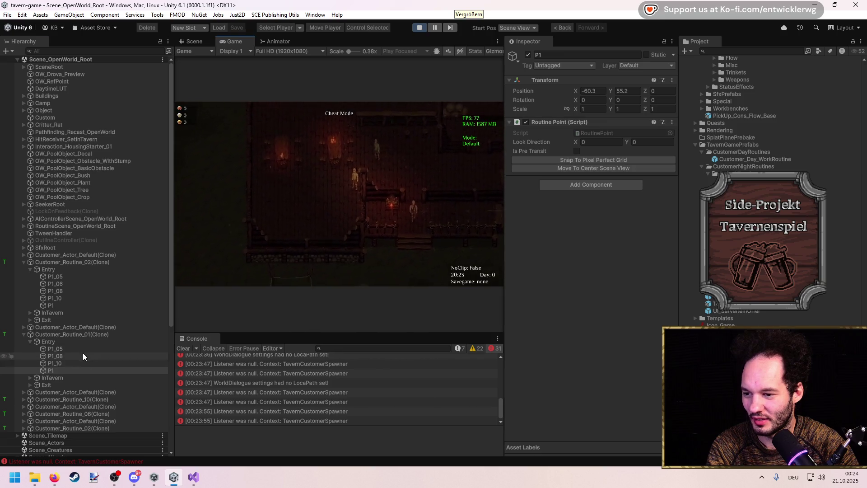
pyautogui.click(72, 341)
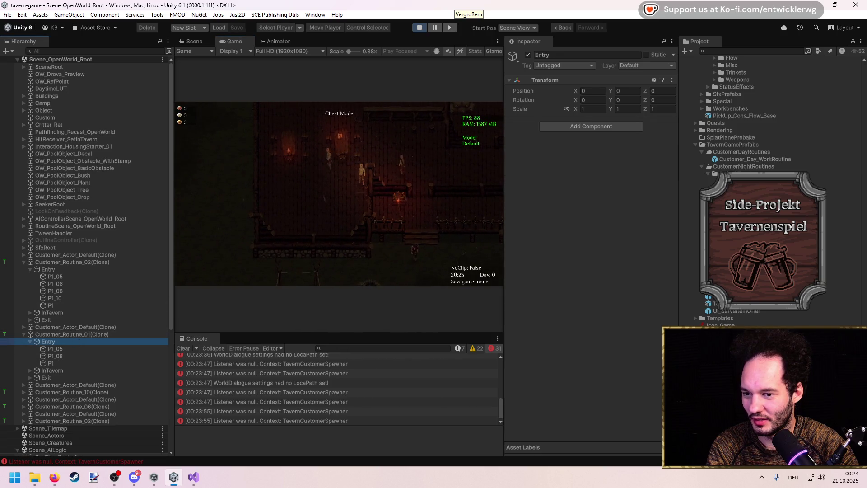
pyautogui.doubleClick(372, 41)
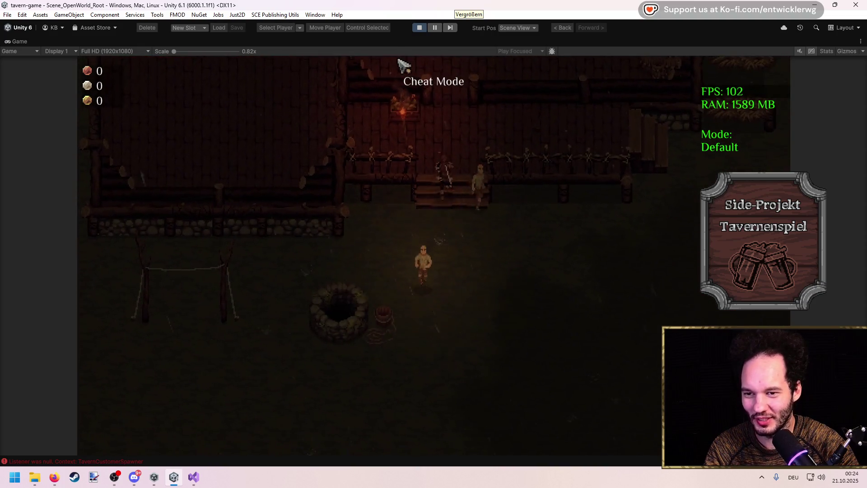
pyautogui.hotkey('shift', 'space')
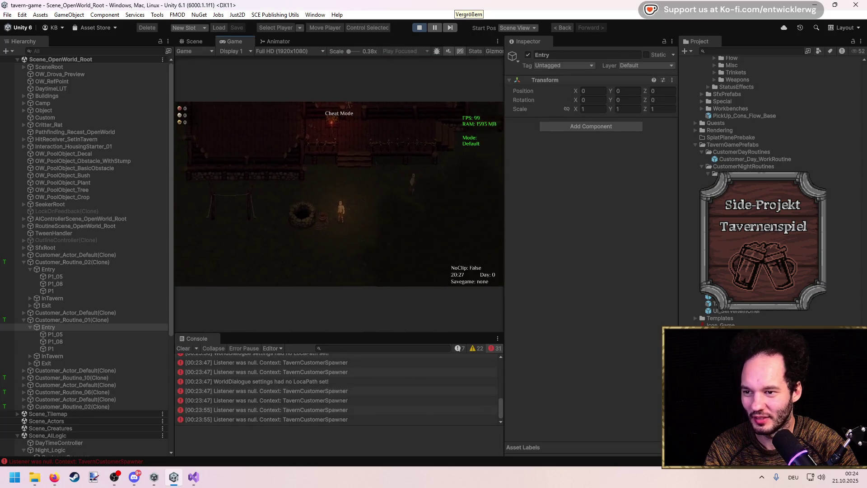
pyautogui.click(194, 41)
pyautogui.press('f')
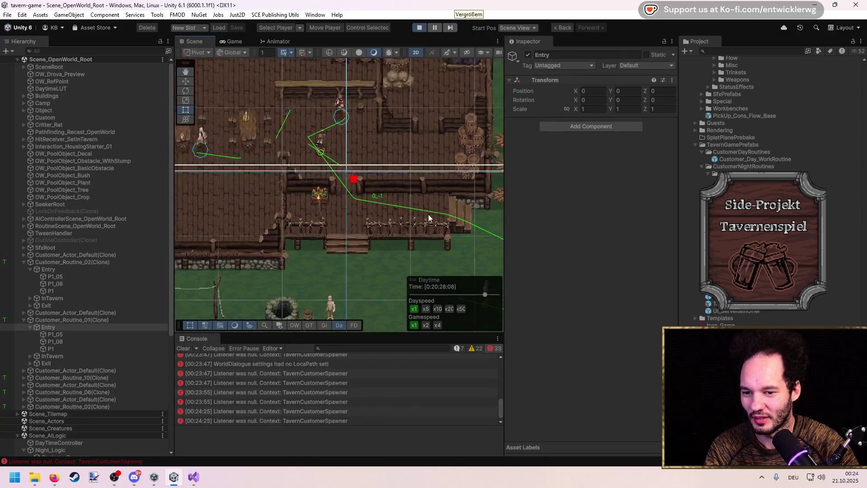
pyautogui.click(97, 319)
pyautogui.press('f')
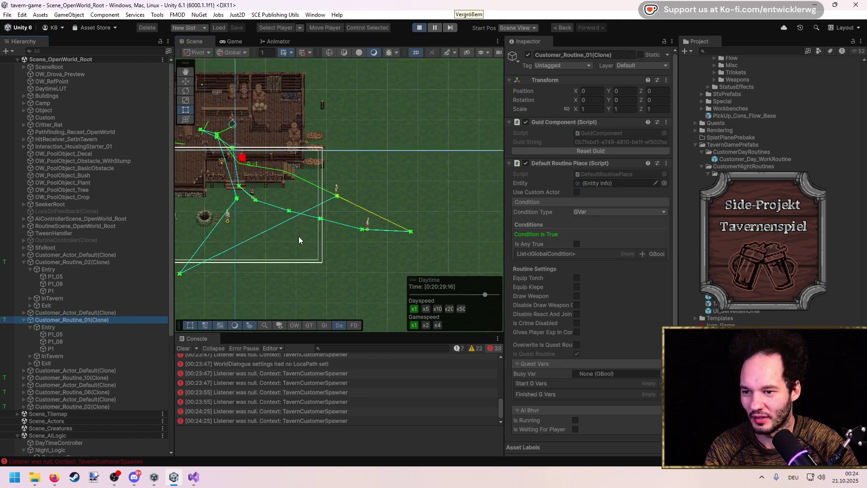
pyautogui.click(58, 364)
pyautogui.press('Right')
pyautogui.press('Down')
pyautogui.press('Down')
pyautogui.press('Down')
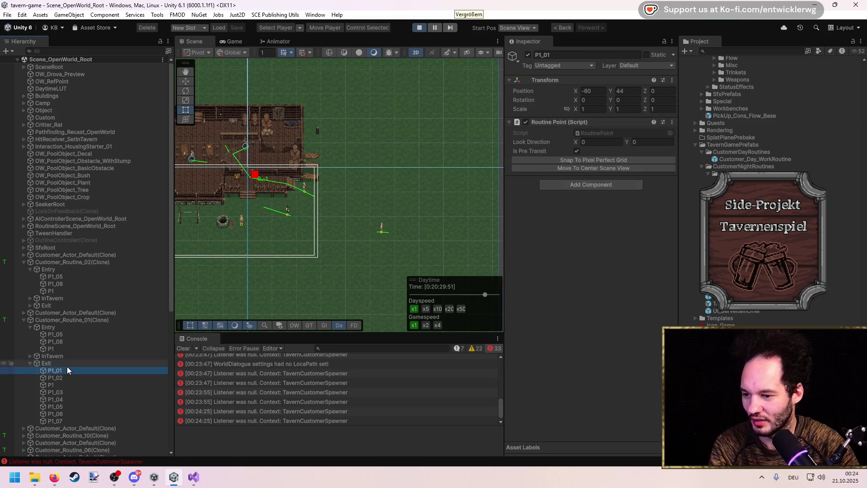
pyautogui.press('Down')
pyautogui.press('Up')
pyautogui.press('Up')
pyautogui.press('Up')
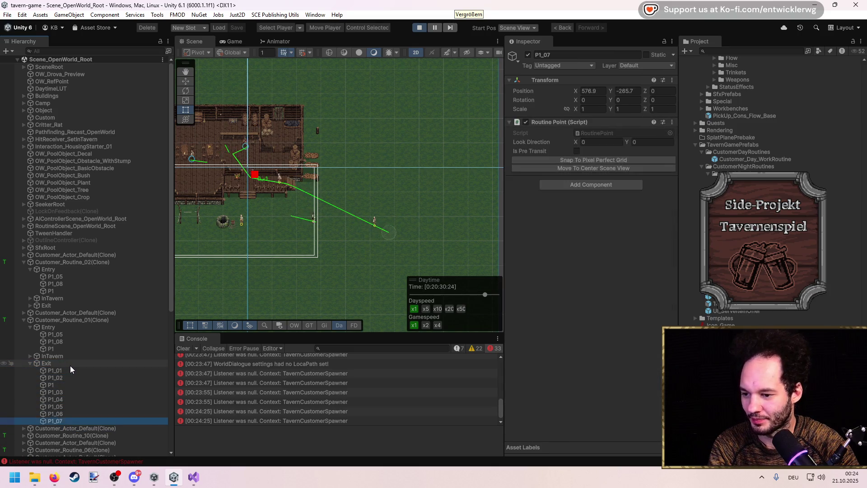
pyautogui.press('Left')
pyautogui.press('Left')
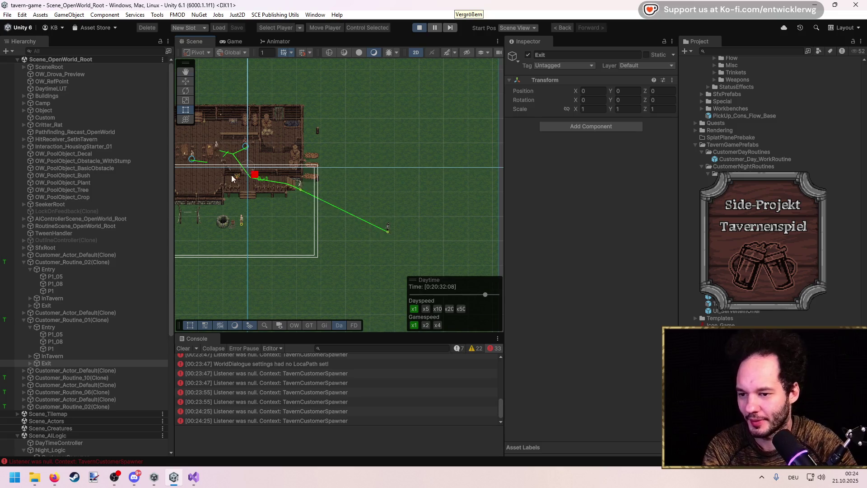
pyautogui.scroll(8, 231, 178)
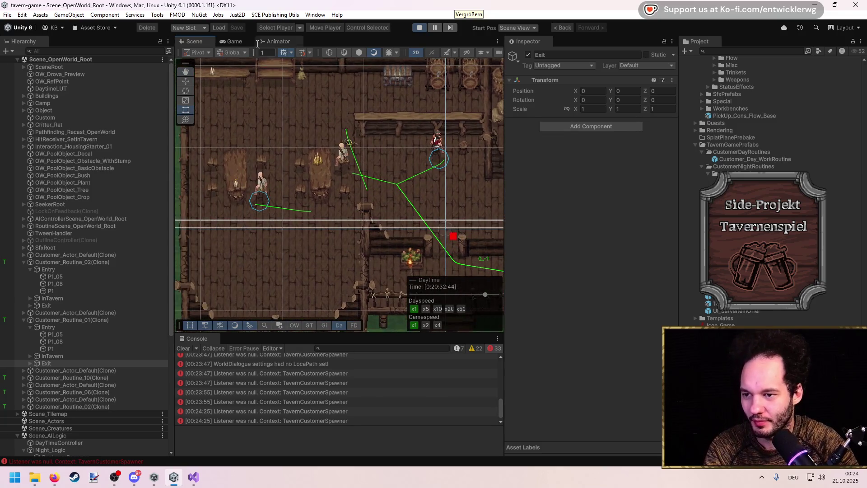
pyautogui.click(235, 41)
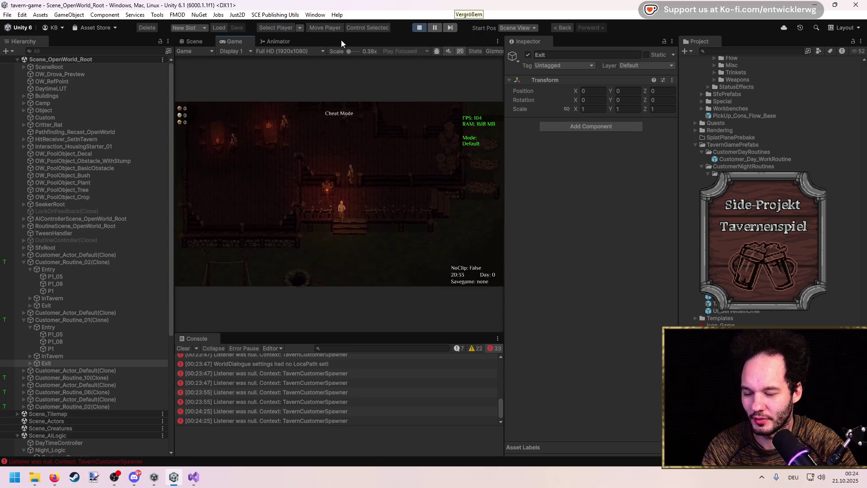
pyautogui.hotkey('shift', 'space')
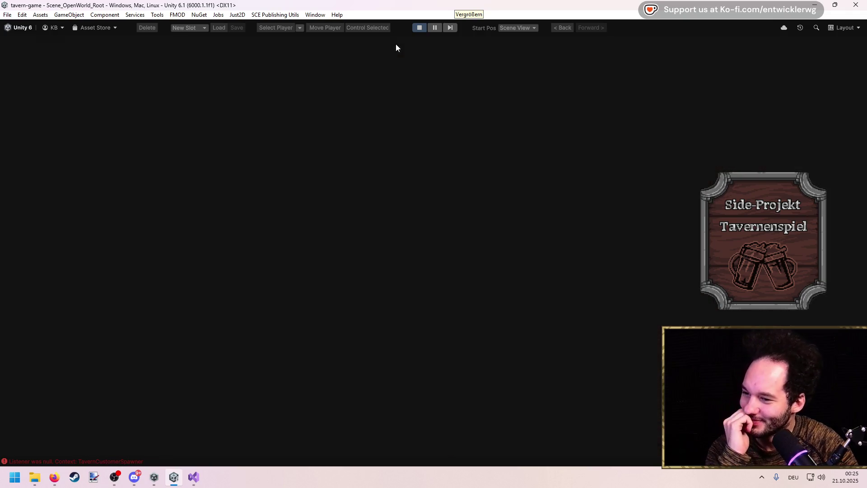
# Inspect the P1, P1_05 and P1_08 points of Customer_Routine_01 and Customer_Routine_10, checking Obj To Destroy.
pyautogui.click(90, 283)
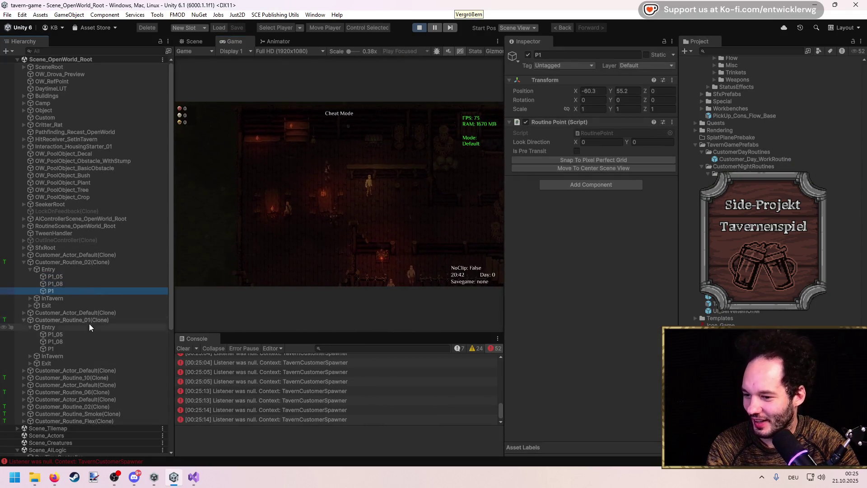
pyautogui.click(88, 321)
pyautogui.click(83, 335)
pyautogui.click(589, 219)
pyautogui.click(98, 342)
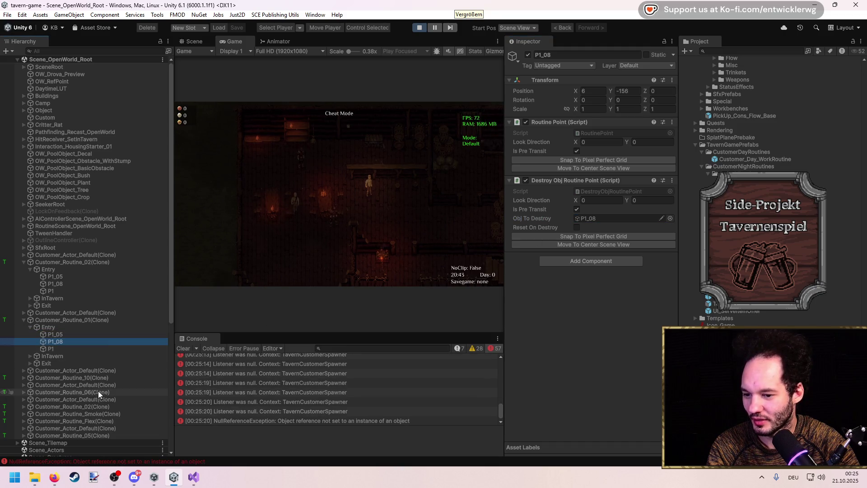
pyautogui.click(98, 380)
pyautogui.press('Right')
pyautogui.press('Down')
pyautogui.press('Right')
pyautogui.press('Down')
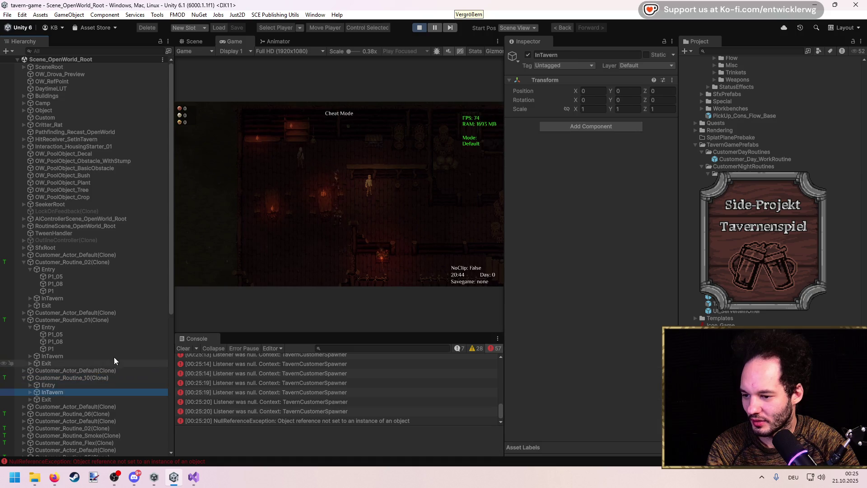
pyautogui.press('Down')
pyautogui.press('Down')
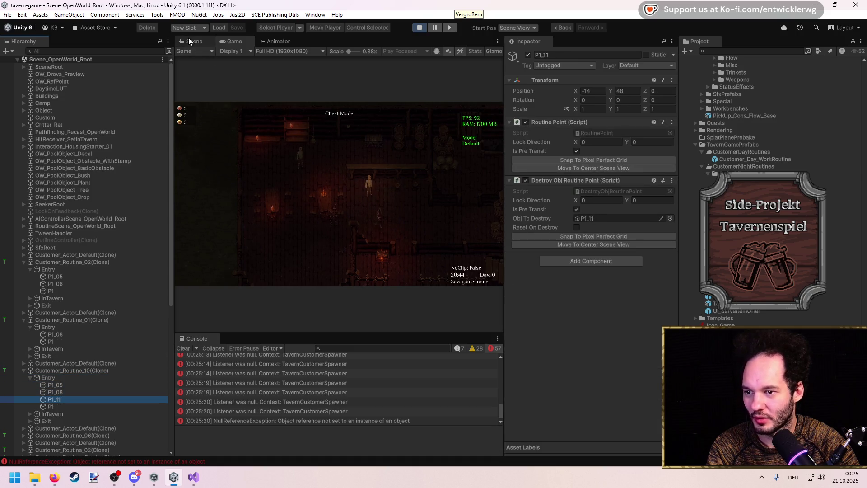
# Pan the Scene to the well, confirm Customer_Routine_10's P1_05 disappears, then stop the game.
pyautogui.click(190, 40)
pyautogui.moveTo(361, 273)
pyautogui.mouseDown()
pyautogui.moveTo(357, 208)
pyautogui.moveTo(346, 200)
pyautogui.moveTo(392, 189)
pyautogui.moveTo(334, 231)
pyautogui.mouseUp()
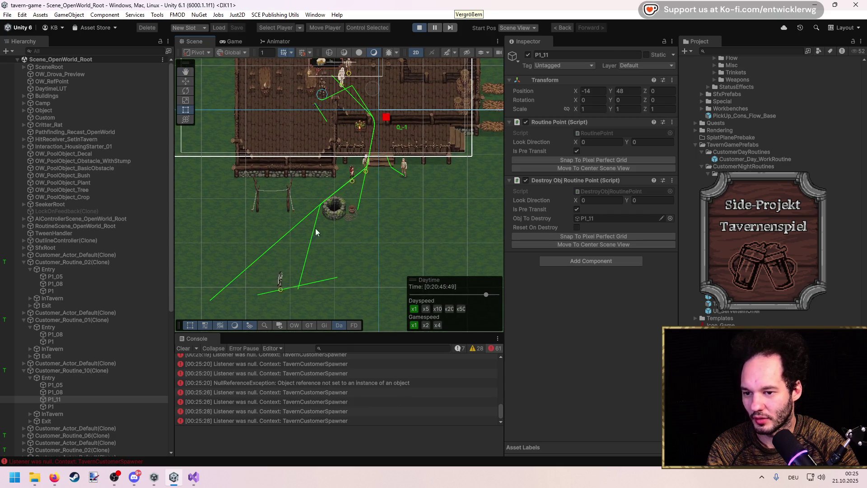
pyautogui.click(333, 194)
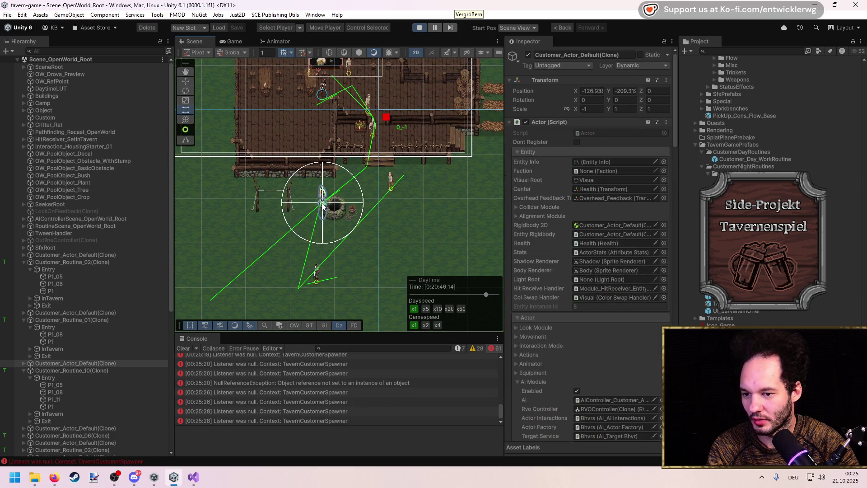
pyautogui.click(75, 370)
pyautogui.click(70, 386)
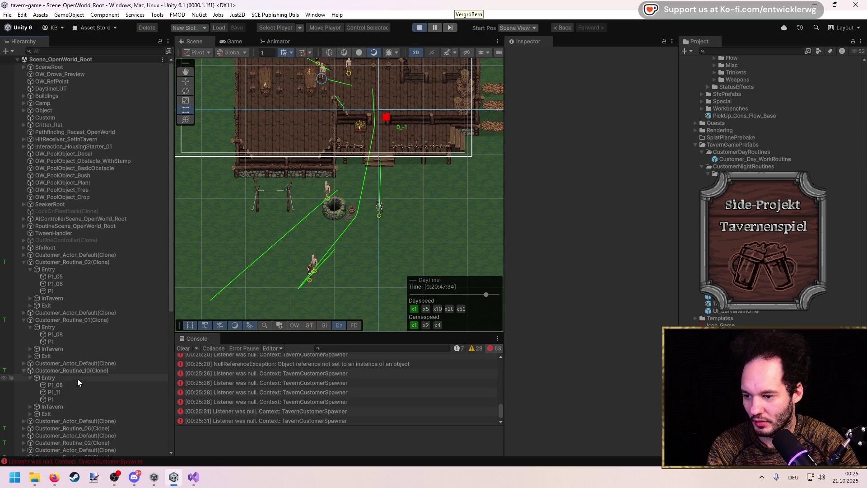
pyautogui.click(71, 387)
pyautogui.scroll(5, 357, 217)
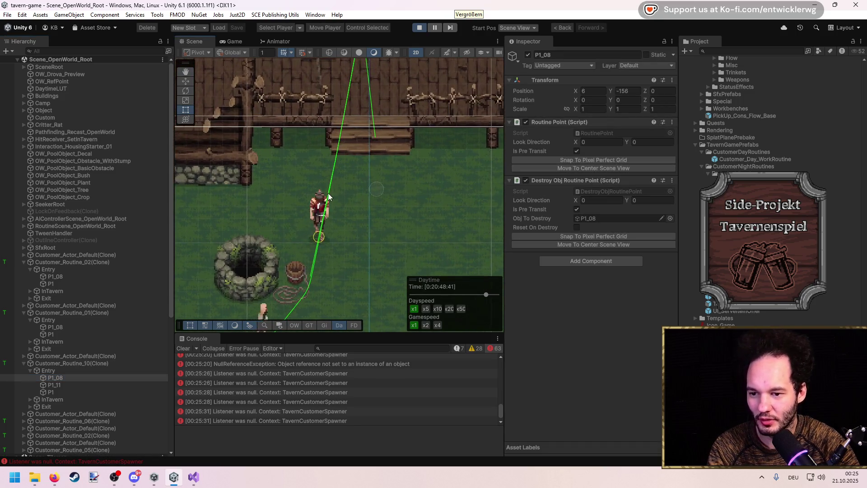
pyautogui.doubleClick(87, 391)
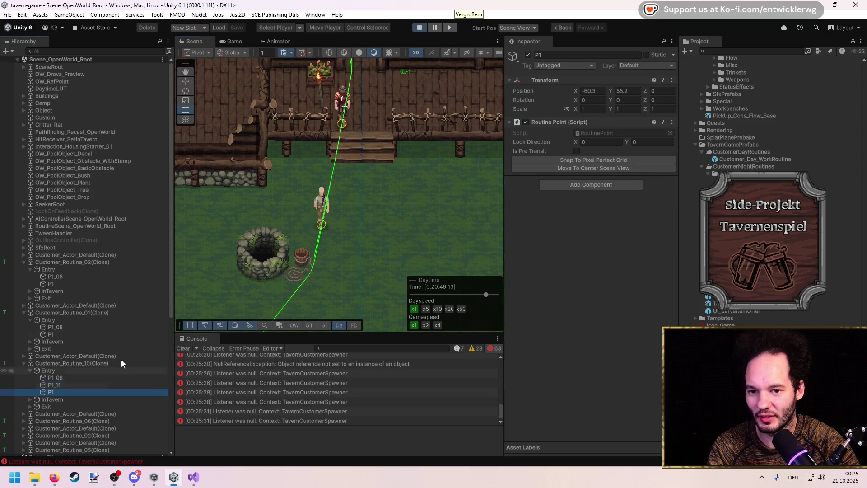
pyautogui.scroll(-2, 357, 242)
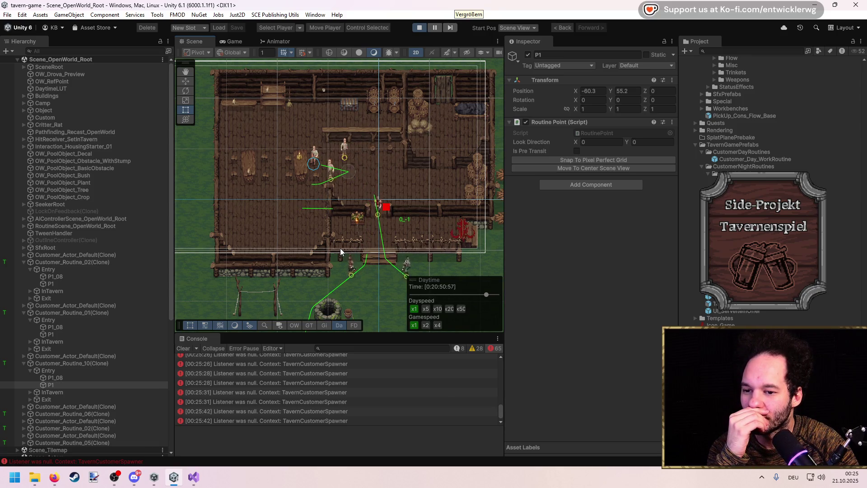
pyautogui.click(422, 26)
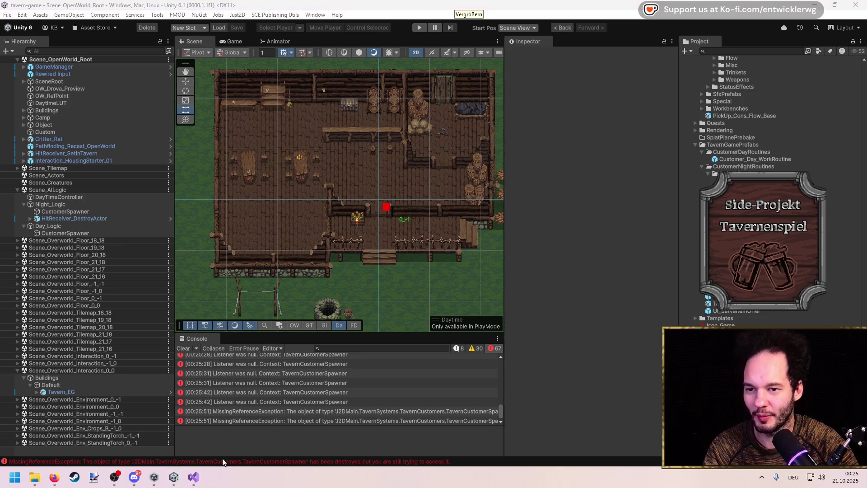
# Open Customer_Routine_01 in Prefab Mode on its Customer_RoutineSetup source prefab and review the Inspector.
pyautogui.click(200, 474)
pyautogui.click(201, 473)
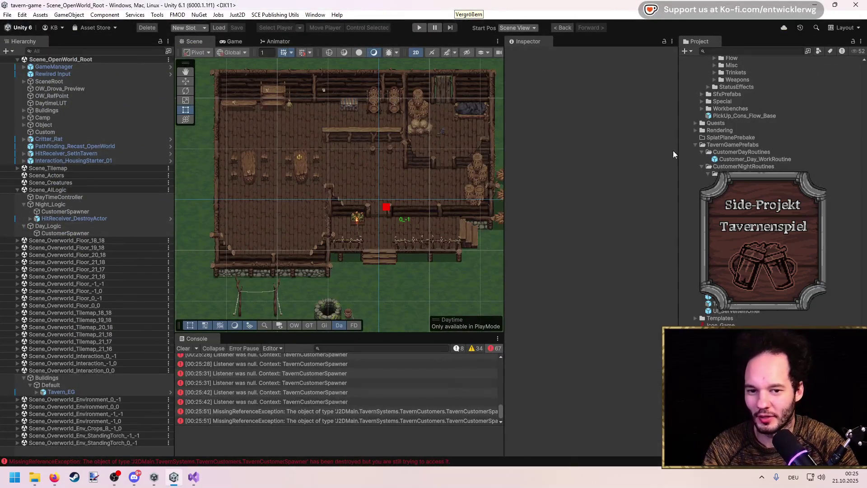
pyautogui.click(659, 63)
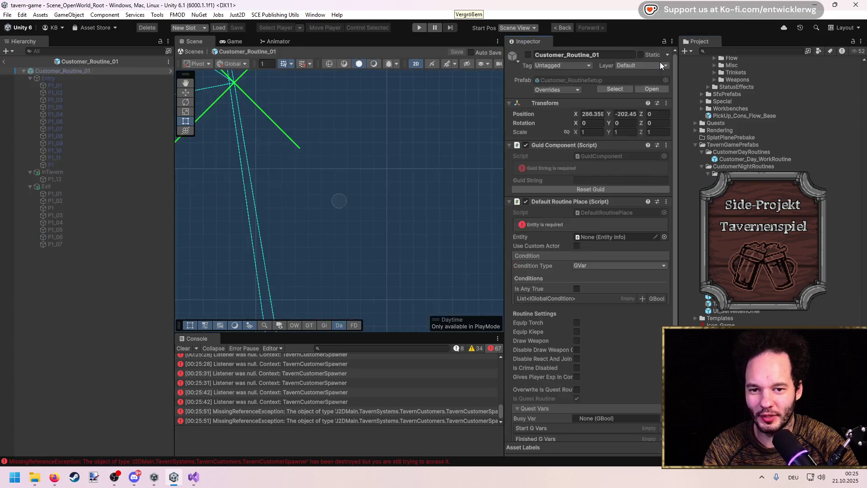
pyautogui.click(656, 87)
pyautogui.scroll(-5, 655, 86)
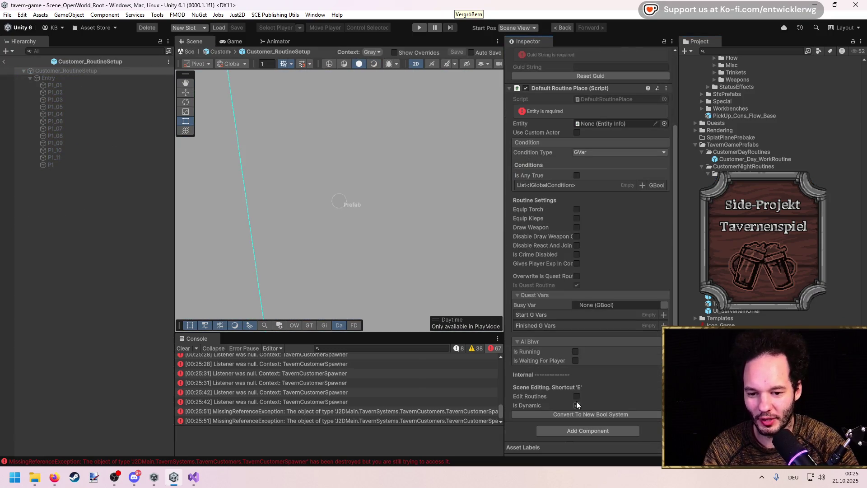
pyautogui.scroll(4, 541, 286)
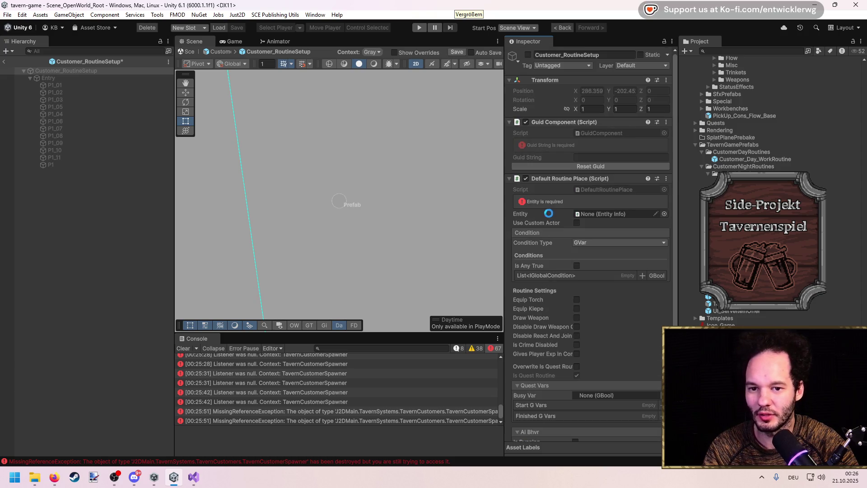
pyautogui.click(104, 248)
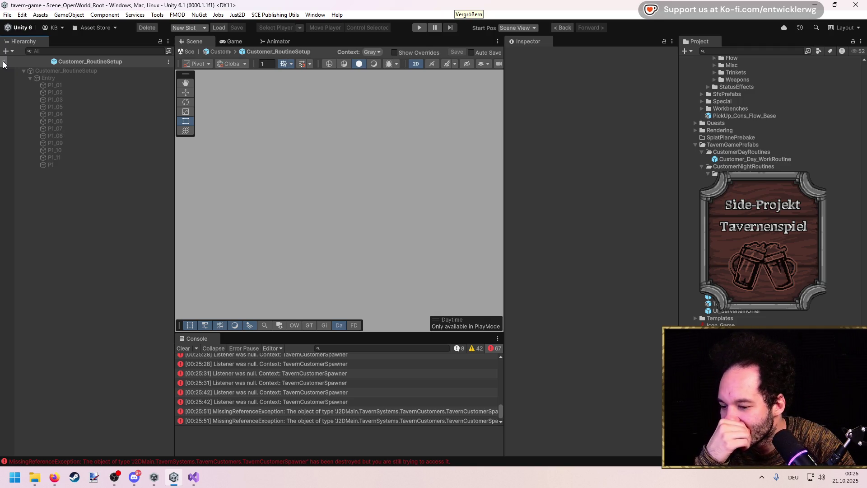
pyautogui.click(193, 483)
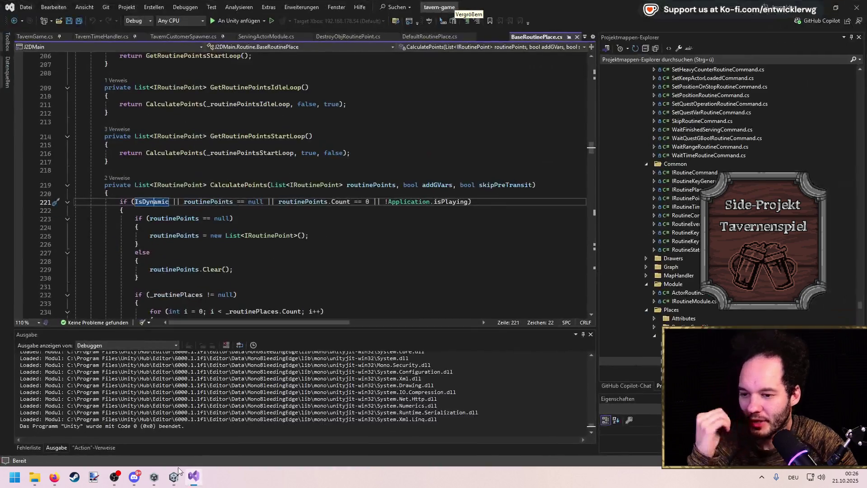
# Locate the routine point list declarations in BaseRoutinePlace.cs and pick a spot for the new method.
pyautogui.doubleClick(223, 202)
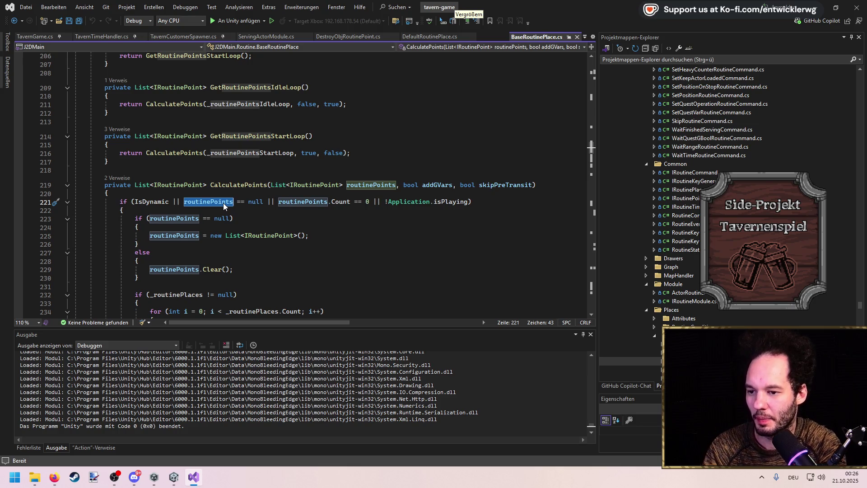
pyautogui.keyDown('ctrl'); pyautogui.click(289, 104); pyautogui.keyUp('ctrl')
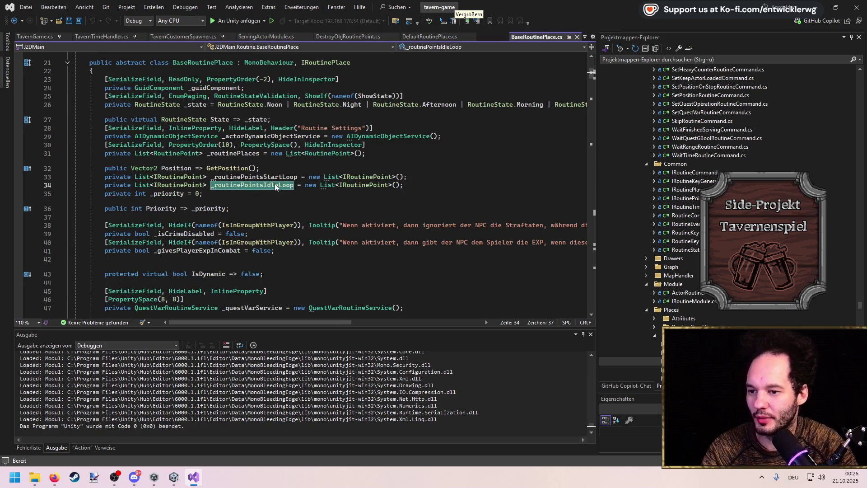
pyautogui.scroll(-14, 267, 195)
pyautogui.click(307, 127)
pyautogui.hotkey('ctrl', 's')
# Write public void ResetRoutinePoints() clearing _routinePointsIdleLoop and _routinePointsStartLoop.
pyautogui.press('Return')
pyautogui.press('Return')
pyautogui.write('pub')
pyautogui.write(' ResetRoutinePoints')
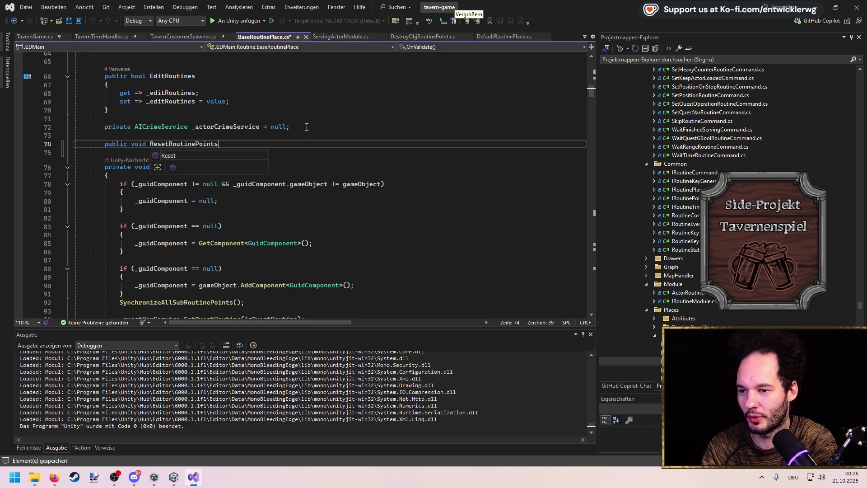
pyautogui.write('()')
pyautogui.press('Return')
pyautogui.write('{')
pyautogui.press('Return')
pyautogui.scroll(15, 307, 127)
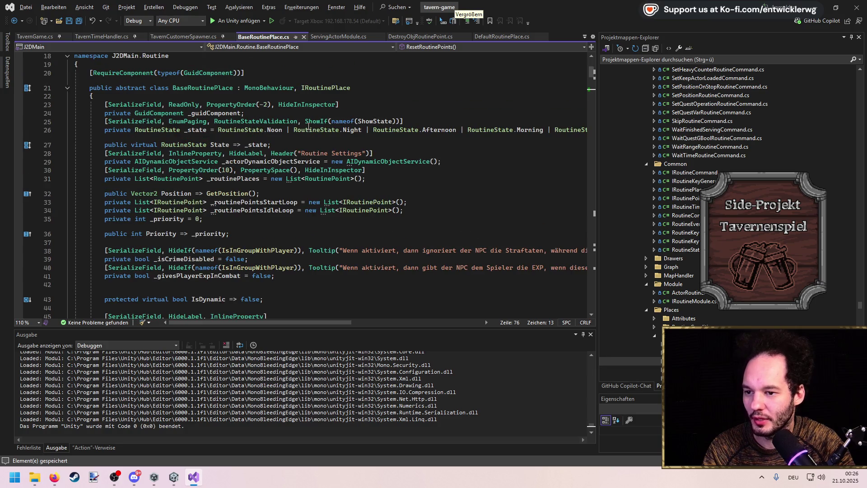
pyautogui.write('_rou')
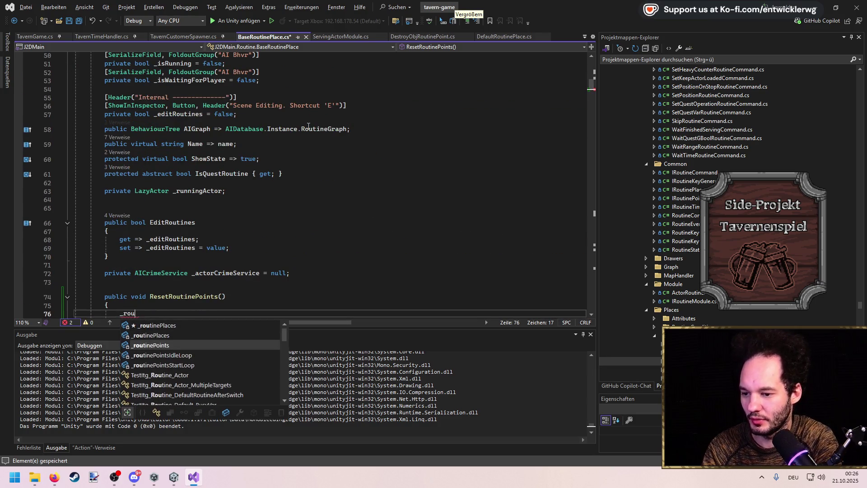
pyautogui.press('Tab')
pyautogui.write('.Clear();')
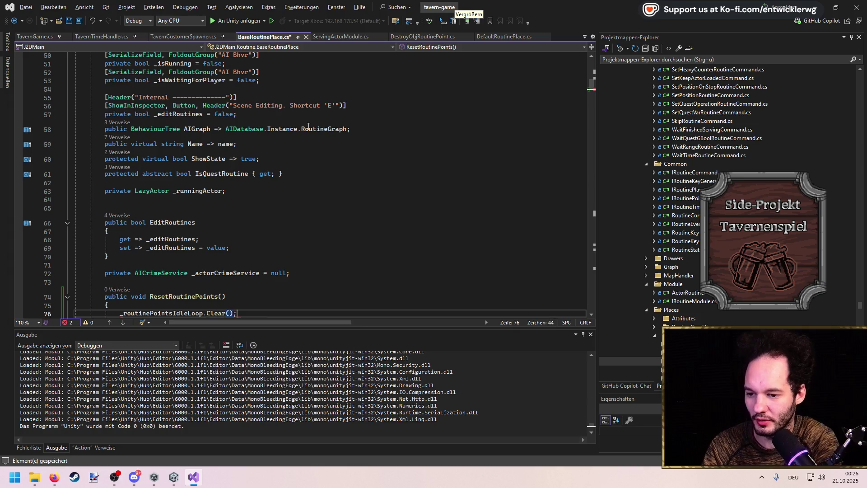
pyautogui.press('Return')
pyautogui.press('Tab')
pyautogui.hotkey('ctrl', 'k')
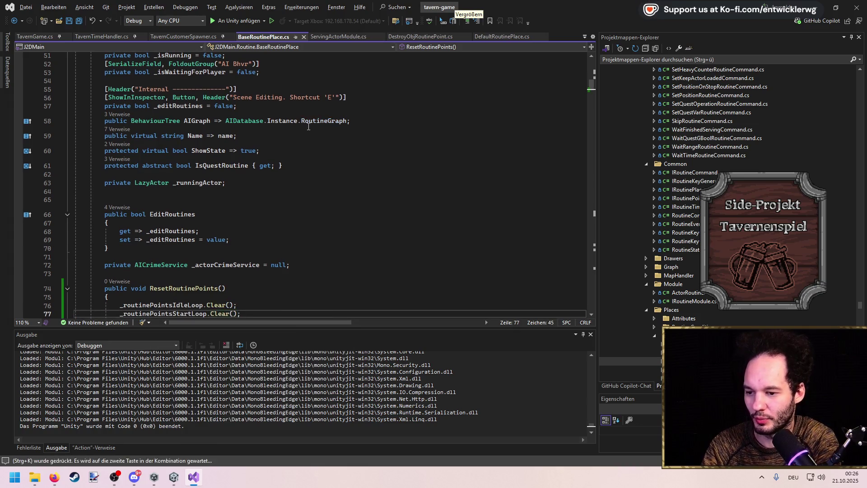
# Review the new method in the script and close the code search popup.
pyautogui.scroll(12, 308, 126)
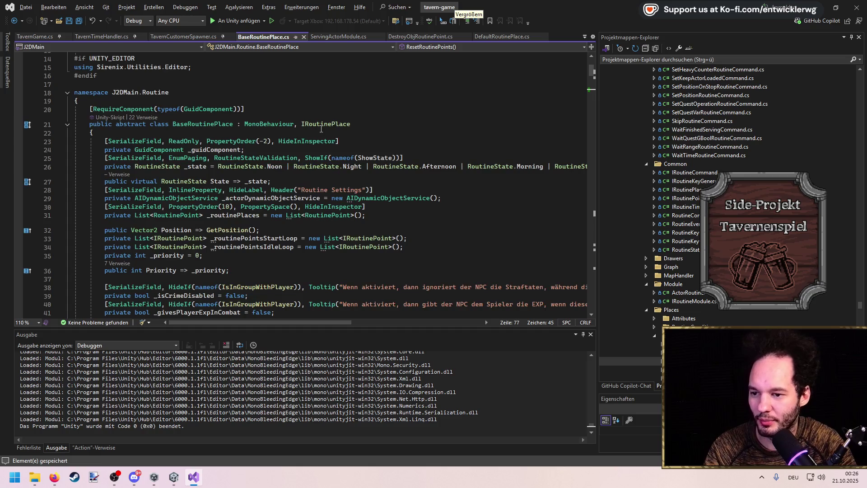
pyautogui.click(361, 111)
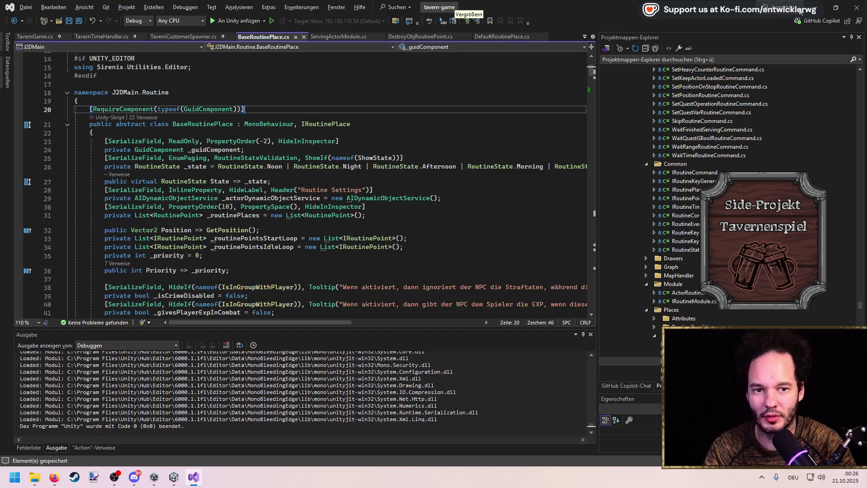
pyautogui.scroll(-16, 202, 168)
pyautogui.scroll(-10, 203, 167)
pyautogui.scroll(10, 171, 218)
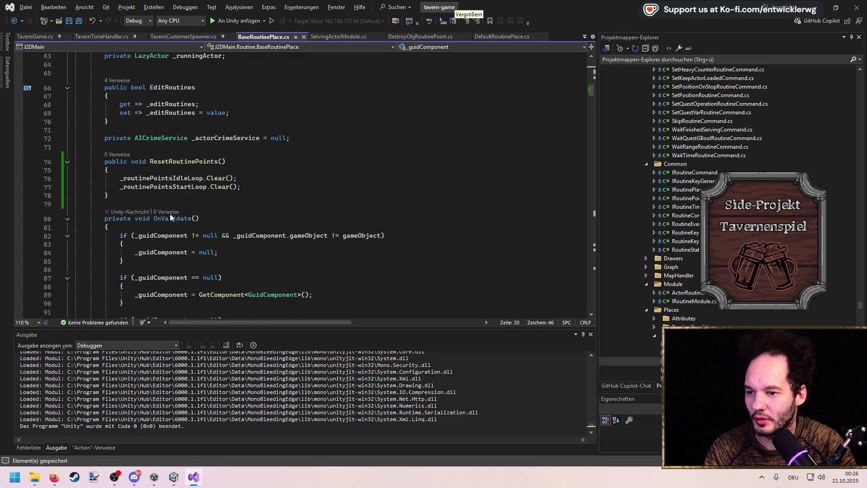
pyautogui.click(226, 147)
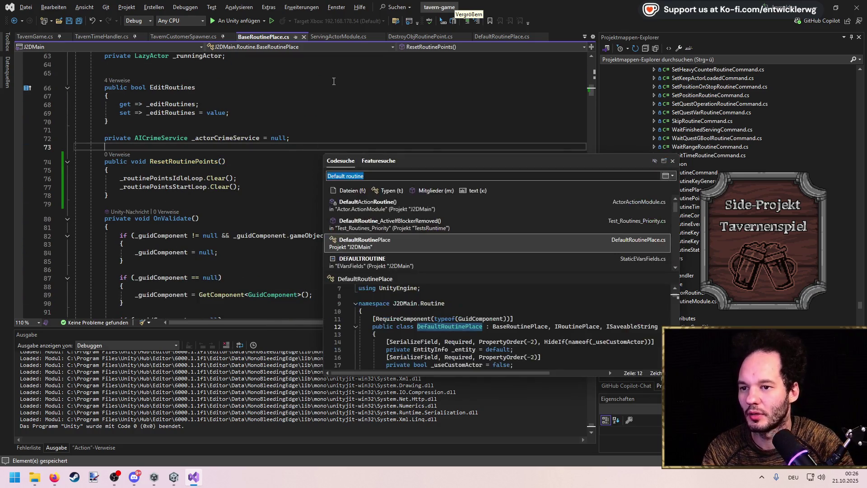
# Insert _entryRoutine.ResetRoutinePoints(); in ServingActorModule's ResetEntryRoutine, save, and return to Unity.
pyautogui.click(331, 40)
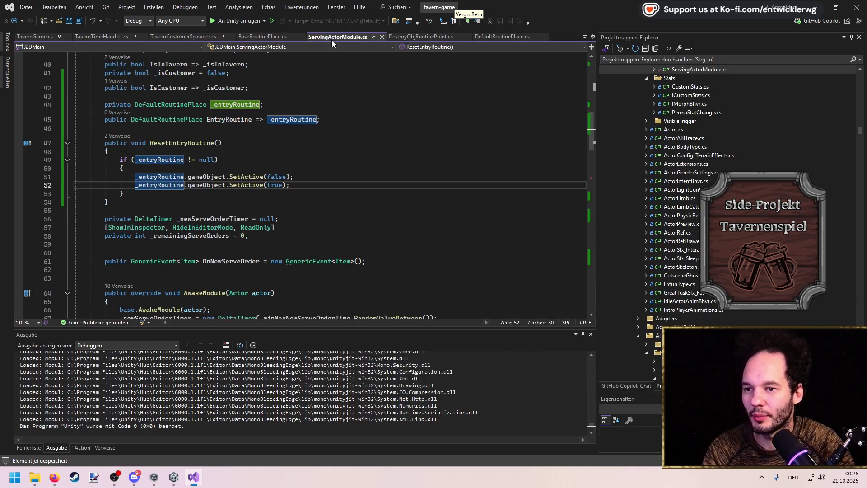
pyautogui.click(319, 179)
pyautogui.press('Return')
pyautogui.write('.rese')
pyautogui.write('();')
pyautogui.hotkey('ctrl', 's')
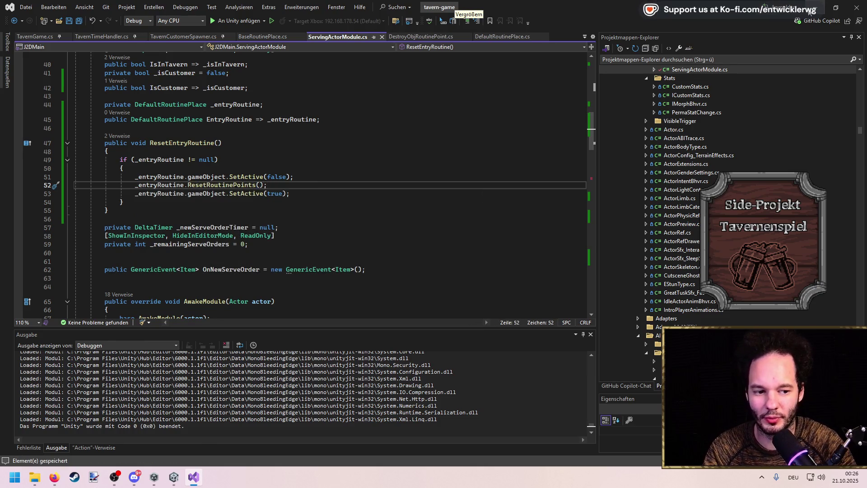
pyautogui.hotkey('alt', 'Tab')
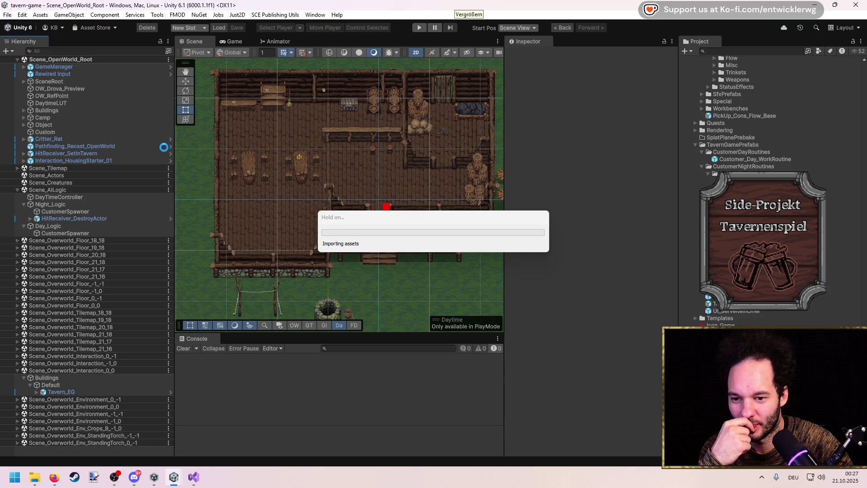
# After the script import finishes, zoom the Scene view into the tavern and enter Play mode.
pyautogui.moveTo(425, 228)
pyautogui.mouseDown()
pyautogui.moveTo(633, 118)
pyautogui.moveTo(628, 133)
pyautogui.mouseUp()
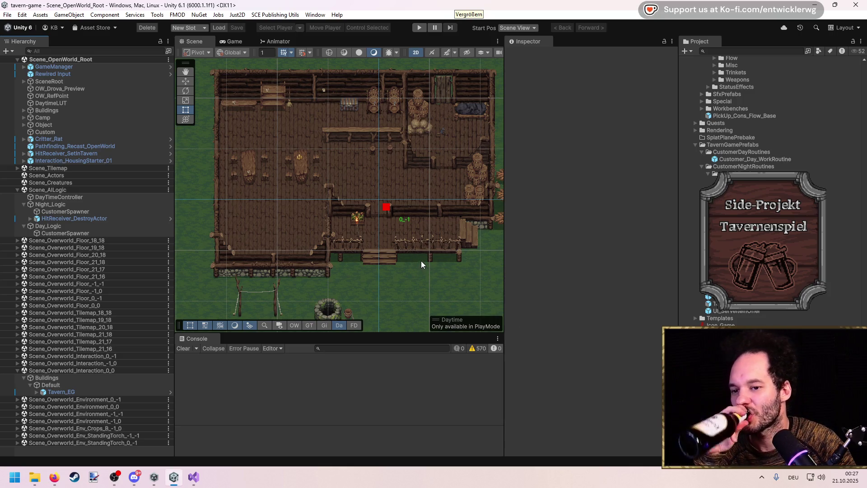
pyautogui.scroll(2, 370, 211)
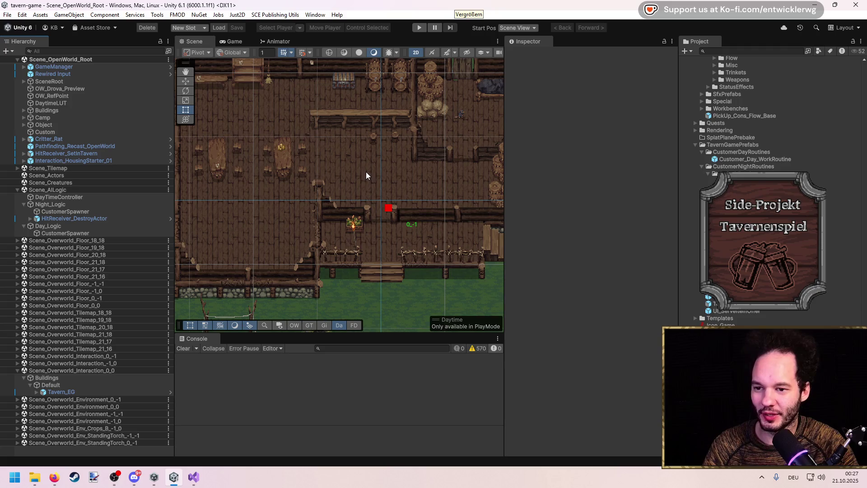
pyautogui.scroll(2, 366, 176)
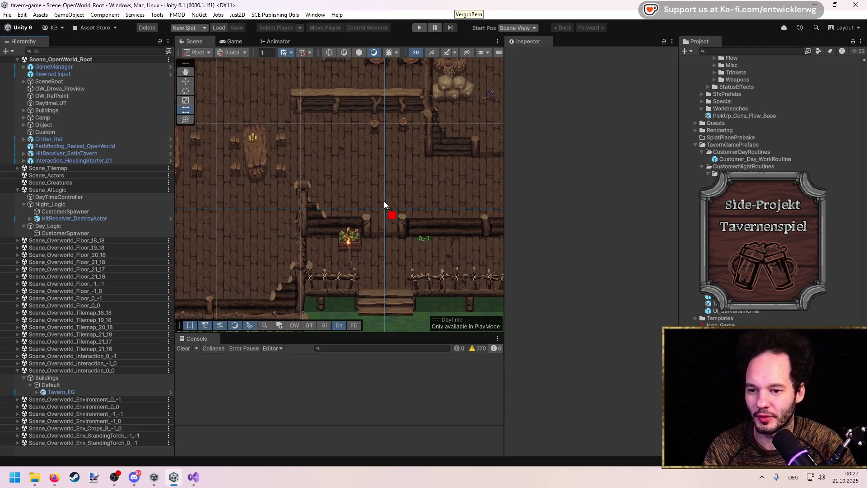
pyautogui.scroll(3, 319, 197)
pyautogui.scroll(3, 343, 131)
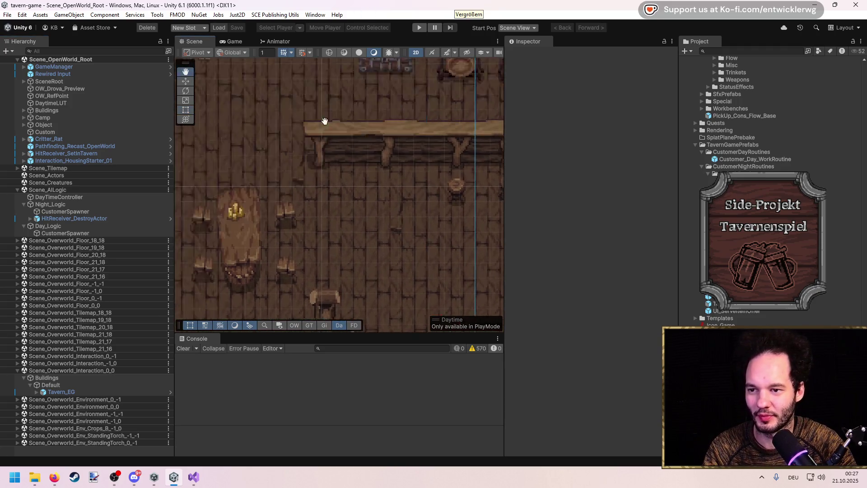
pyautogui.click(419, 27)
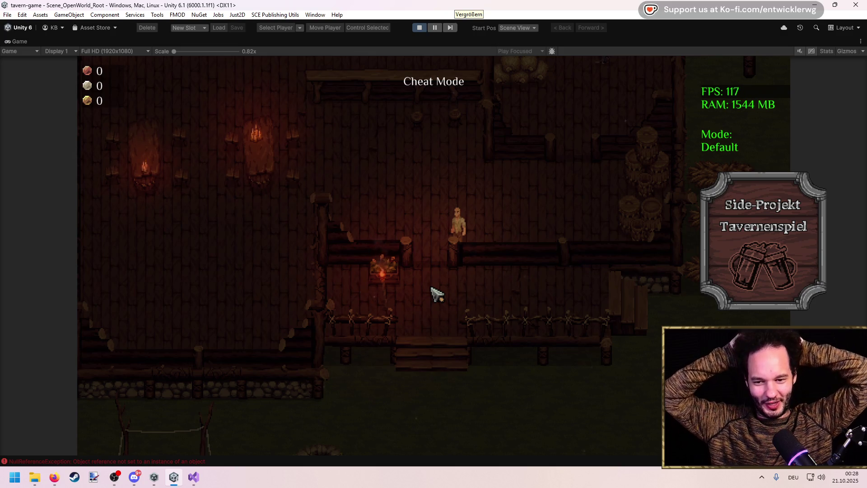
# Walk the player through the tavern with WASD watching customers greet and order, then restore the editor layout.
pyautogui.press('w')
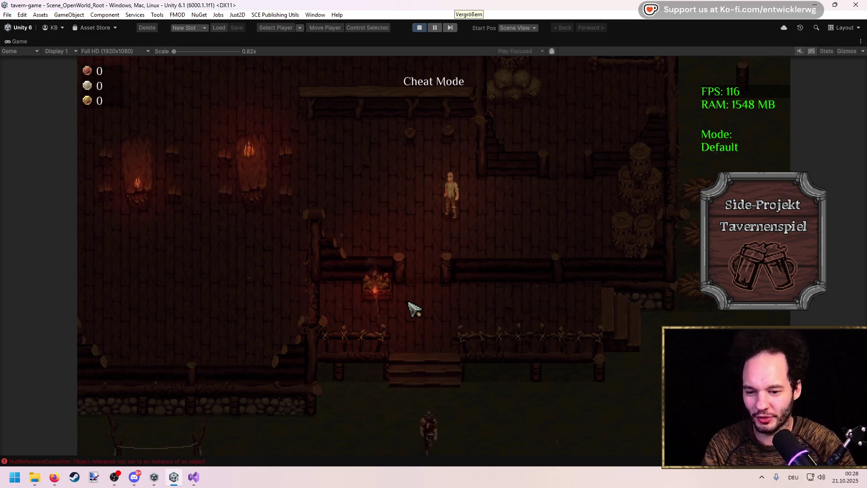
pyautogui.press('w')
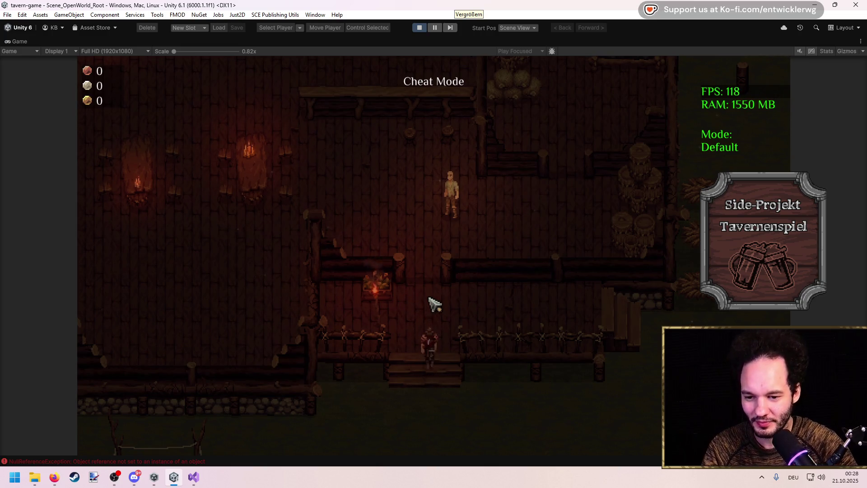
pyautogui.press('w')
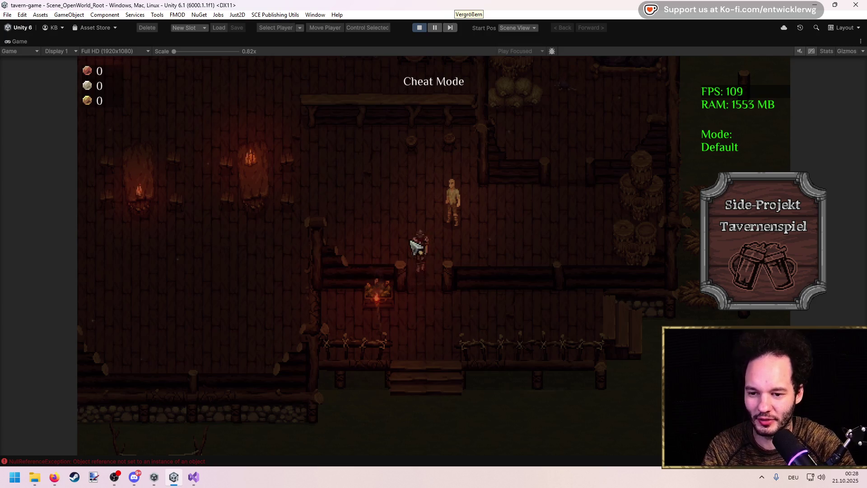
pyautogui.press('a')
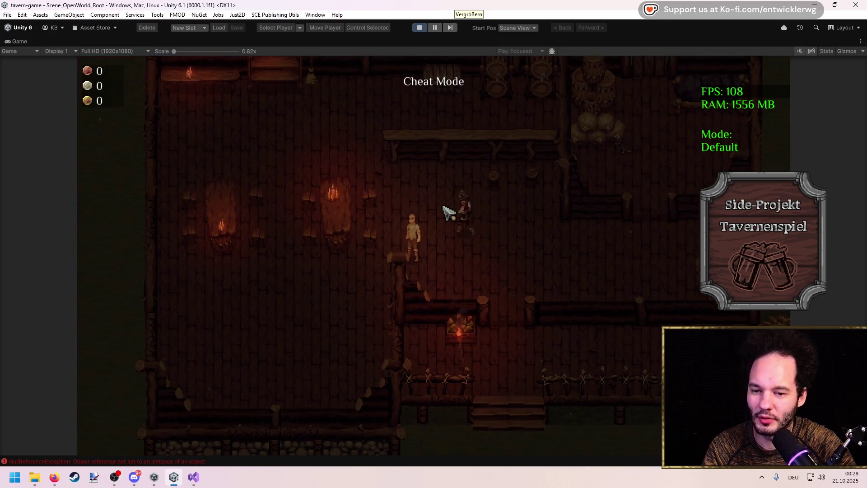
pyautogui.press('a')
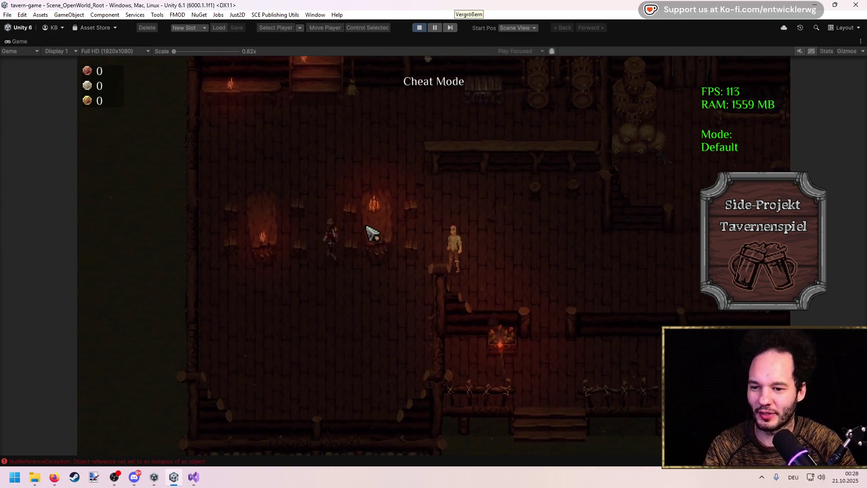
pyautogui.press('a')
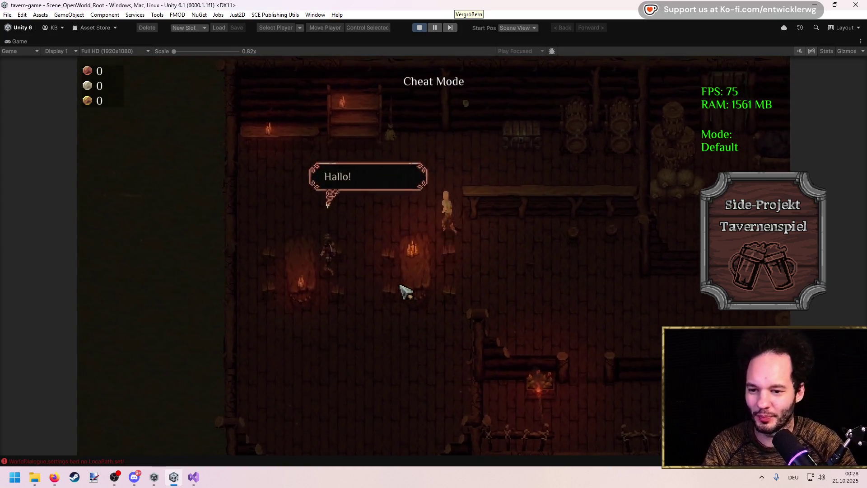
pyautogui.press('a')
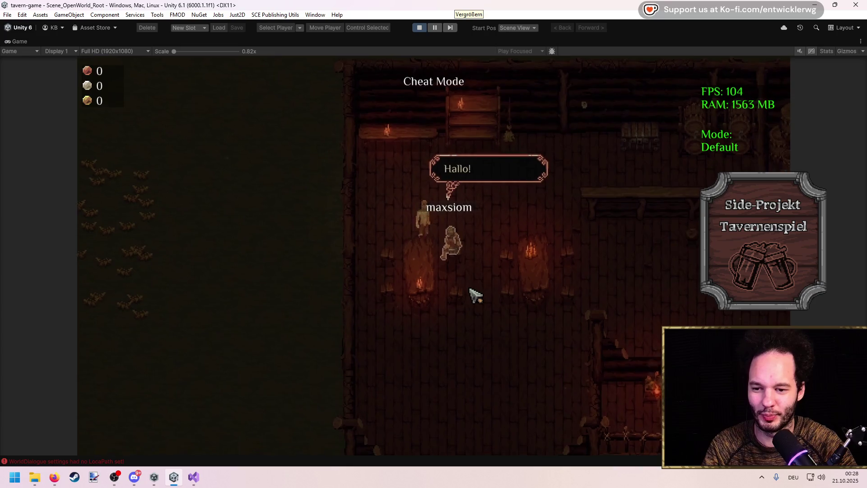
pyautogui.press('w')
pyautogui.press('d')
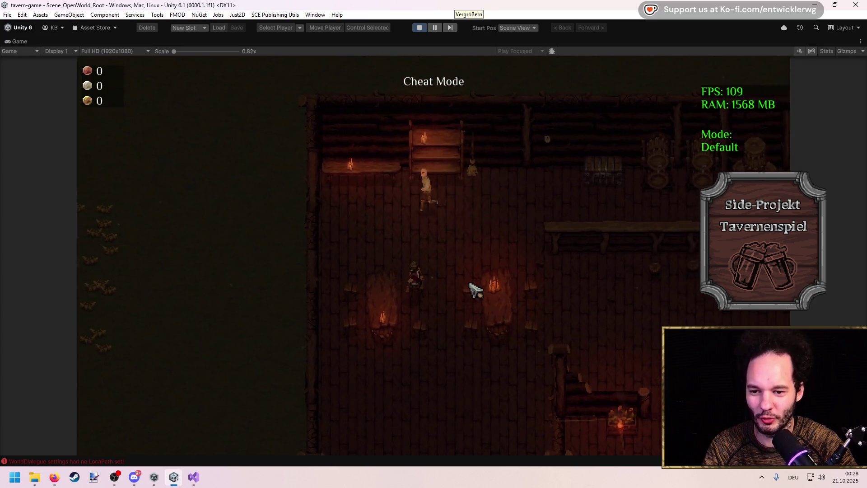
pyautogui.press('s')
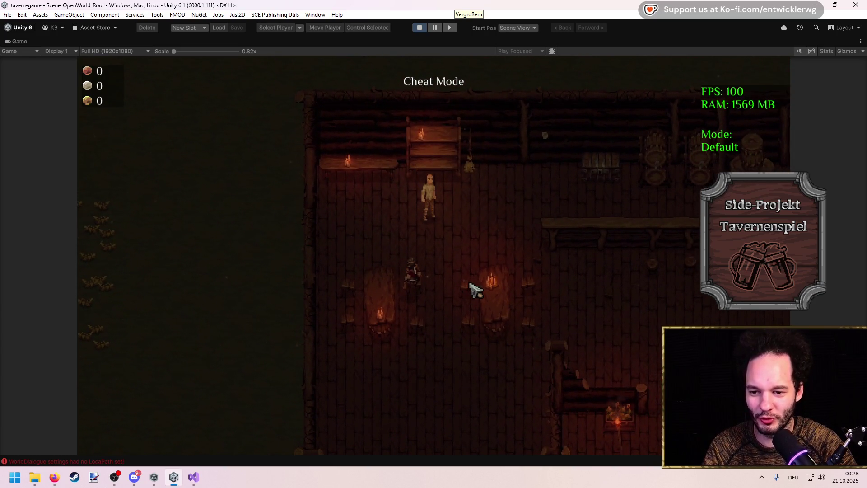
pyautogui.press('a')
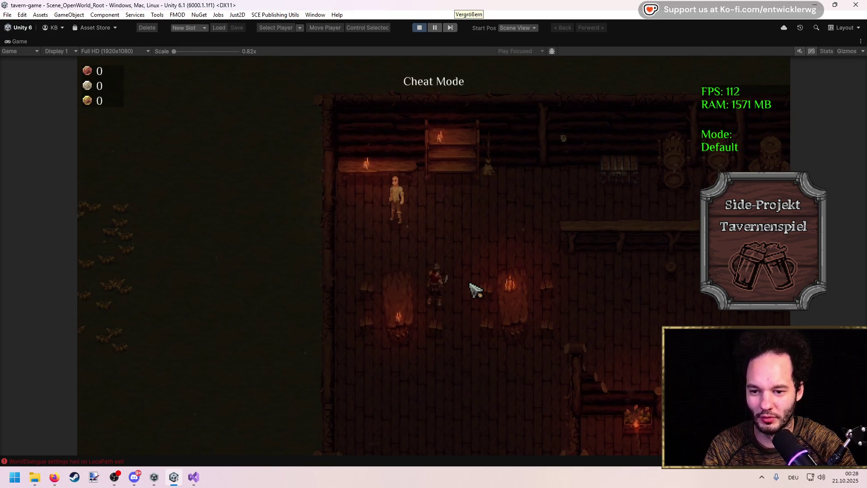
pyautogui.press('s')
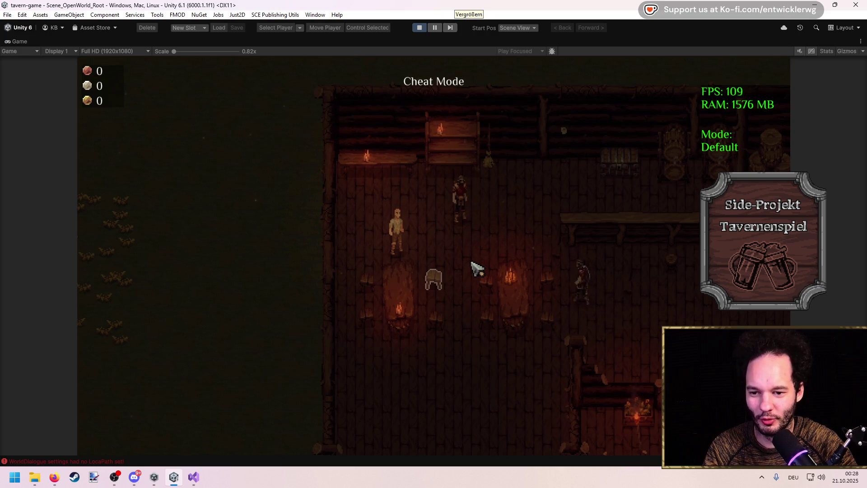
pyautogui.press('w')
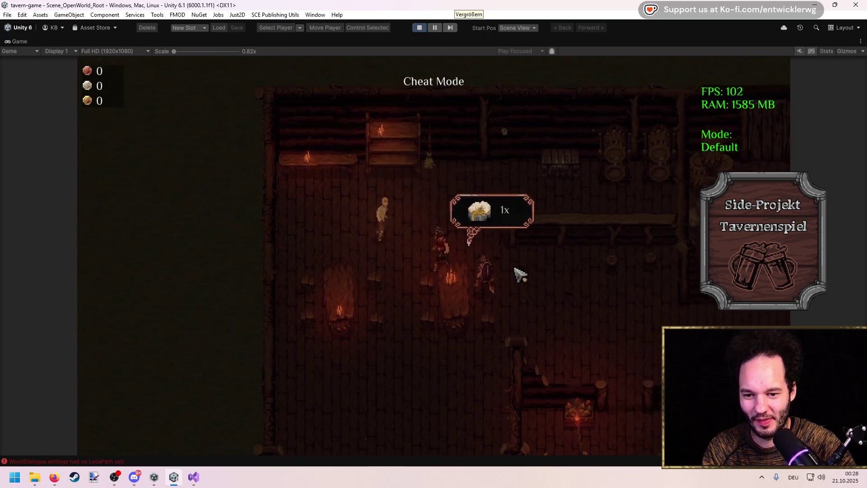
pyautogui.doubleClick(430, 39)
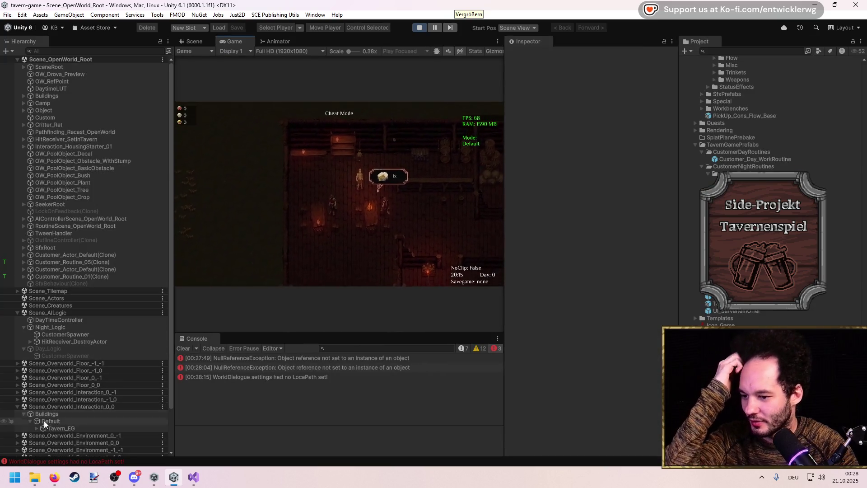
# Expand Customer_Routine_05(Clone) > Entry and inspect its P1 point.
pyautogui.click(24, 262)
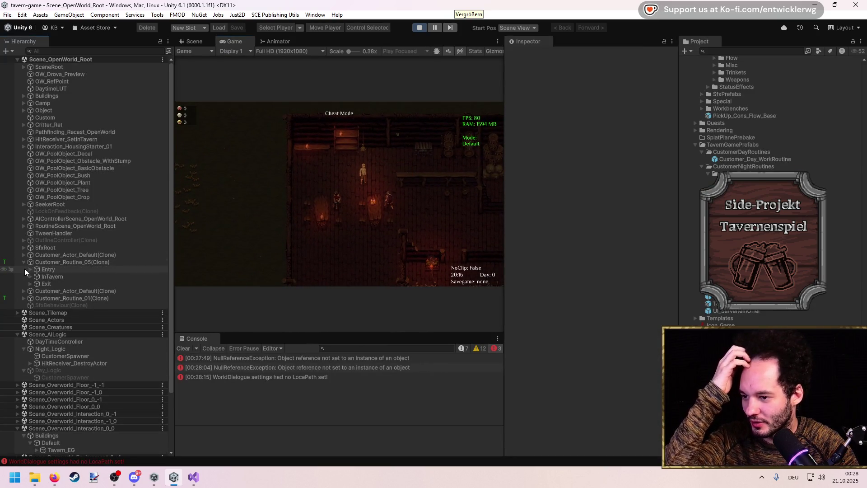
pyautogui.click(34, 270)
pyautogui.press('Right')
pyautogui.click(41, 276)
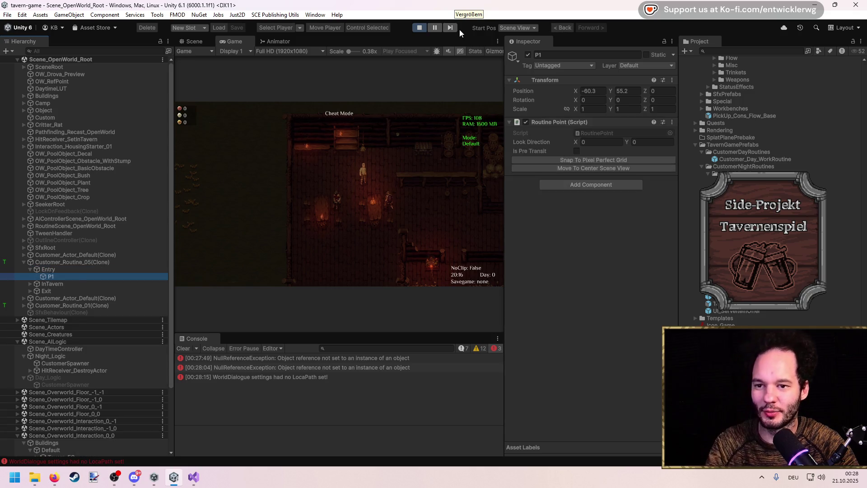
# Stop the game and open the Customer_Routine_01 prefab from the Project window.
pyautogui.click(413, 27)
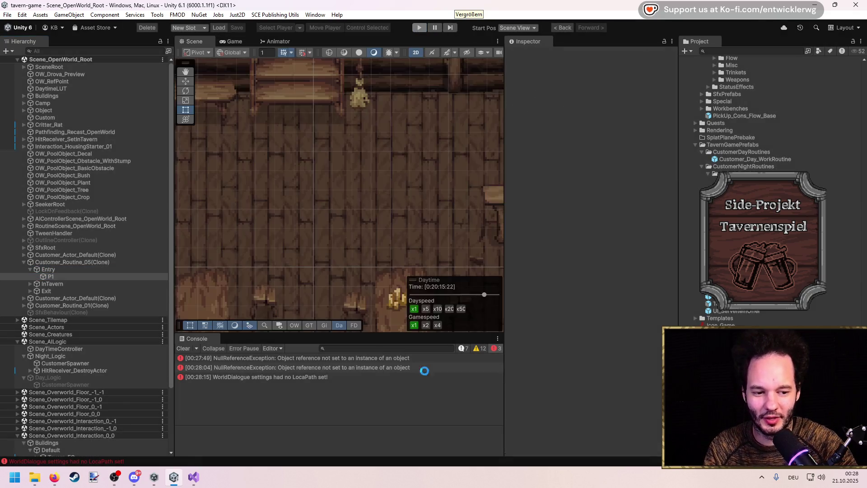
pyautogui.click(745, 181)
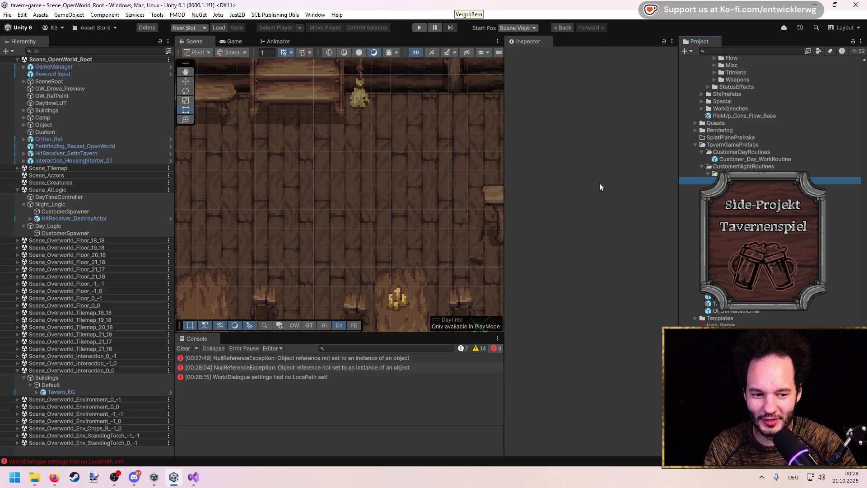
pyautogui.click(658, 64)
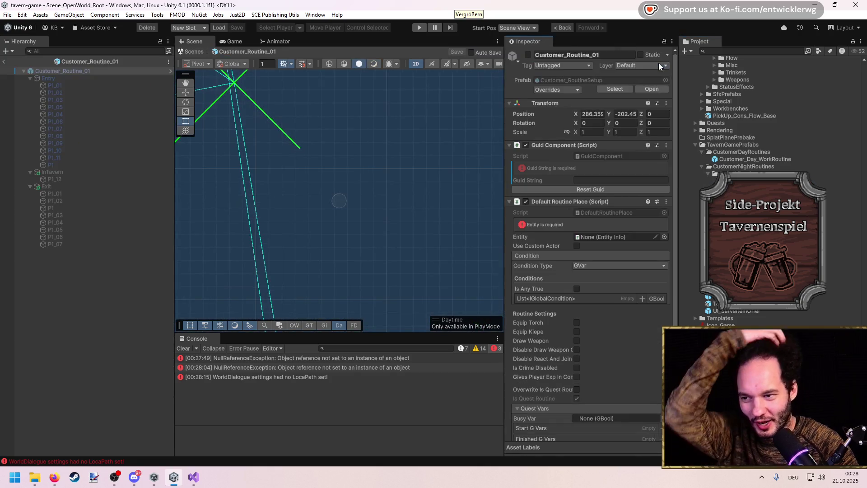
# In base Customer_RoutineSetup, give P1 a Destroy Obj Routine Point targeting P1, Is Pre Transit on, and save.
pyautogui.click(652, 87)
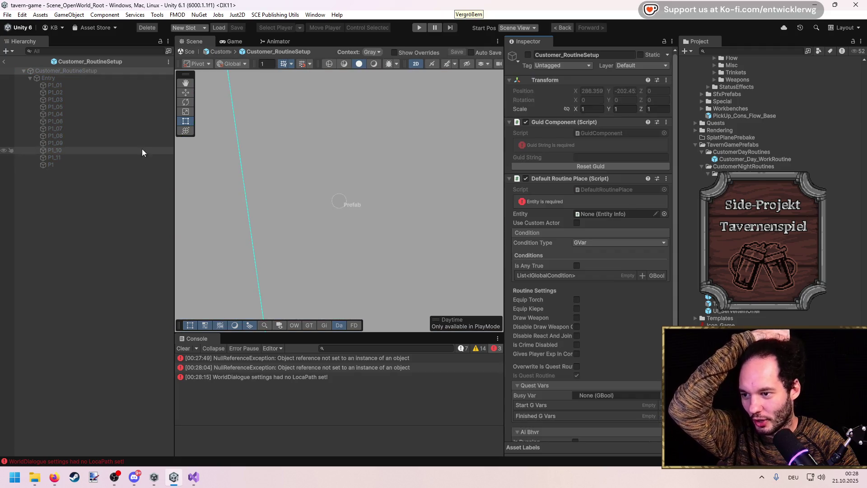
pyautogui.click(136, 164)
pyautogui.click(581, 185)
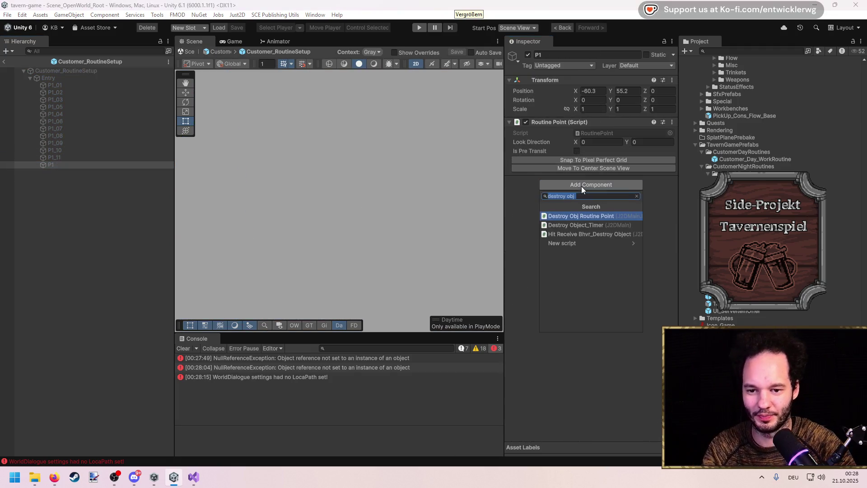
pyautogui.write('Destr')
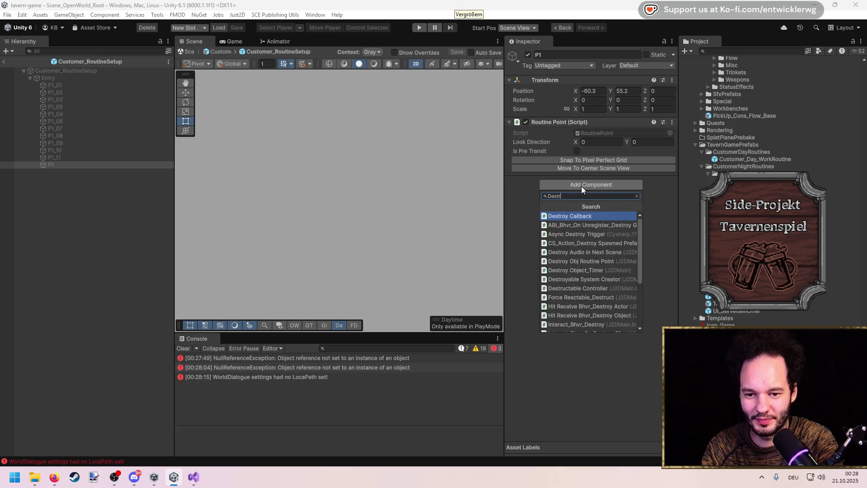
pyautogui.write('oy obj')
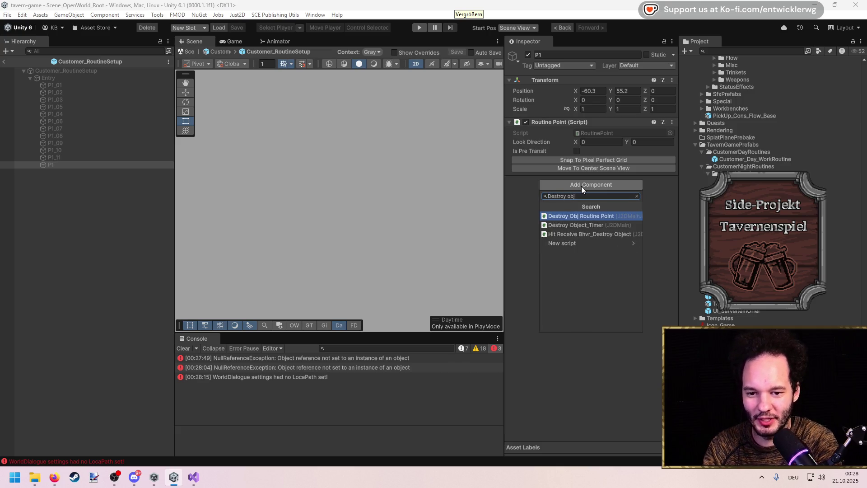
pyautogui.press('Return')
pyautogui.click(578, 151)
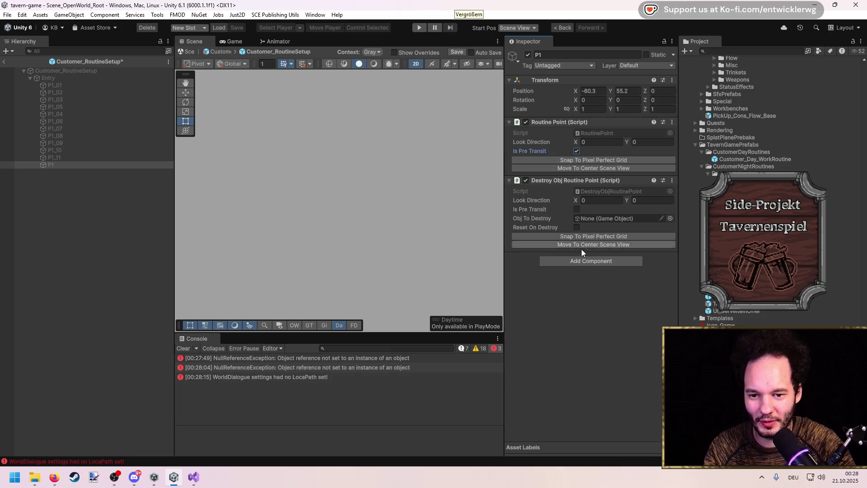
pyautogui.moveTo(55, 165); pyautogui.dragTo(617, 216)
pyautogui.hotkey('ctrl', 's')
# Select all twelve Entry points together, then exit back to the Customer_Routine_01 prefab.
pyautogui.click(61, 106)
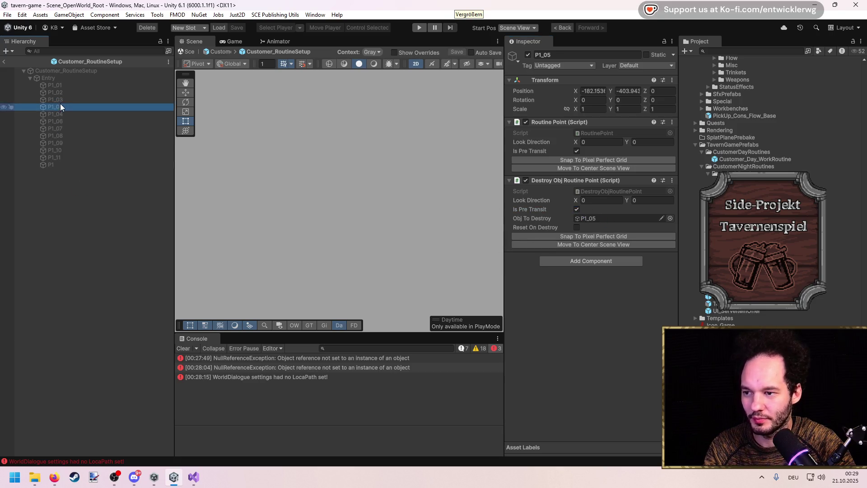
pyautogui.click(59, 84)
pyautogui.keyDown('shift'); pyautogui.click(54, 163); pyautogui.keyUp('shift')
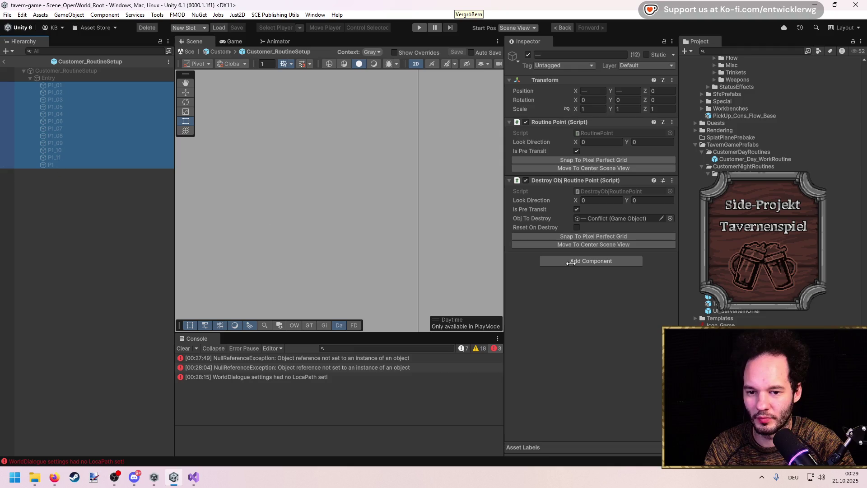
pyautogui.click(524, 265)
pyautogui.click(3, 62)
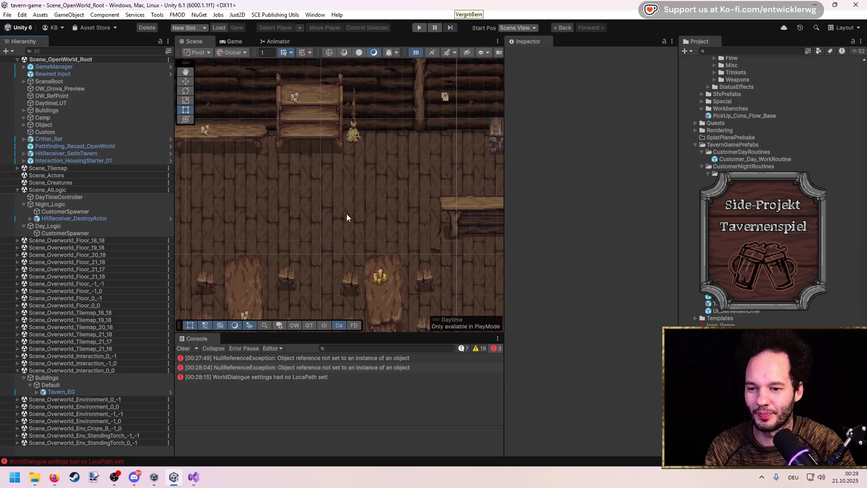
# Enter Play mode, maximize the Game view, and run the 'c' camera command in the in-game terminal.
pyautogui.click(420, 28)
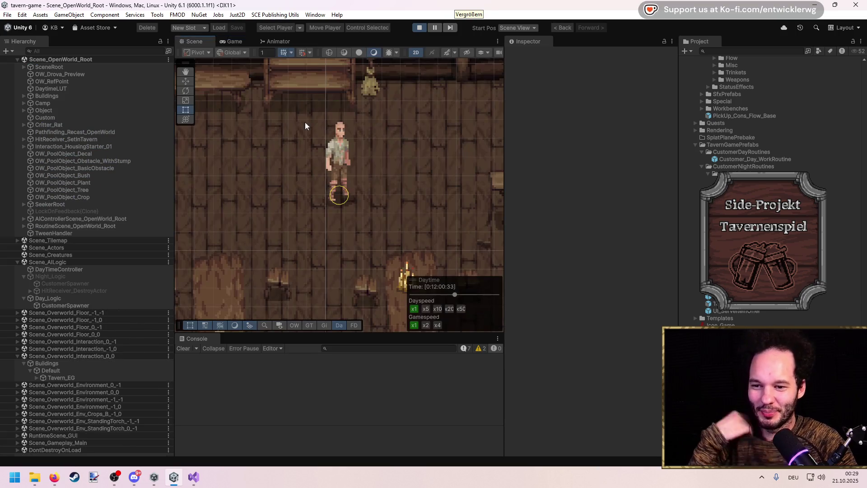
pyautogui.hotkey('shift', 'space')
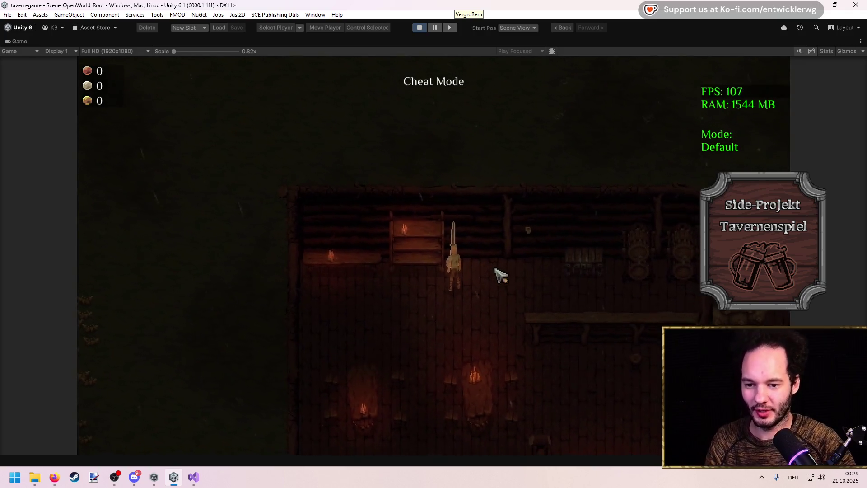
pyautogui.press('`')
pyautogui.write('c')
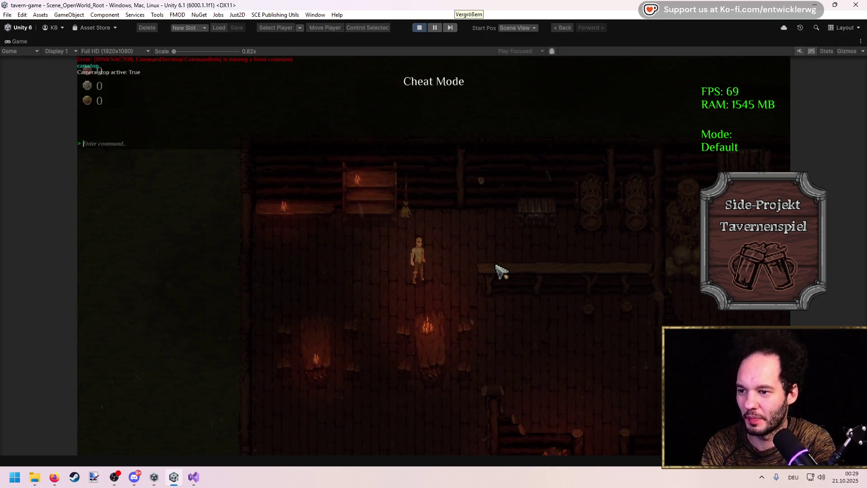
pyautogui.press('`')
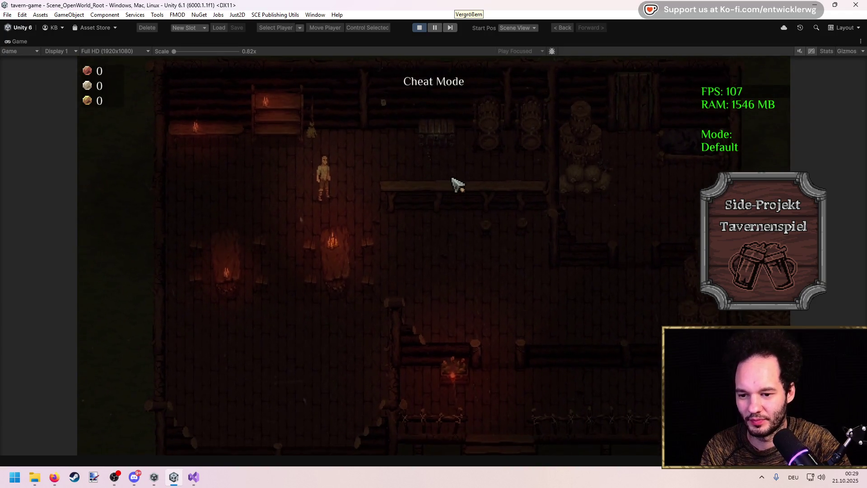
# Walk the character below the counter, among the customers, and up into the tavern.
pyautogui.click(454, 209)
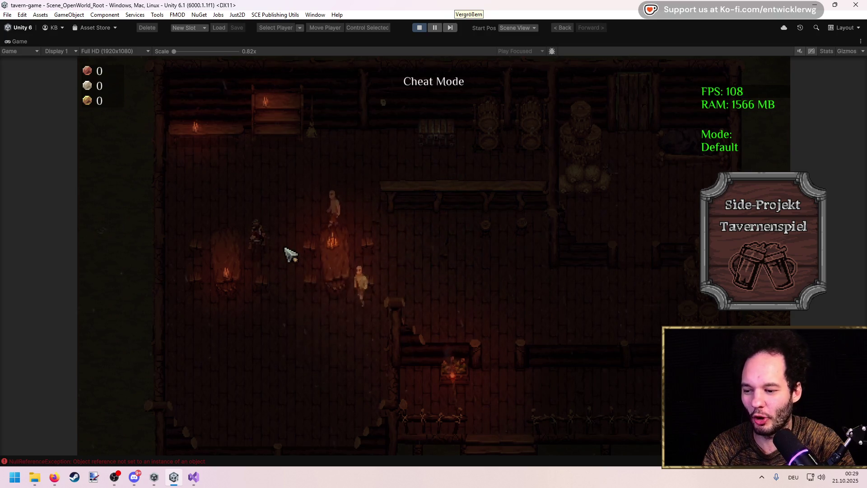
pyautogui.click(265, 251)
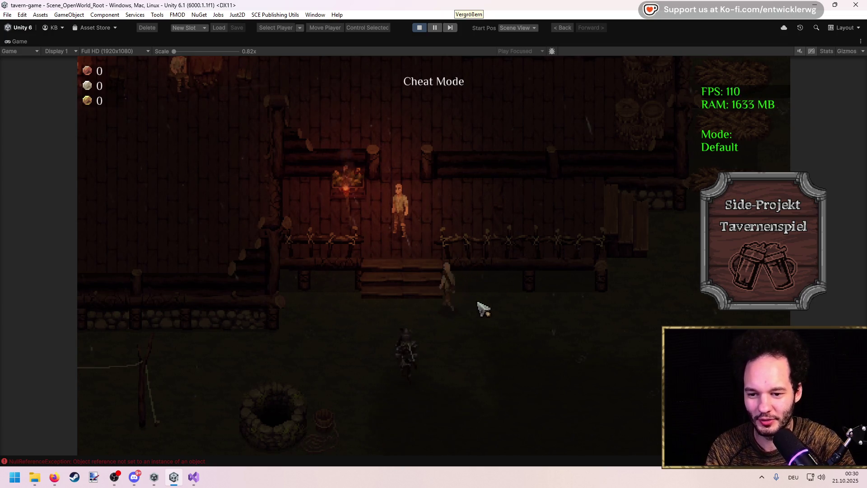
pyautogui.press('w')
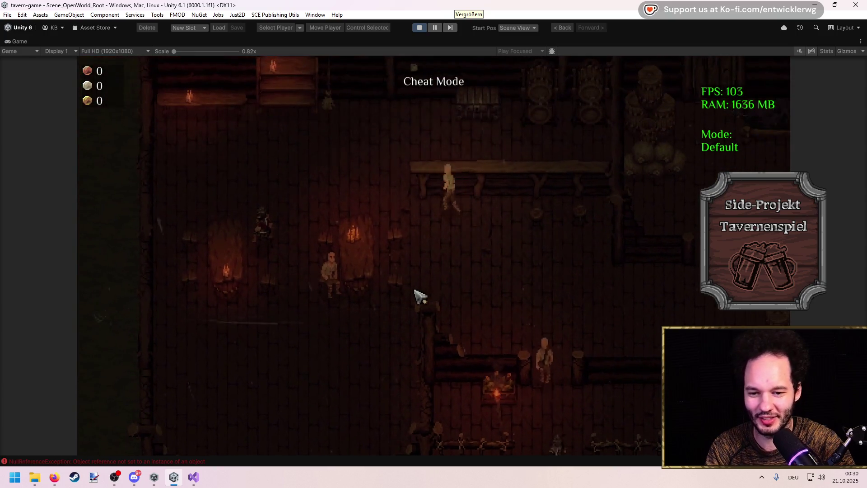
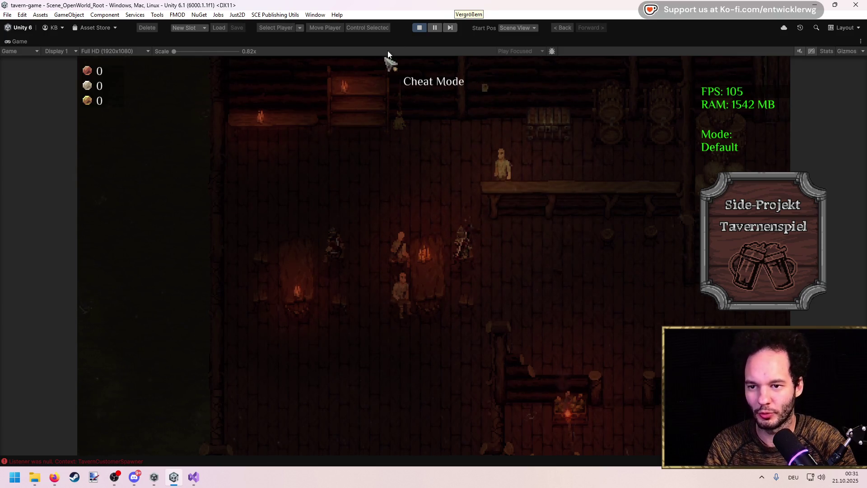
# Exit play mode so the tavern game stops and the editor is back.
pyautogui.click(418, 28)
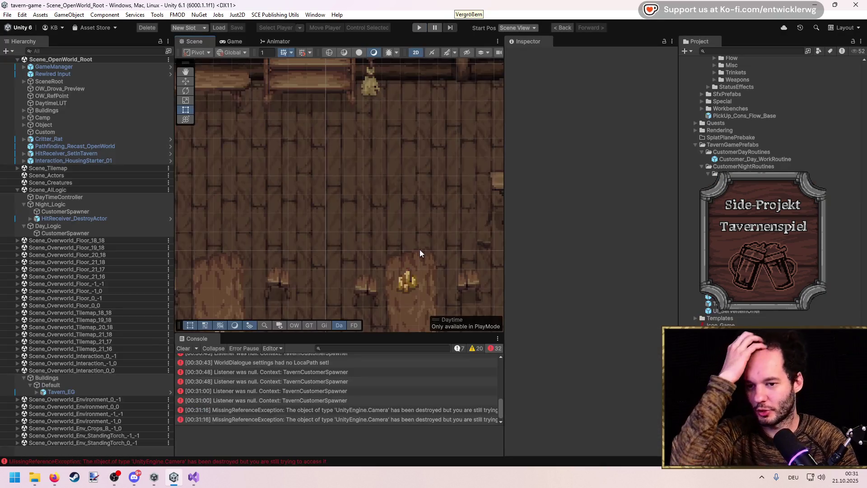
pyautogui.write('t:pr')
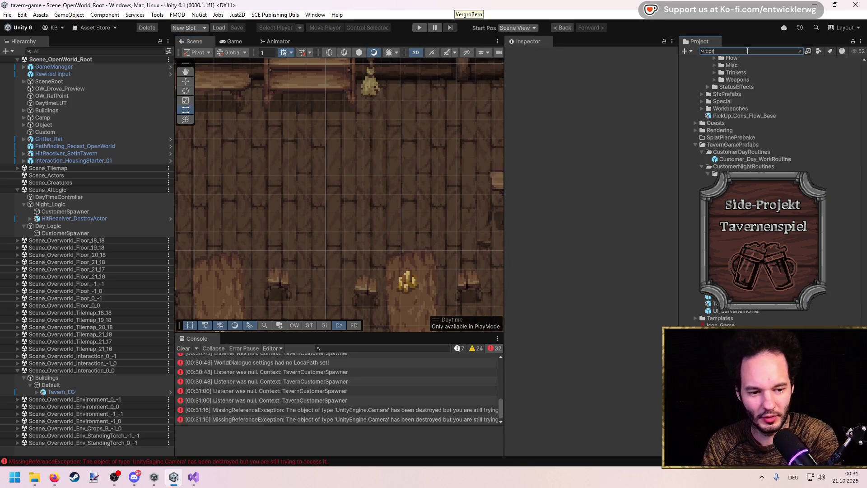
pyautogui.write('ea')
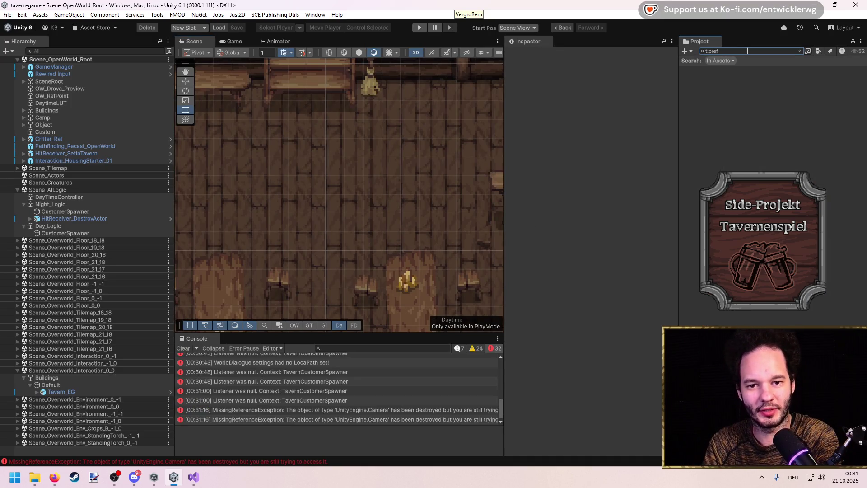
pyautogui.write('pc')
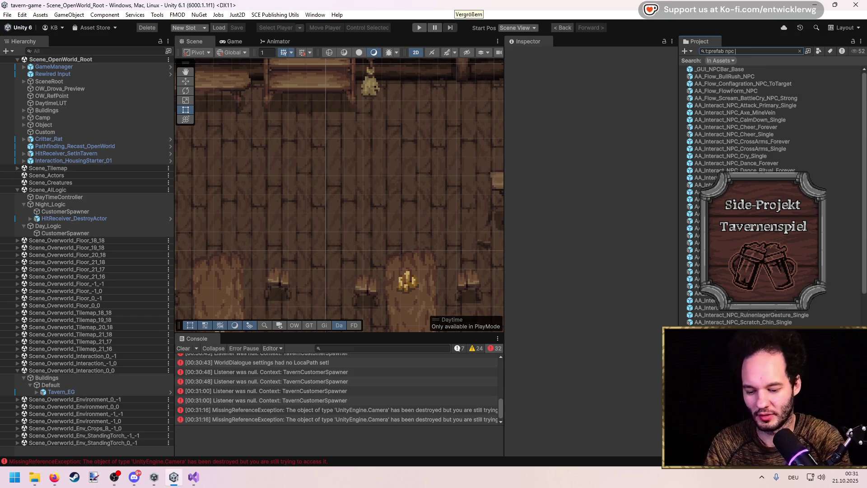
pyautogui.write('ten')
pyautogui.hotkey('ctrl', 'Left')
pyautogui.press('BackSpace')
pyautogui.press('BackSpace')
pyautogui.press('BackSpace')
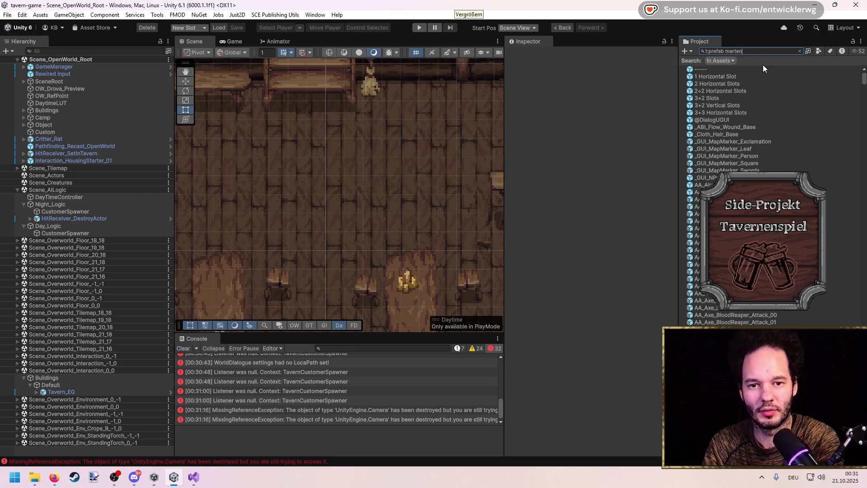
pyautogui.hotkey('ctrl', 'a')
pyautogui.press('BackSpace')
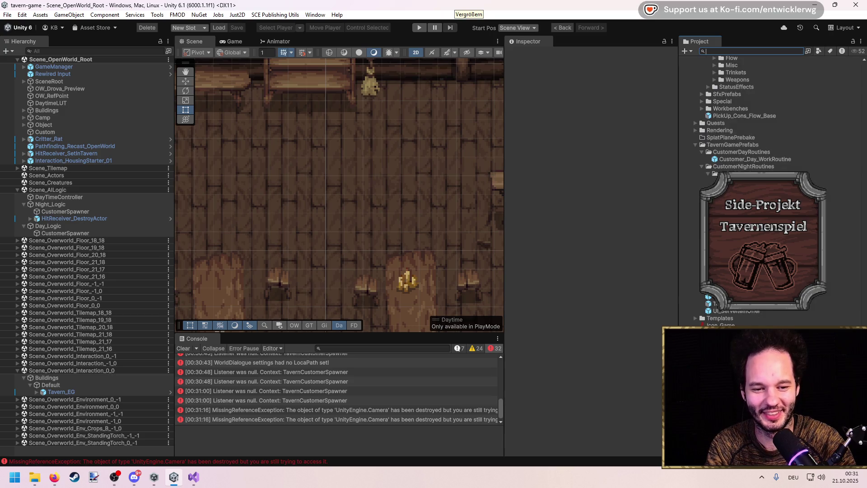
pyautogui.scroll(-15, 849, 180)
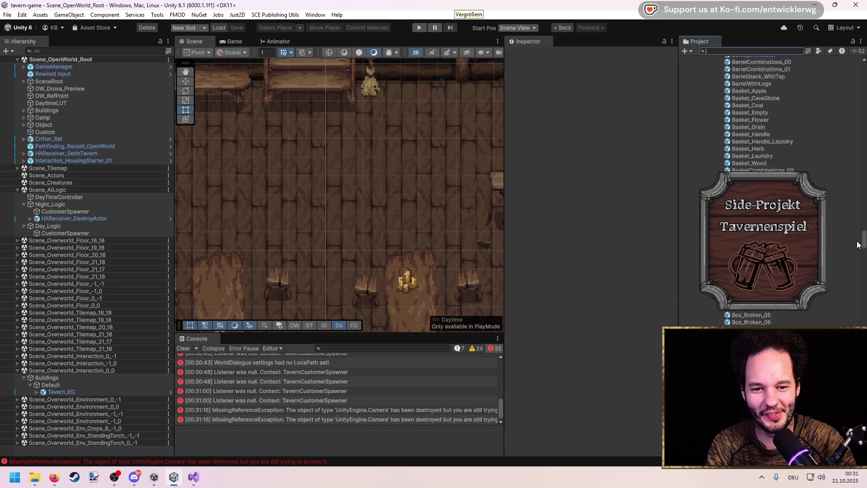
# Scroll the Project window's asset tree and select the Natural folder.
pyautogui.moveTo(859, 267); pyautogui.dragTo(860, 293)
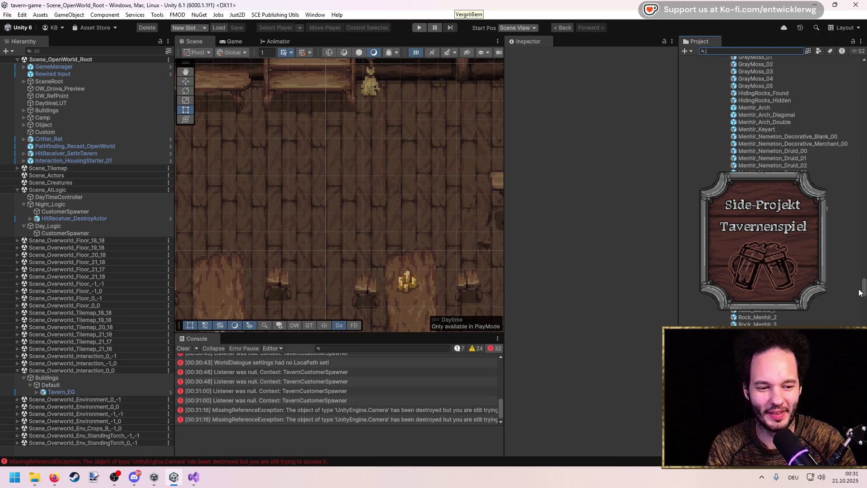
pyautogui.scroll(-1, 859, 293)
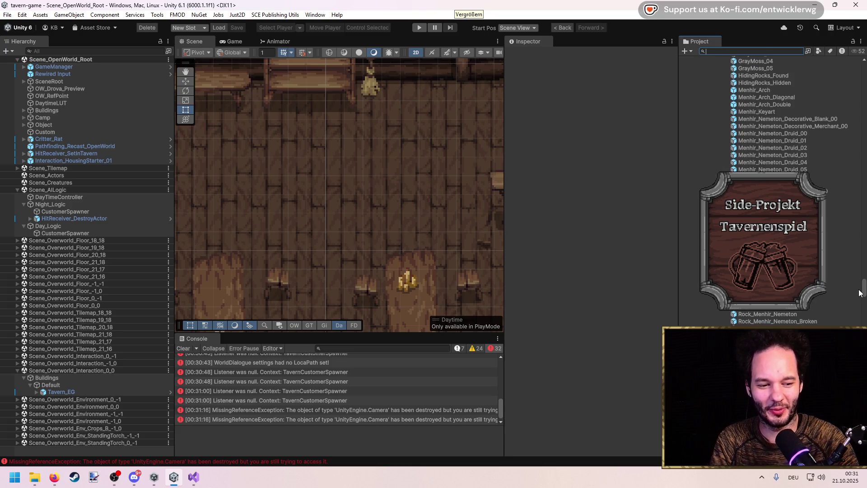
pyautogui.hotkey('alt', 'Tab')
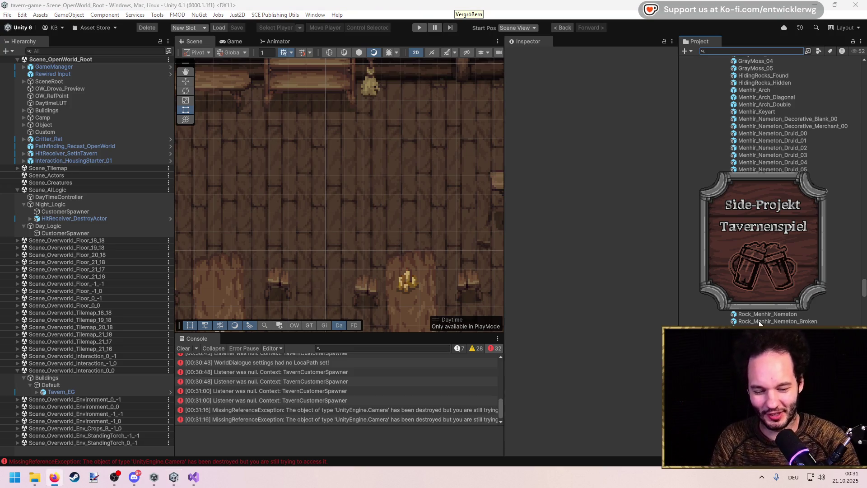
pyautogui.moveTo(862, 293)
pyautogui.mouseDown()
pyautogui.moveTo(863, 271)
pyautogui.moveTo(863, 282)
pyautogui.mouseUp()
pyautogui.click(850, 272)
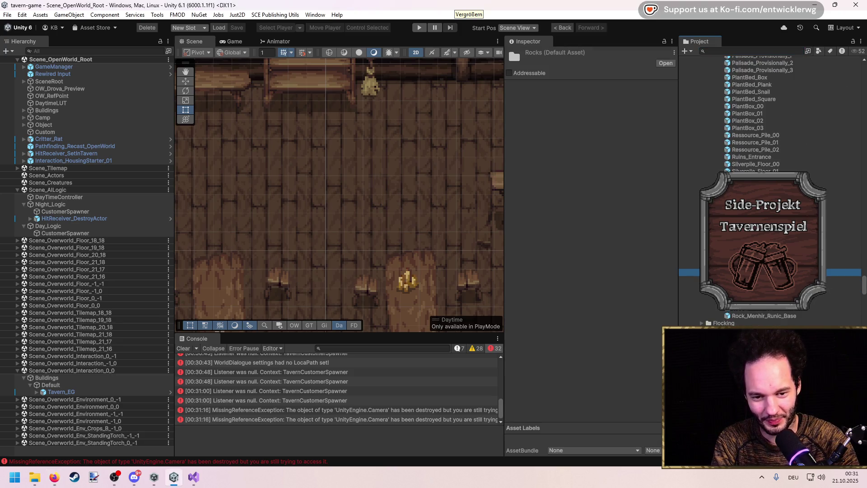
# Step through the Outerior, Perception Objects, Pick Ups and Scriptable Objects folders.
pyautogui.scroll(-10, 850, 226)
pyautogui.click(849, 218)
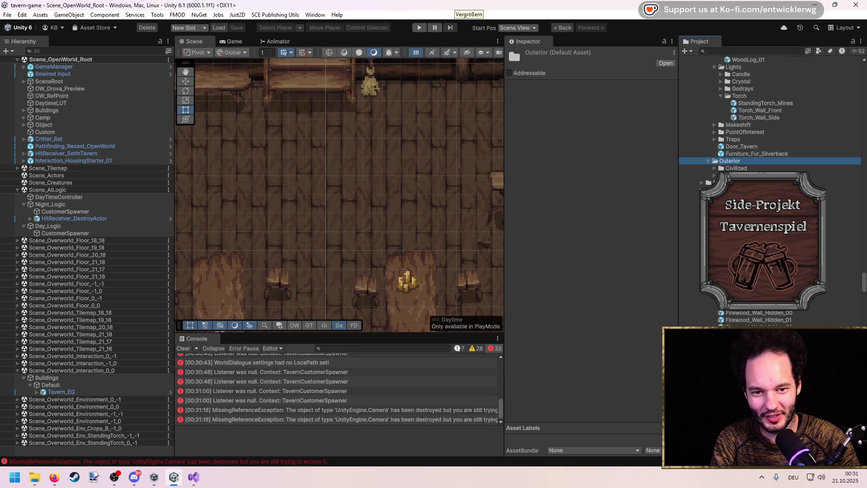
pyautogui.click(743, 273)
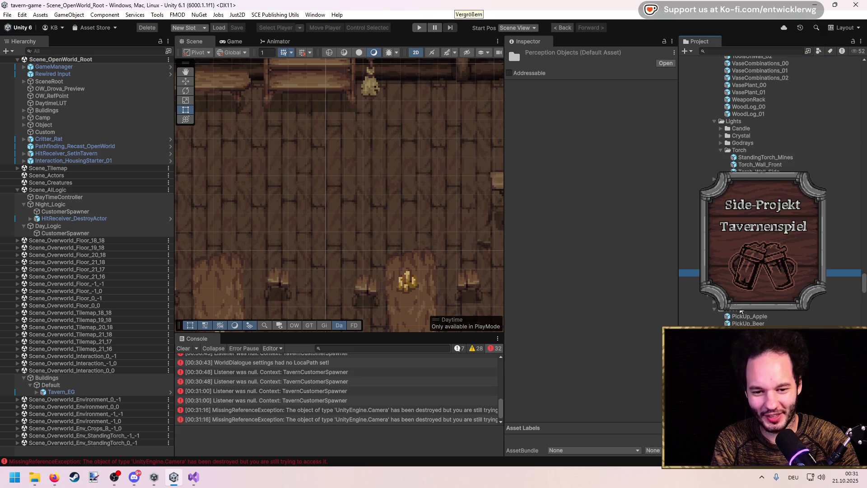
pyautogui.click(743, 280)
pyautogui.click(743, 294)
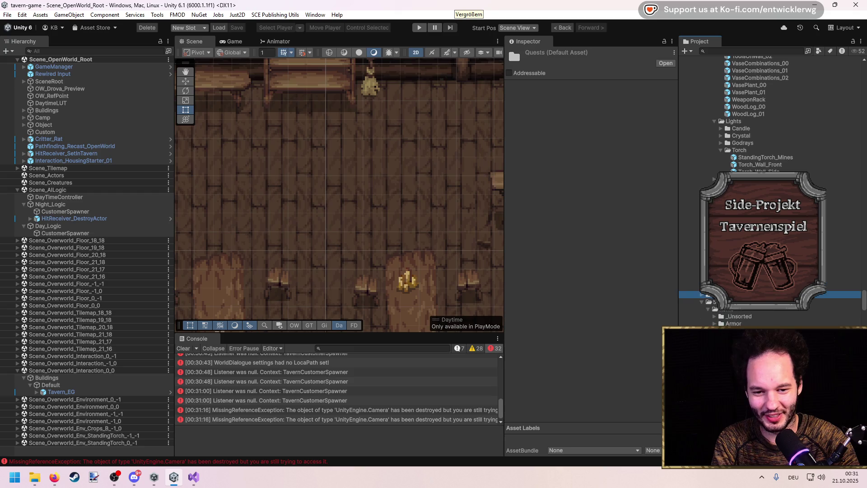
pyautogui.scroll(10, 743, 294)
pyautogui.scroll(2, 743, 294)
pyautogui.moveTo(863, 299)
pyautogui.mouseDown()
pyautogui.moveTo(851, 107)
pyautogui.moveTo(865, 244)
pyautogui.moveTo(851, 308)
pyautogui.mouseUp()
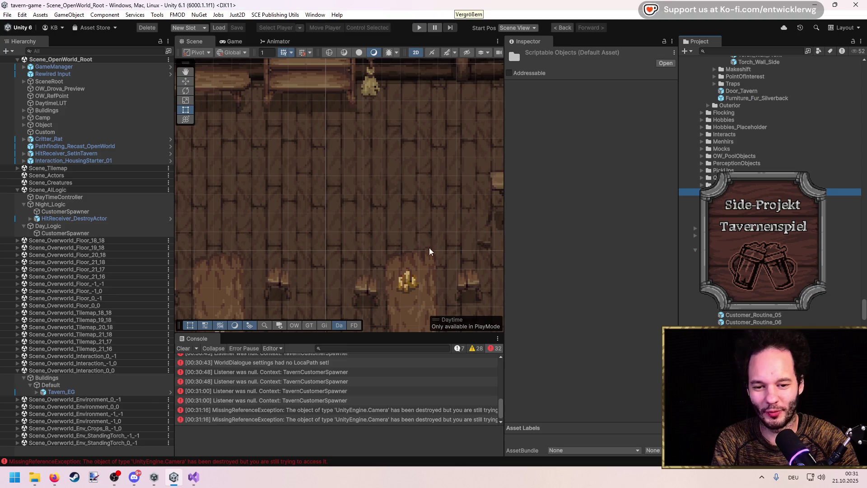
pyautogui.scroll(-3, 310, 207)
# Select the night-time CustomerSpawner and review its customer settings in the Inspector.
pyautogui.click(65, 211)
pyautogui.hotkey('alt', 'Tab')
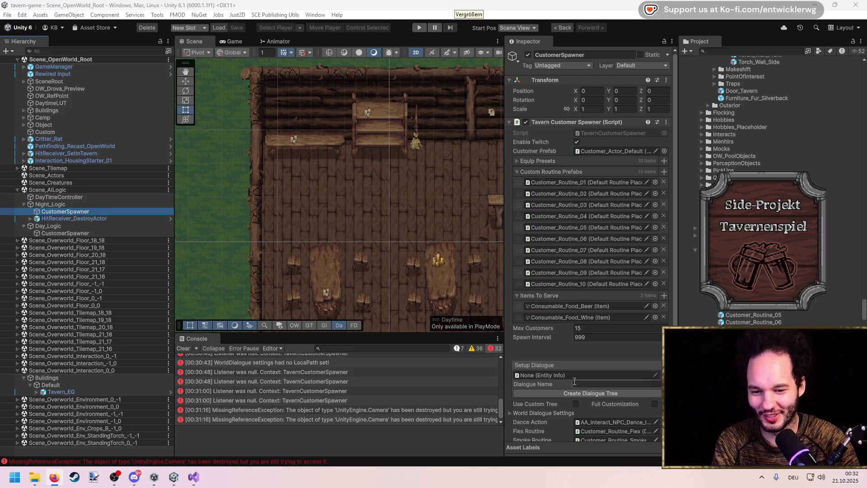
pyautogui.scroll(-2, 572, 382)
# Locate and open the assigned Customer_Actor_Default prefab from the Customer Prefab field.
pyautogui.scroll(2, 568, 280)
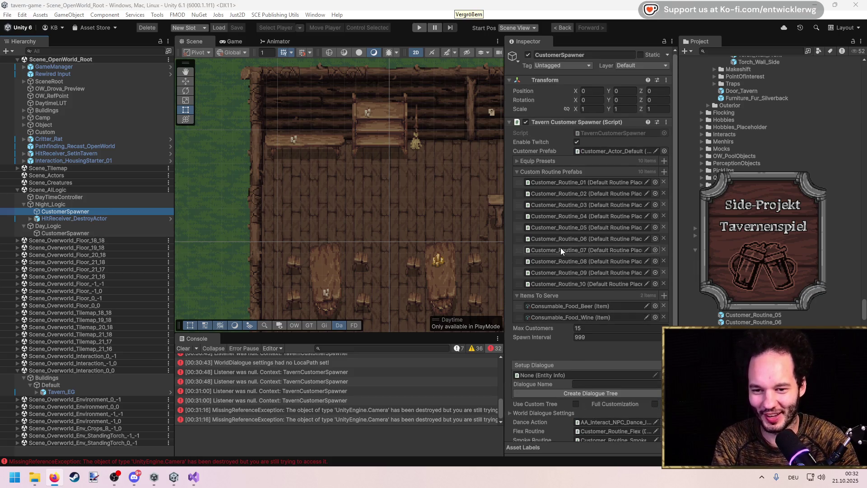
pyautogui.click(614, 151)
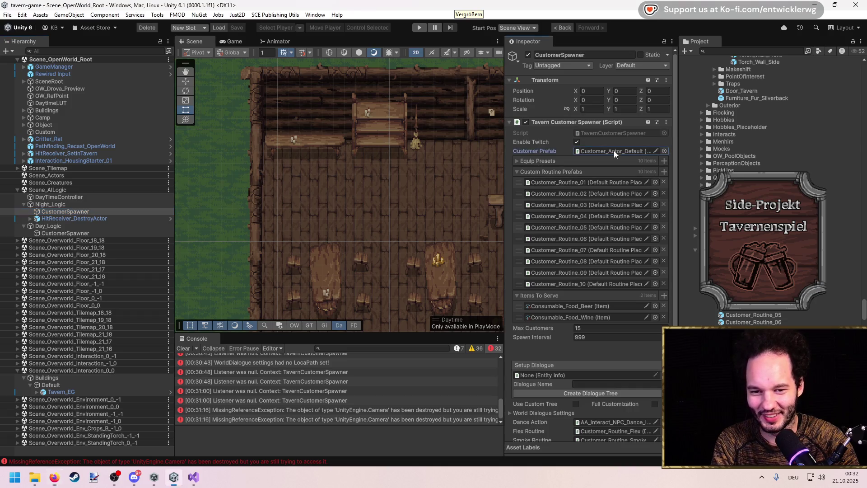
pyautogui.doubleClick(614, 151)
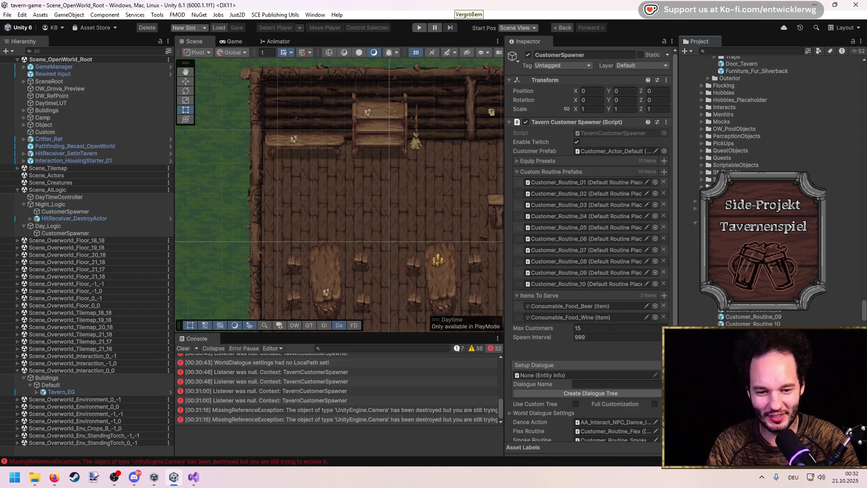